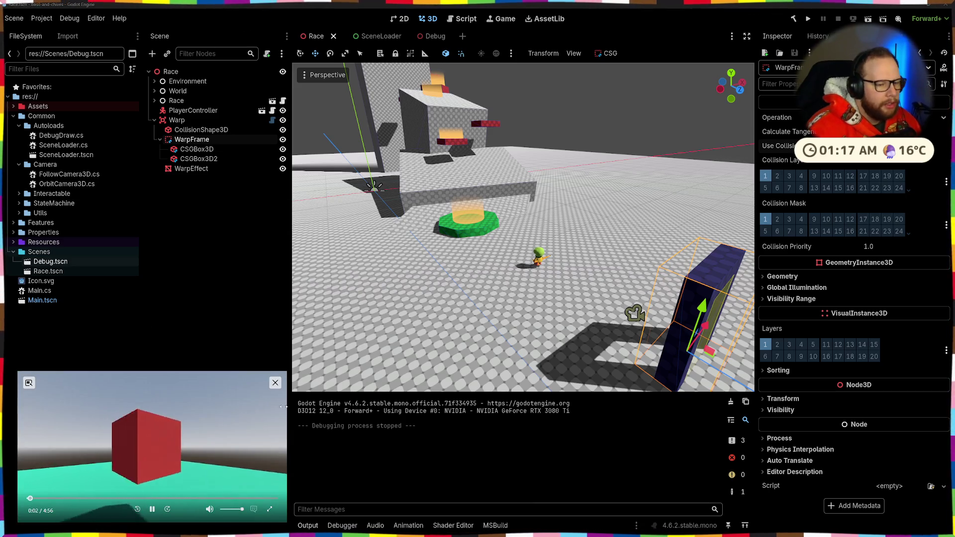
- Enlarge the picture-in-picture tutorial video by dragging its top-right corner outward
drag(287, 371, 382, 318)
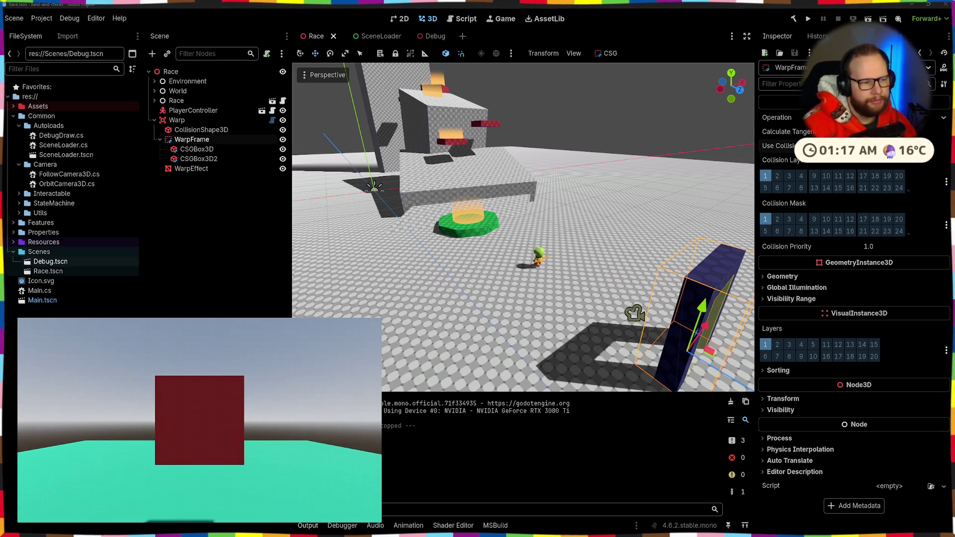
- Pause the floating tutorial video at the red-cube scene, then switch to Visual Studio
mouse_move(171, 422)
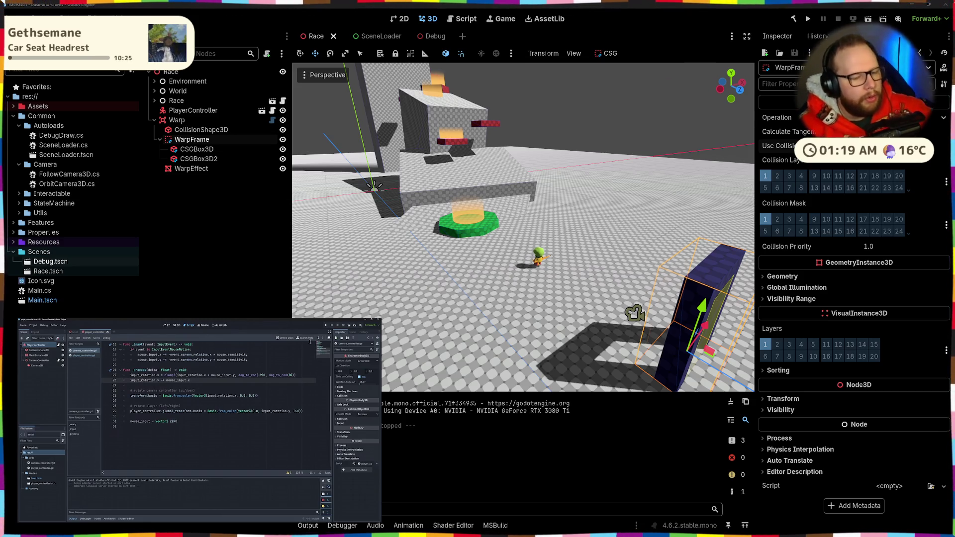
mouse_move(293, 456)
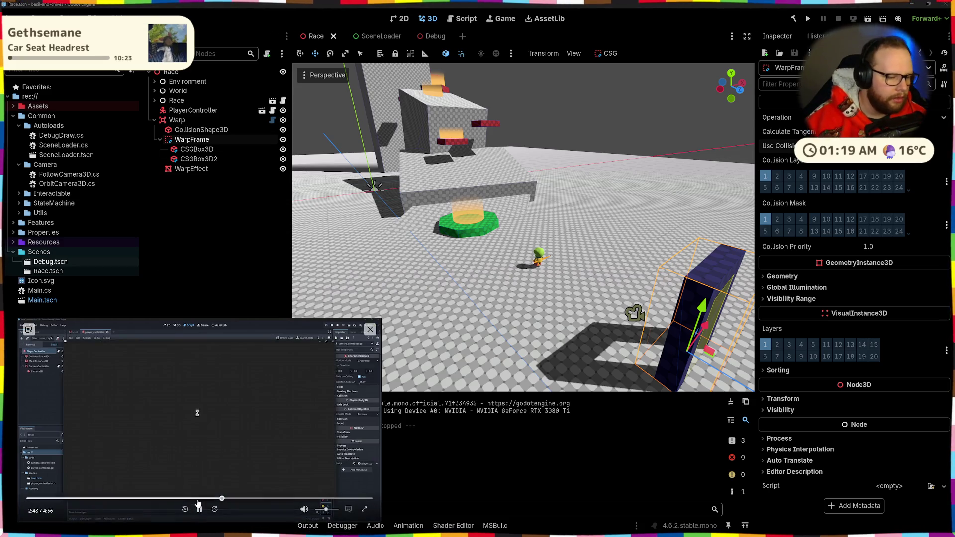
click(199, 413)
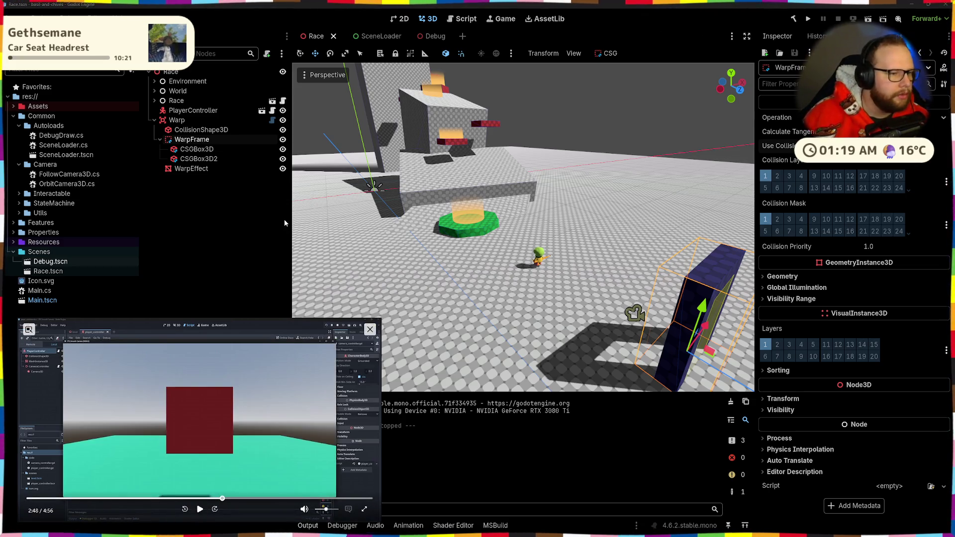
key(alt+Tab)
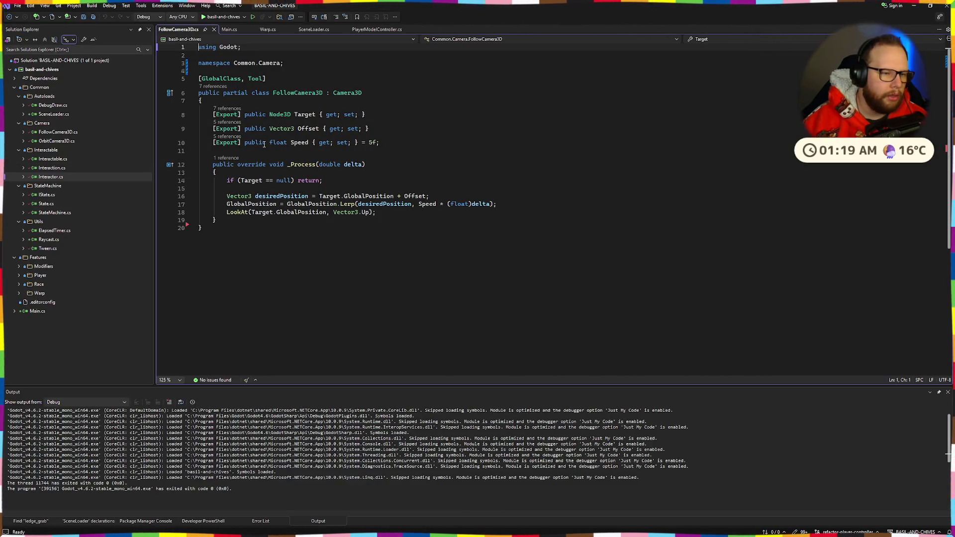
- In OrbitCamera3D.cs, rename the _Process override to _PhysicsProcess and save the file
double_click(72, 142)
scroll(315, 224, down, 5)
scroll(316, 224, down, 7)
scroll(309, 224, up, 7)
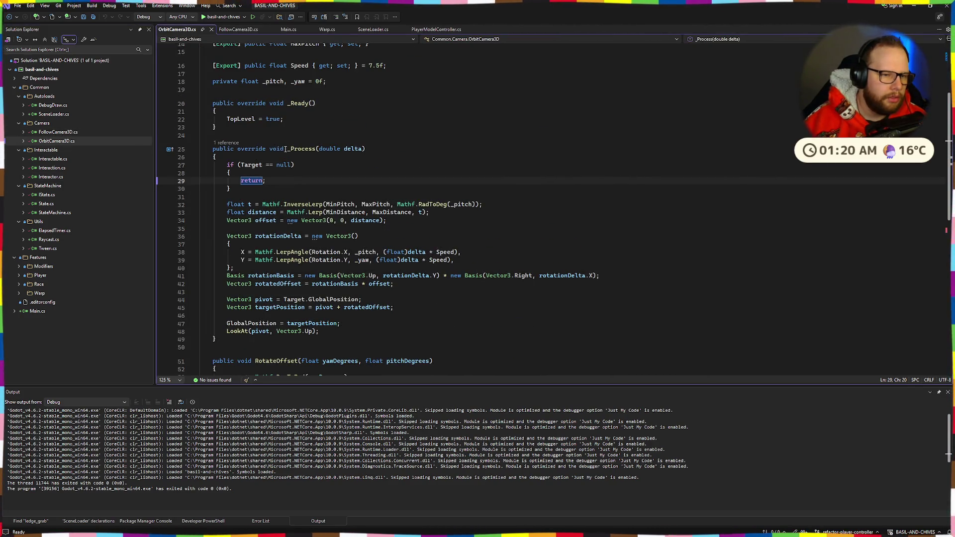
click(290, 149)
text(Physics)
key(ctrl+s)
- Build and launch the game under the Visual Studio debugger
scroll(306, 150, up, 5)
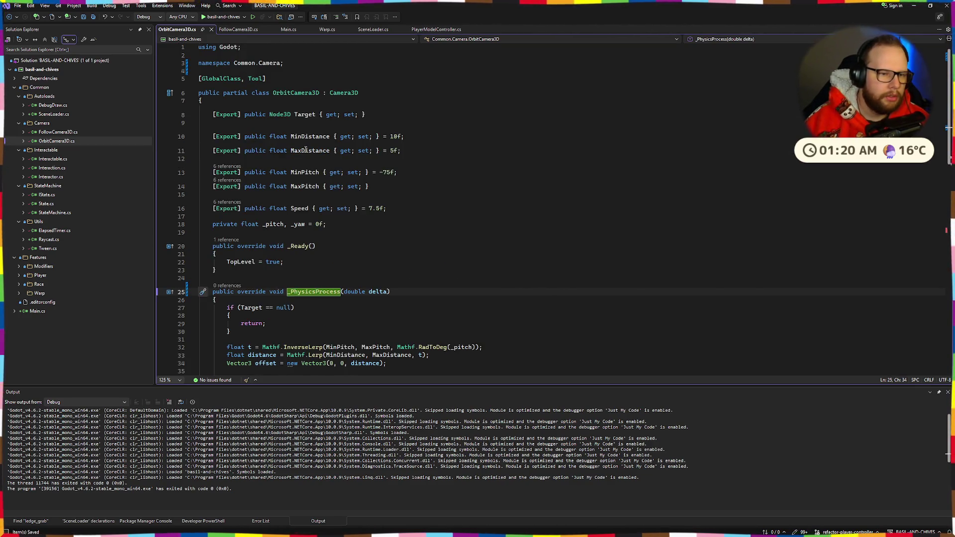
scroll(306, 199, down, 9)
scroll(305, 199, up, 5)
click(211, 19)
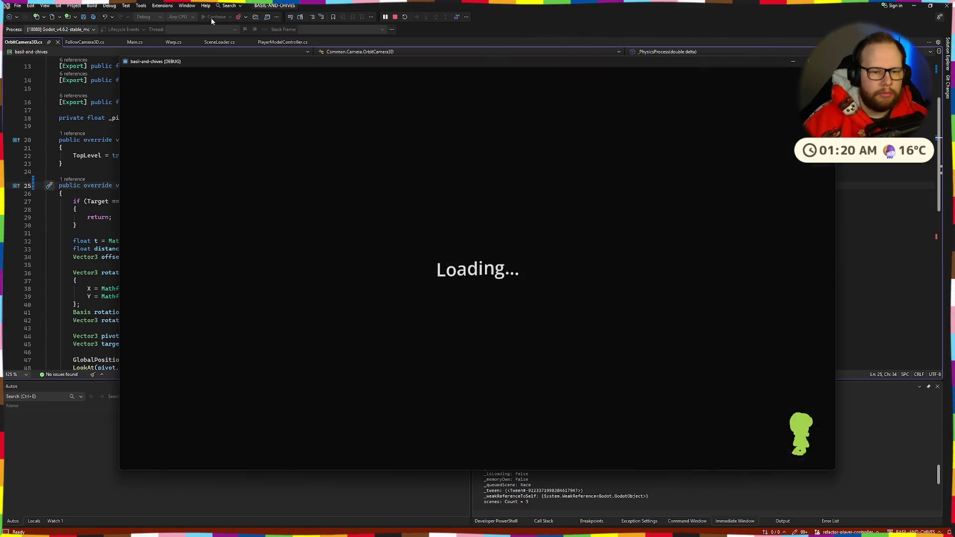
- Run the character around and through the portal, then circle the green pipe until Loading... shows
key(d)
key(shift)
key(d)
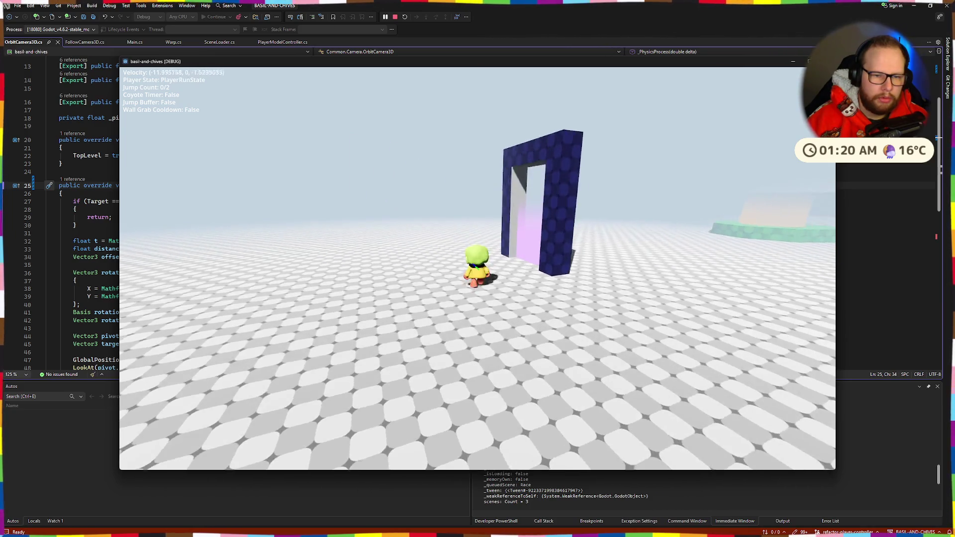
key(d)
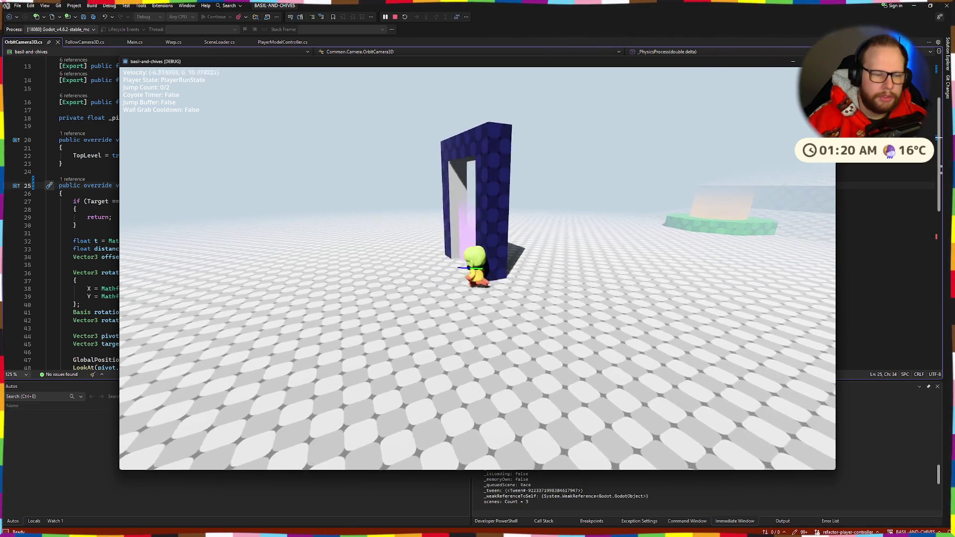
key(d)
key(d)
key(d)
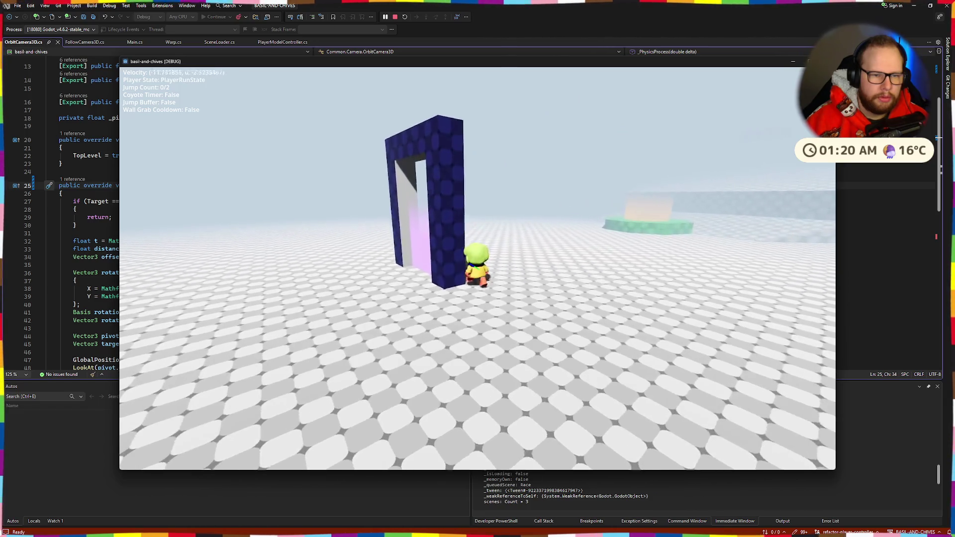
key(w)
key(shift)
key(w)
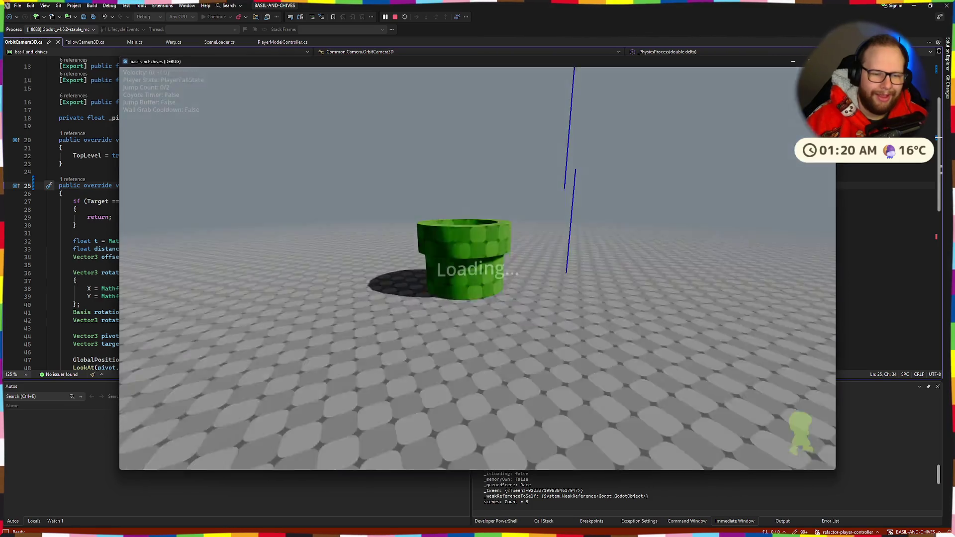
- Jump and wall-jump up to the red platform checkpoints, reaching 6/7 before the reset
key(space)
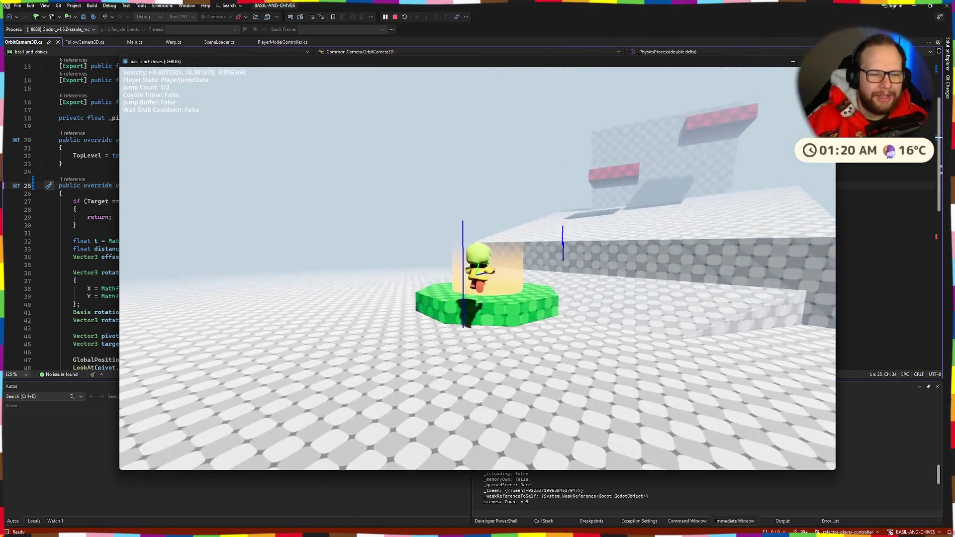
key(space)
key(space)
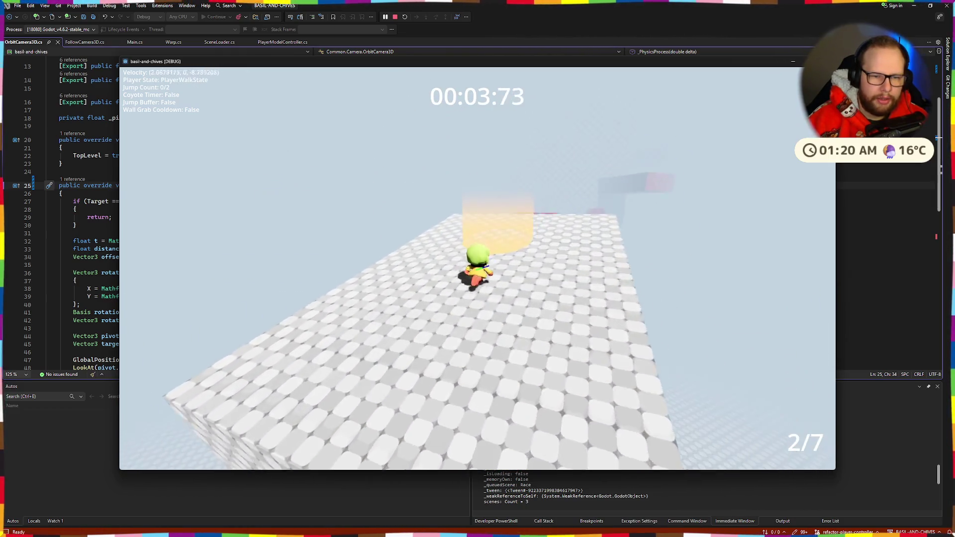
key(space)
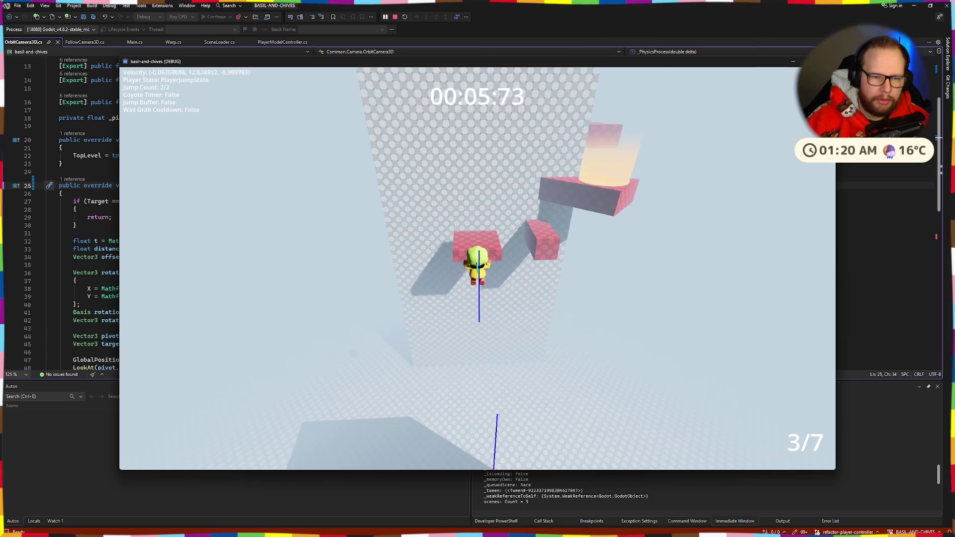
key(space)
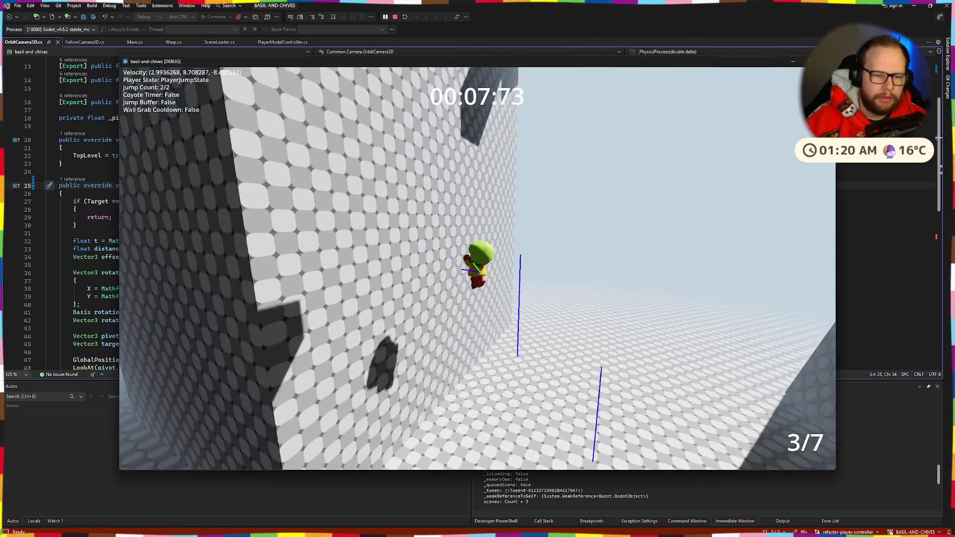
key(space)
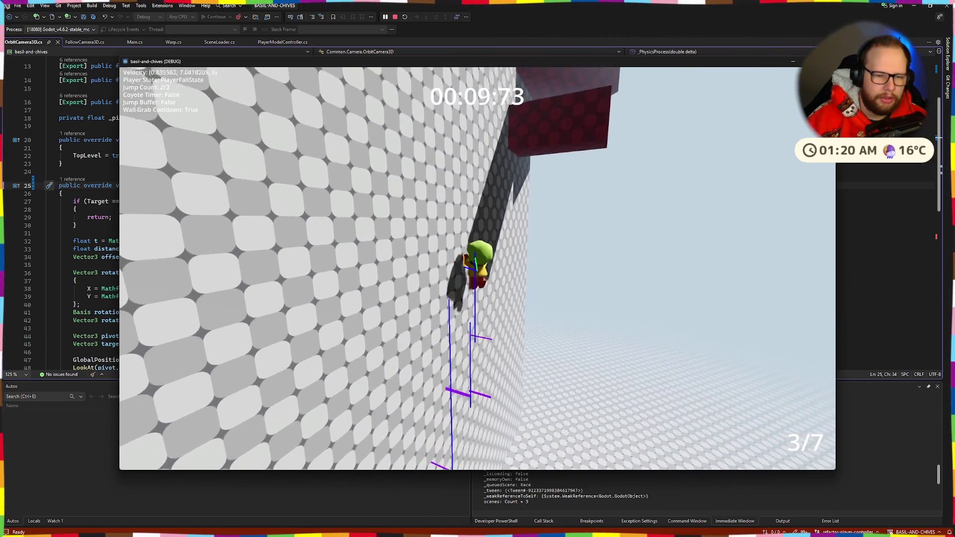
key(space)
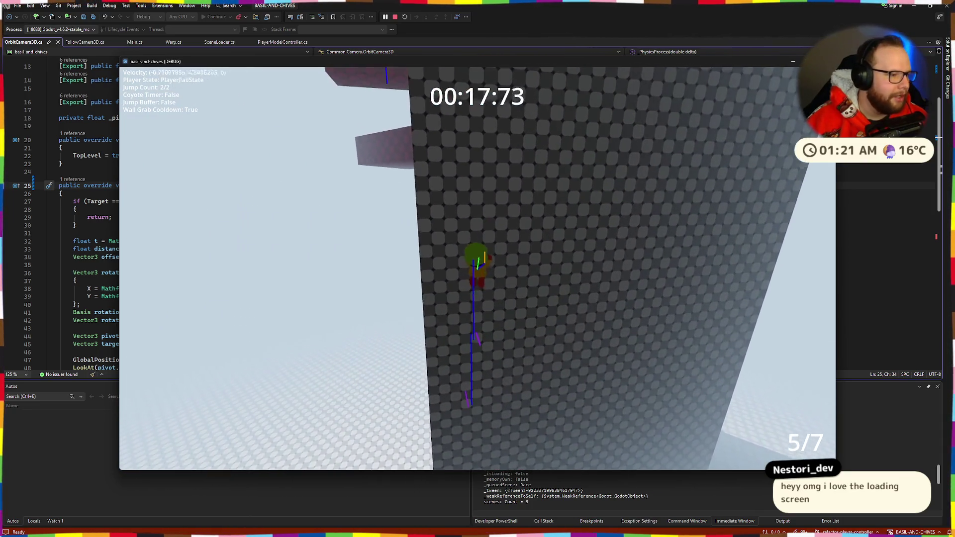
key(space)
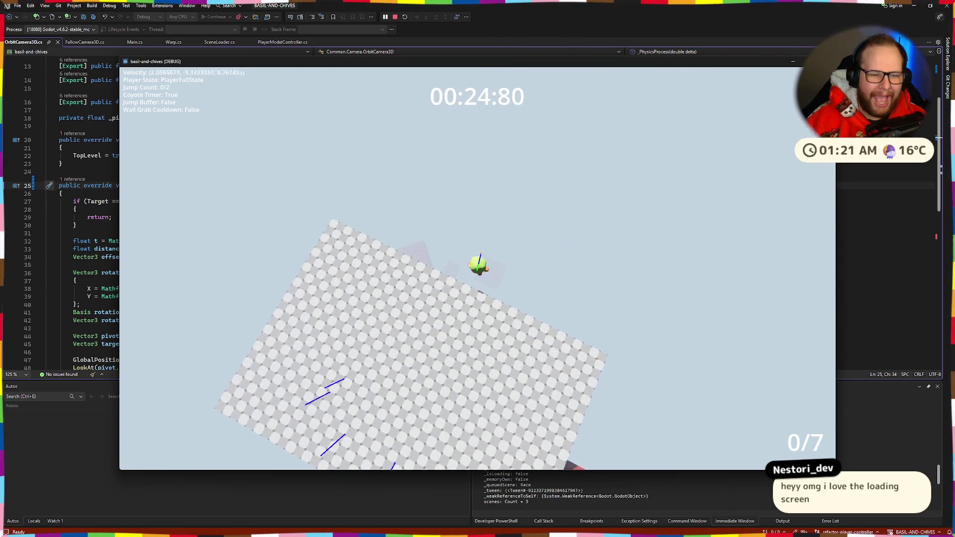
key(space)
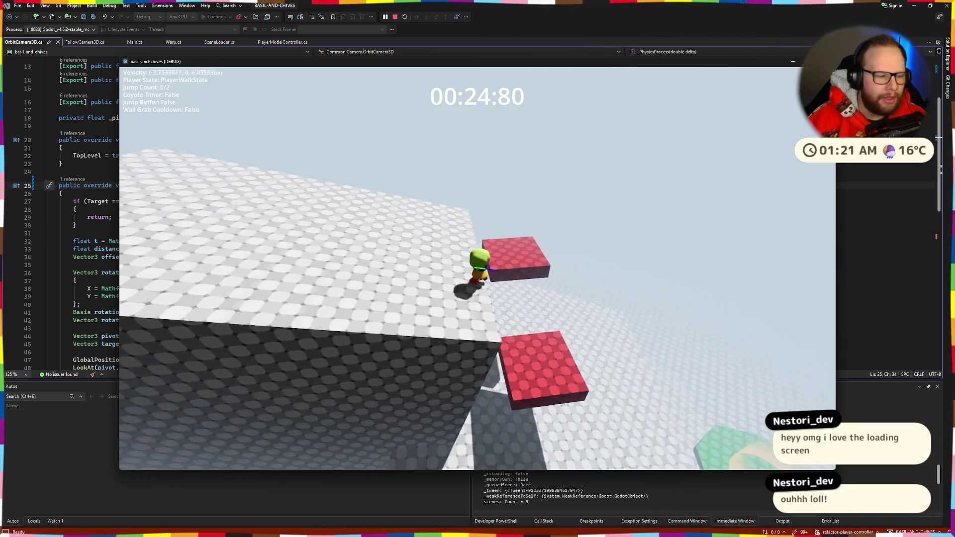
key(space)
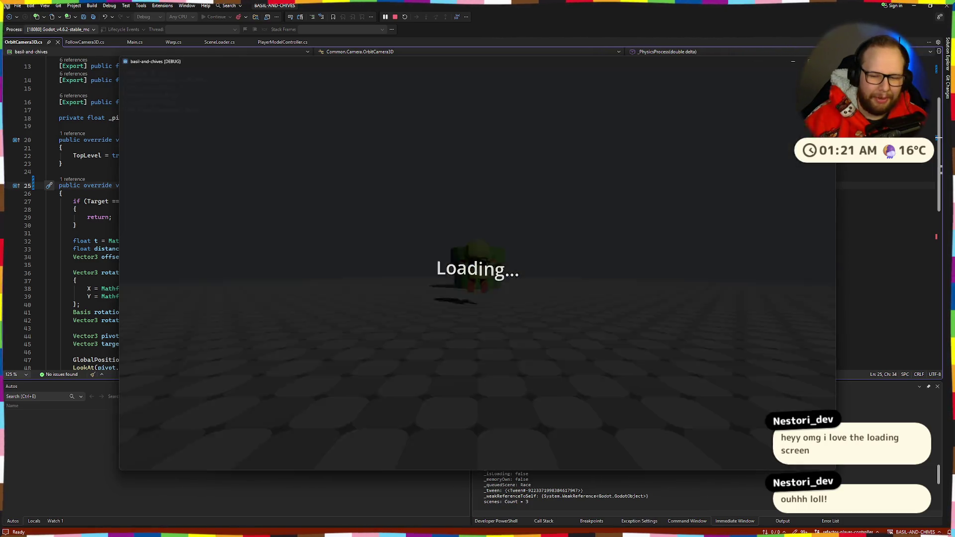
- Walk between the green pipe and dark portal, then quit the game with Alt+F4 and return to Godot
key(space)
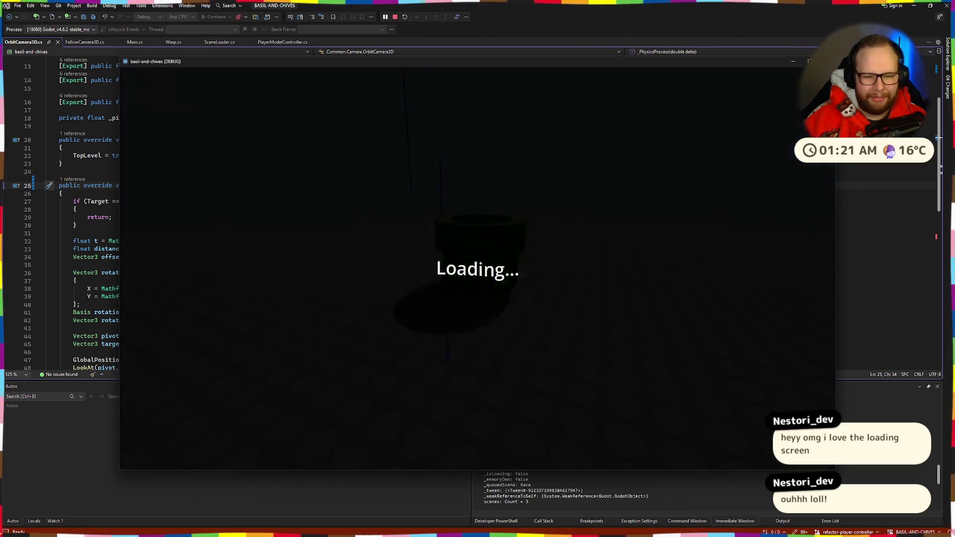
key(w)
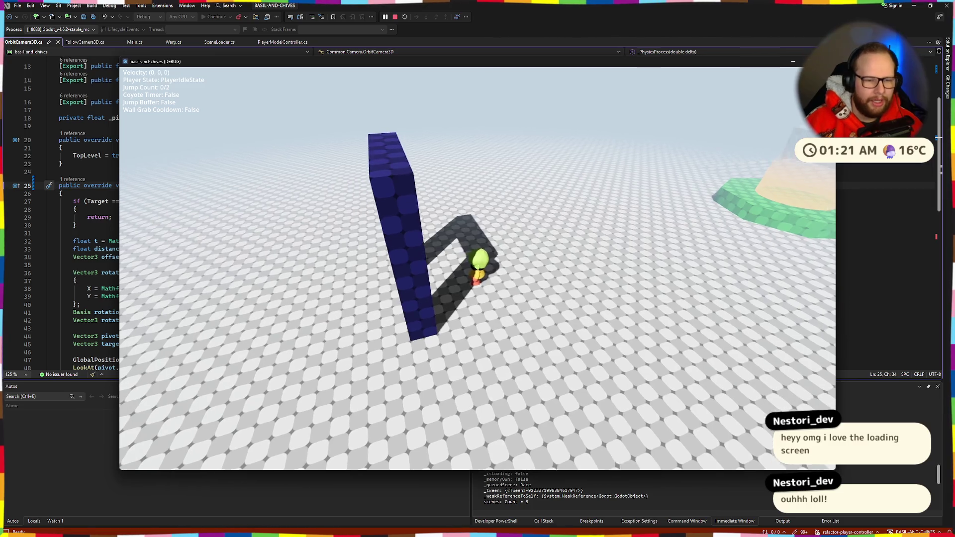
key(w)
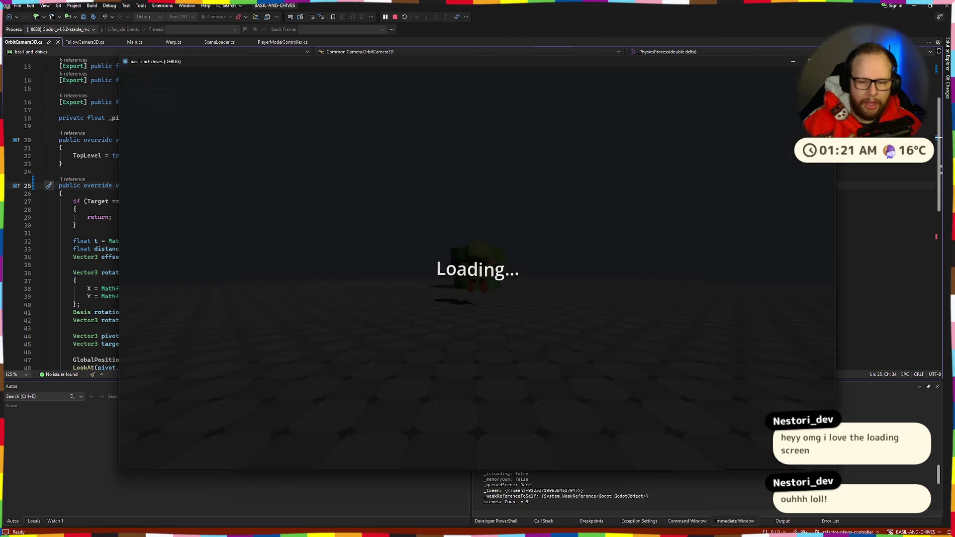
key(d)
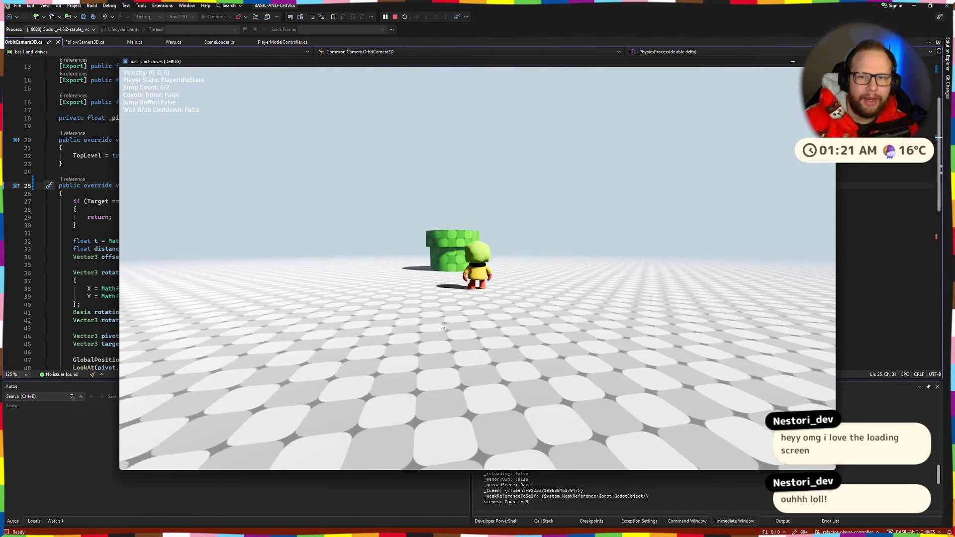
key(alt+F4)
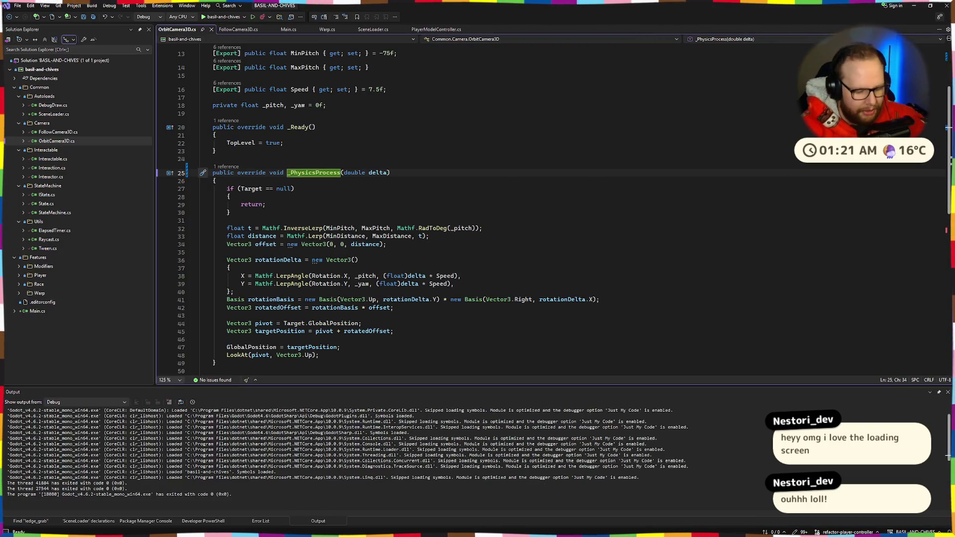
key(ctrl+super+Left)
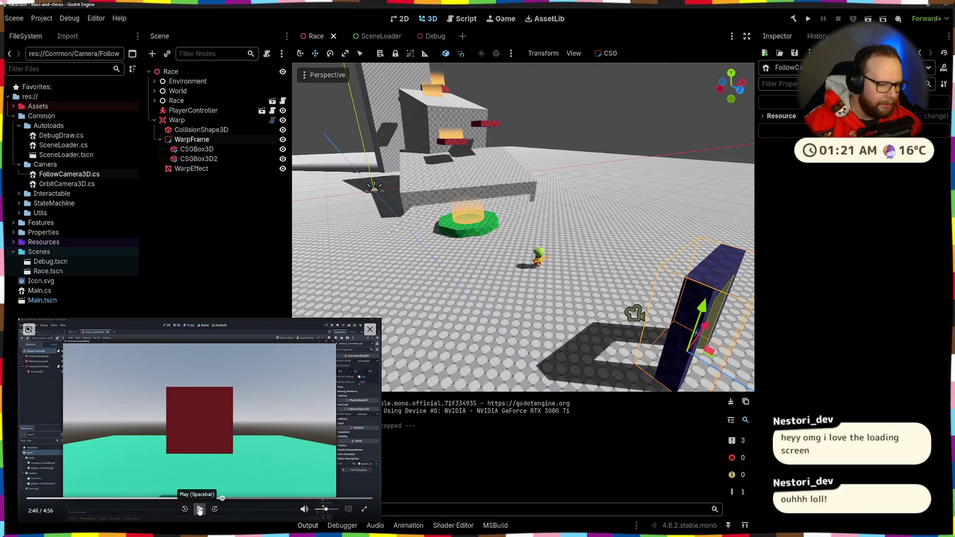
- Close the floating tutorial video and switch to the SceneLoader scene tab
click(241, 499)
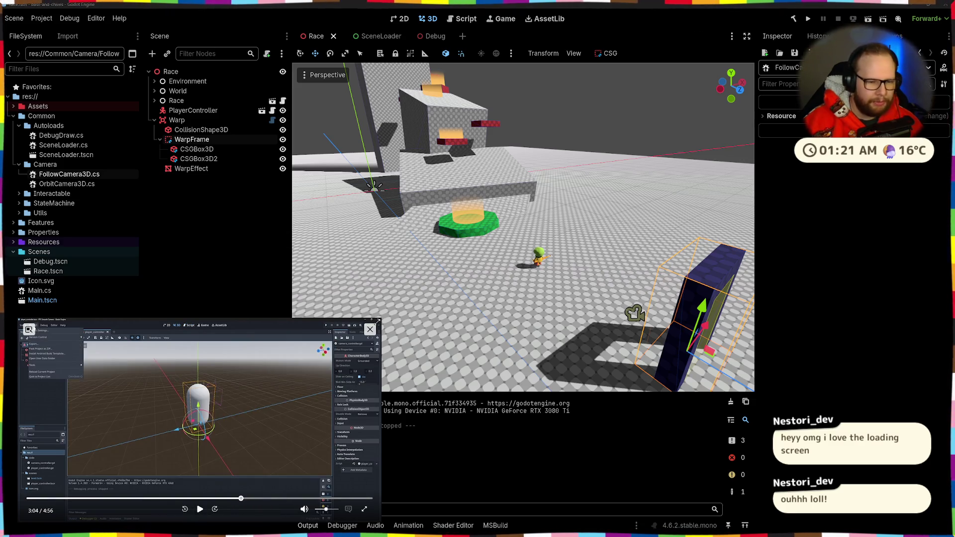
click(369, 329)
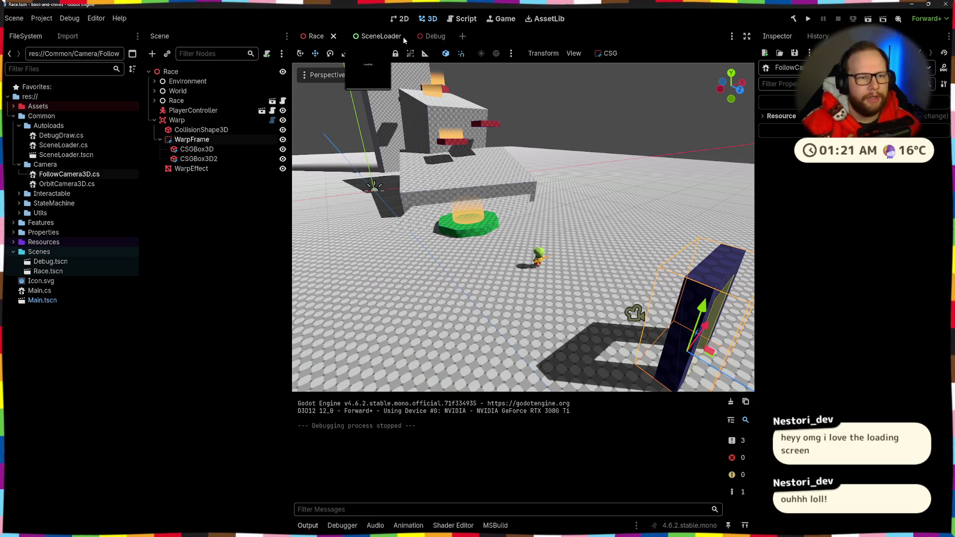
click(388, 36)
scroll(514, 154, up, 3)
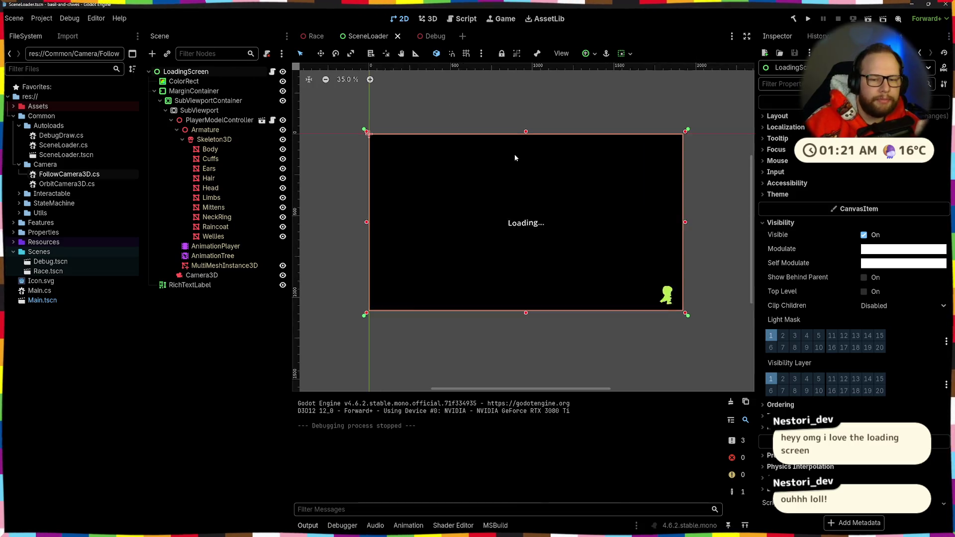
- Test-run the loading screen, then inspect ColorRect, MarginContainer, SubViewport and PlayerModelController
click(872, 19)
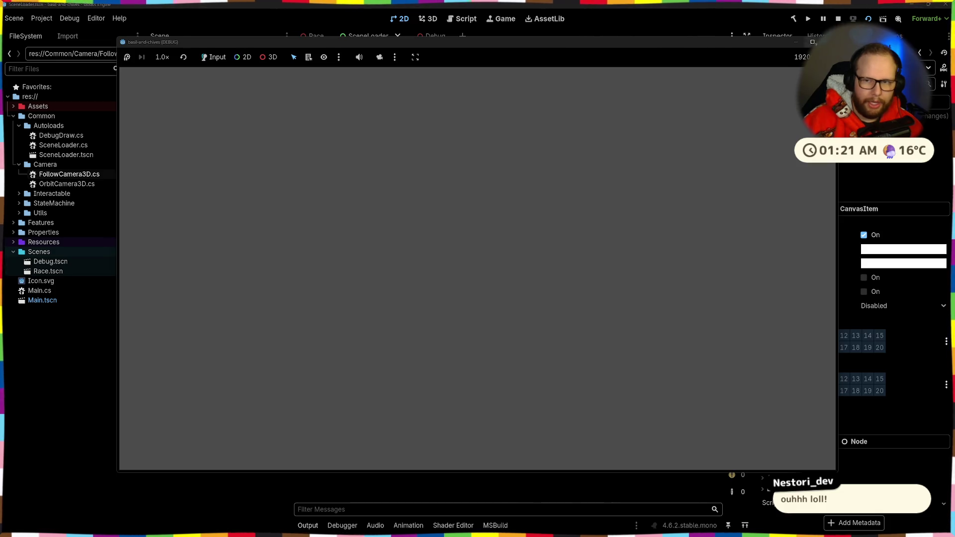
click(813, 44)
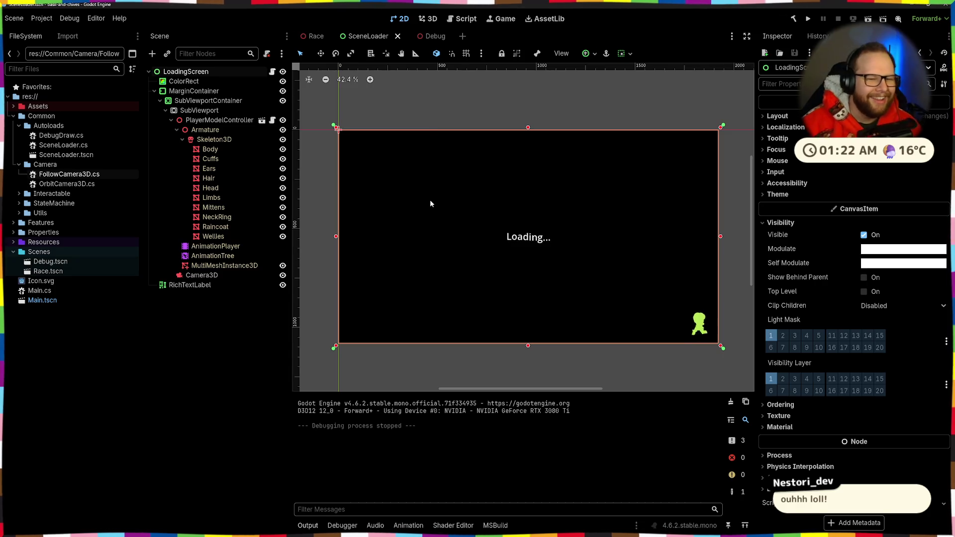
click(199, 81)
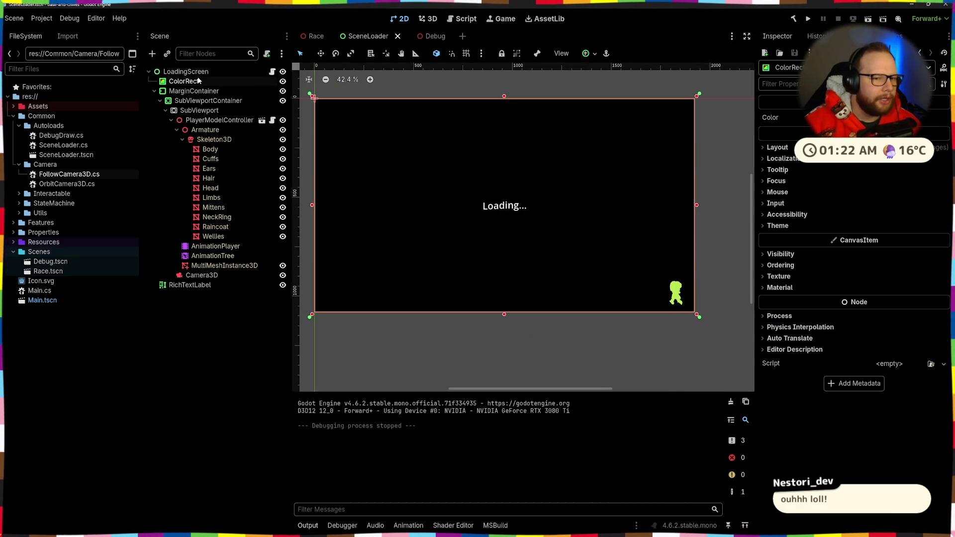
double_click(283, 81)
click(219, 91)
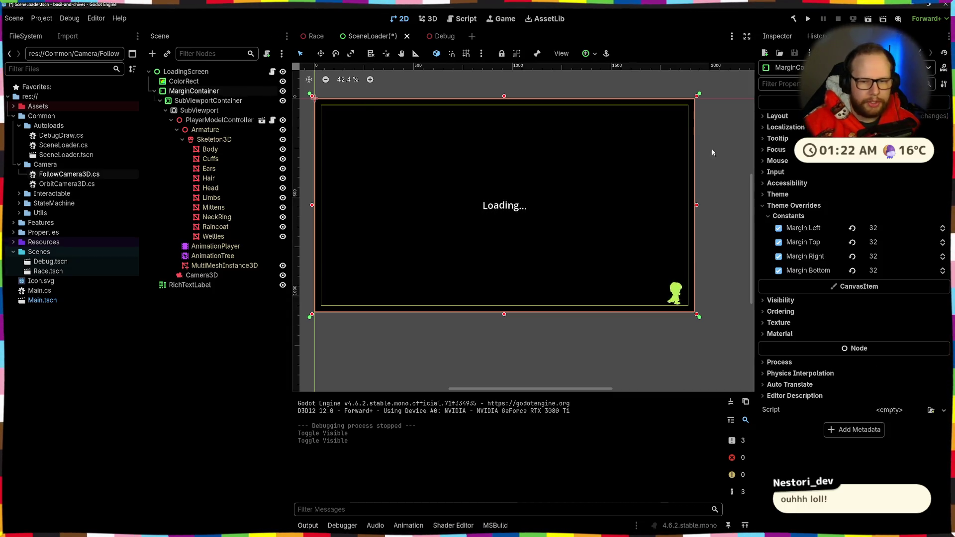
click(206, 111)
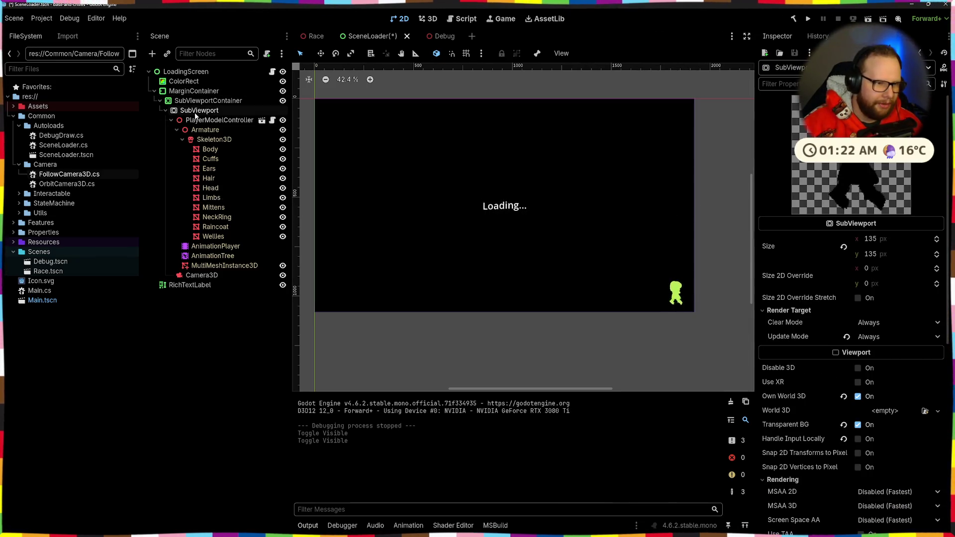
click(209, 120)
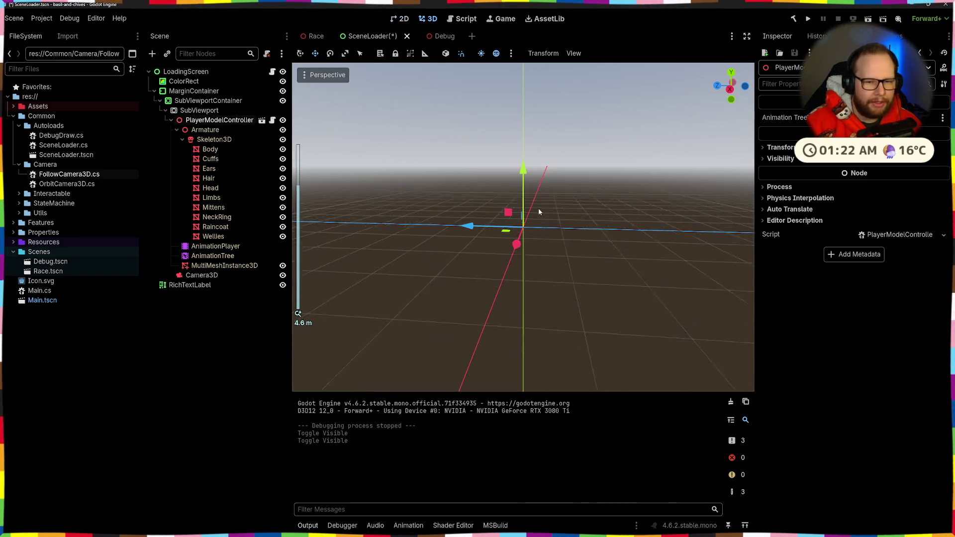
- Orbit the 3D view, then uncheck the SubViewport's Own World 3D
drag(538, 212, 446, 212)
scroll(533, 204, down, 15)
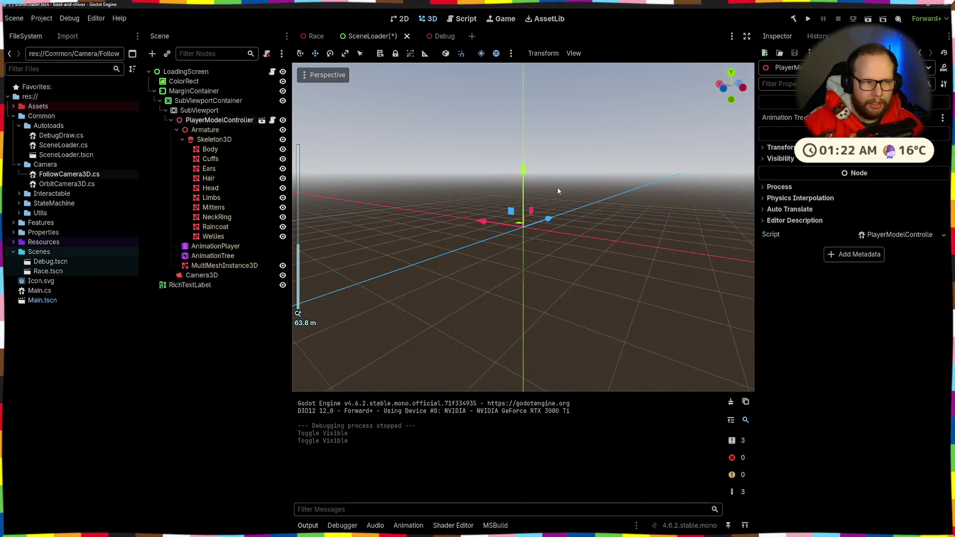
drag(554, 193, 353, 191)
mouse_move(440, 188)
mouse_down()
mouse_move(588, 216)
mouse_move(452, 196)
mouse_up()
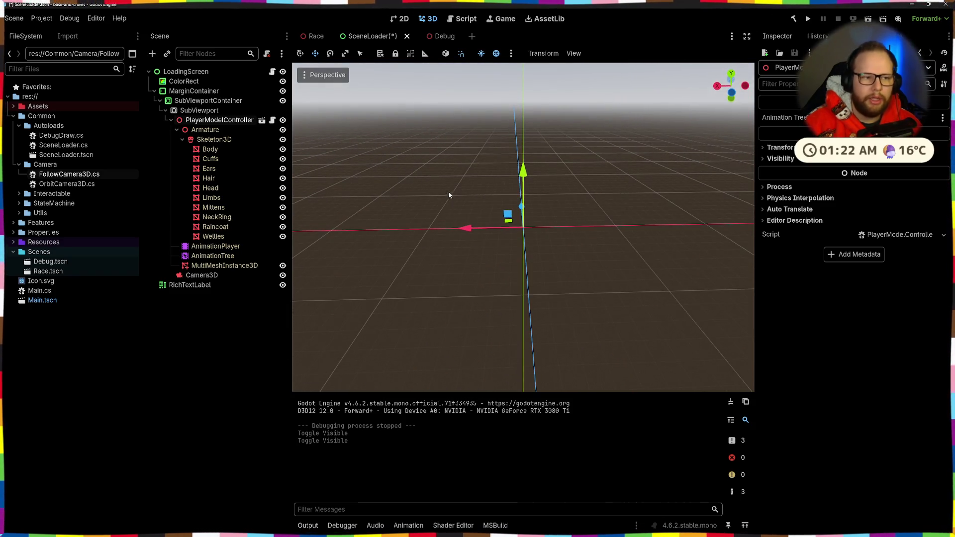
click(199, 110)
click(857, 396)
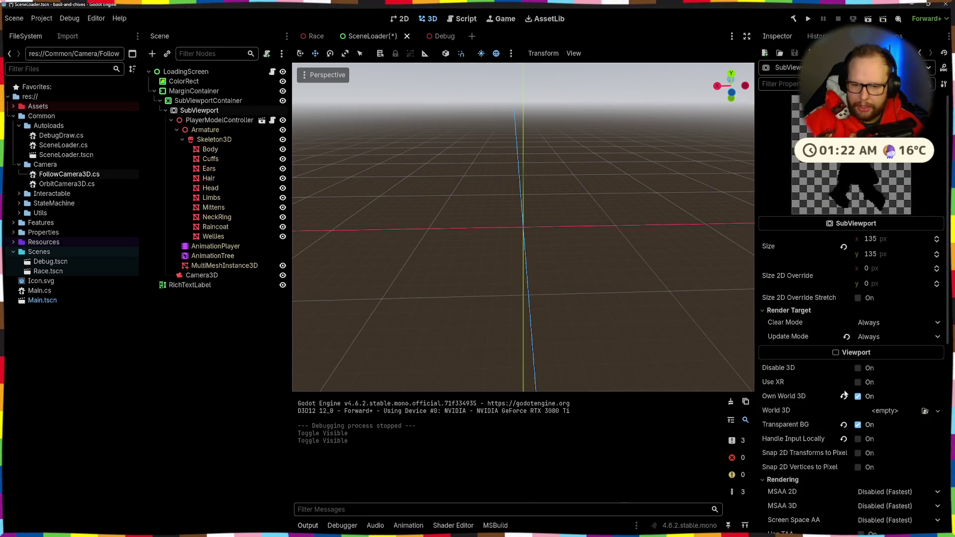
click(858, 398)
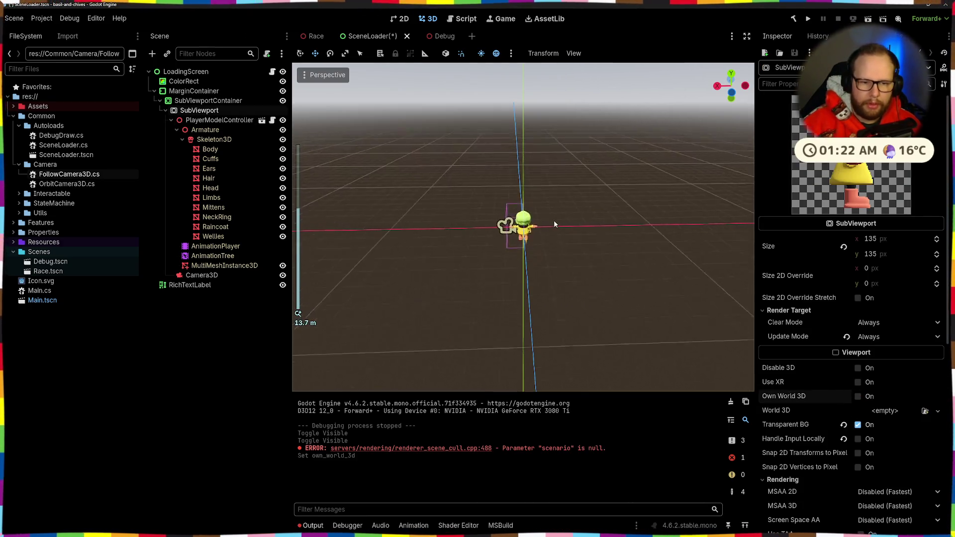
- Orbit close to the character and inspect its AnimationTree state graph and AnimationPlayer tracks
scroll(554, 219, up, 5)
drag(567, 217, 591, 217)
scroll(592, 217, down, 5)
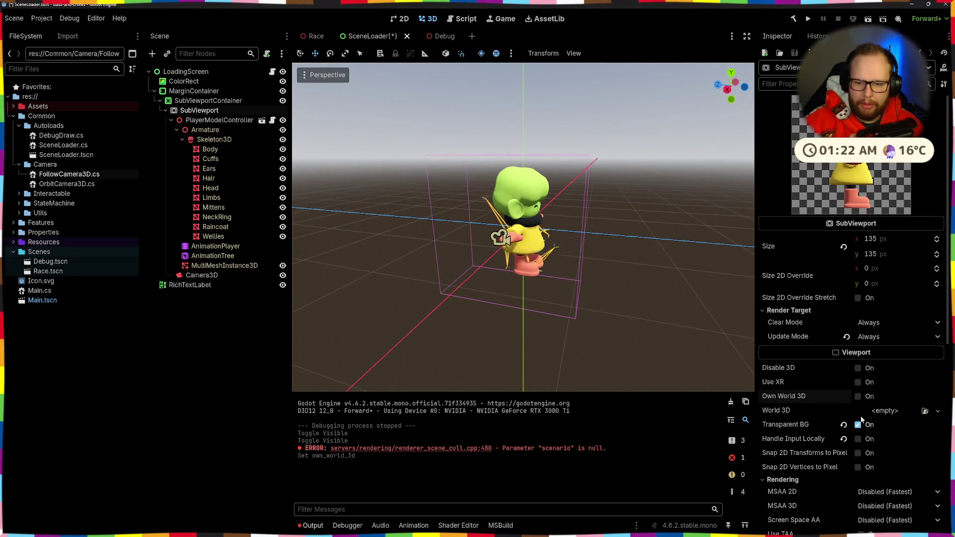
click(212, 256)
click(209, 250)
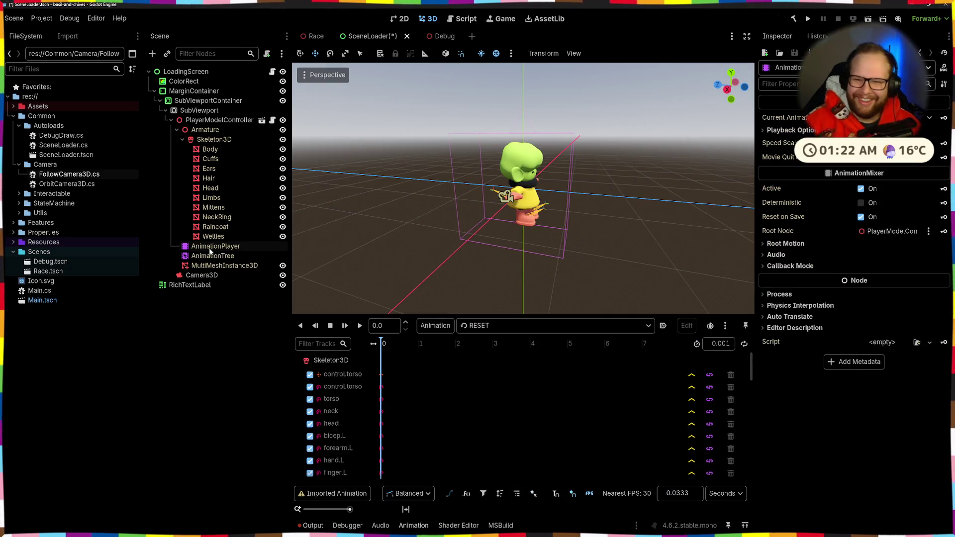
click(209, 256)
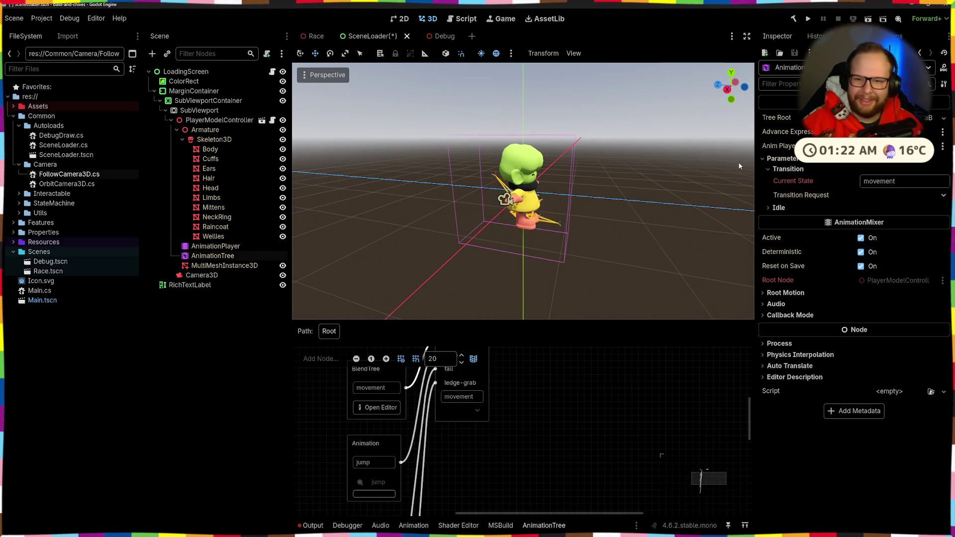
click(222, 249)
click(221, 256)
click(232, 352)
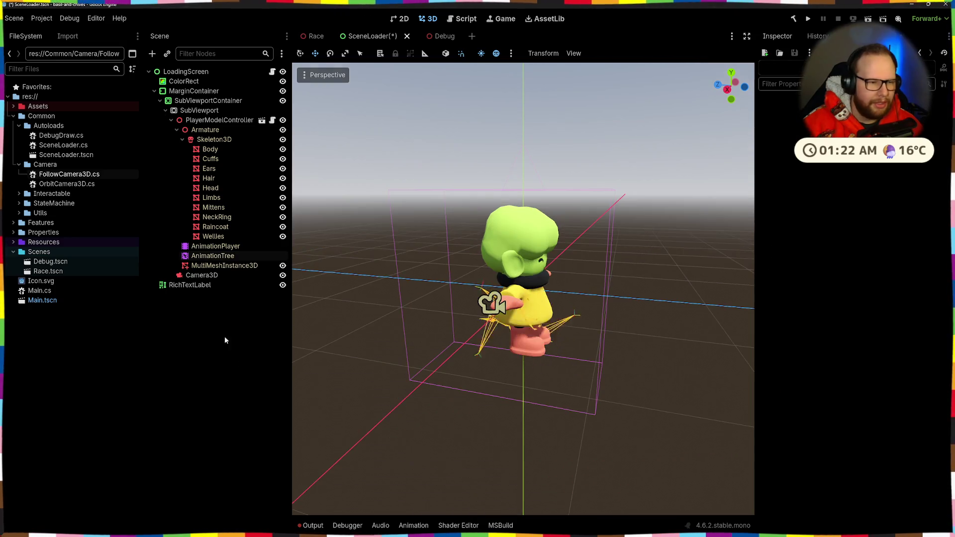
- Re-enable Own World 3D on the SubViewport and save the SceneLoader scene
click(210, 114)
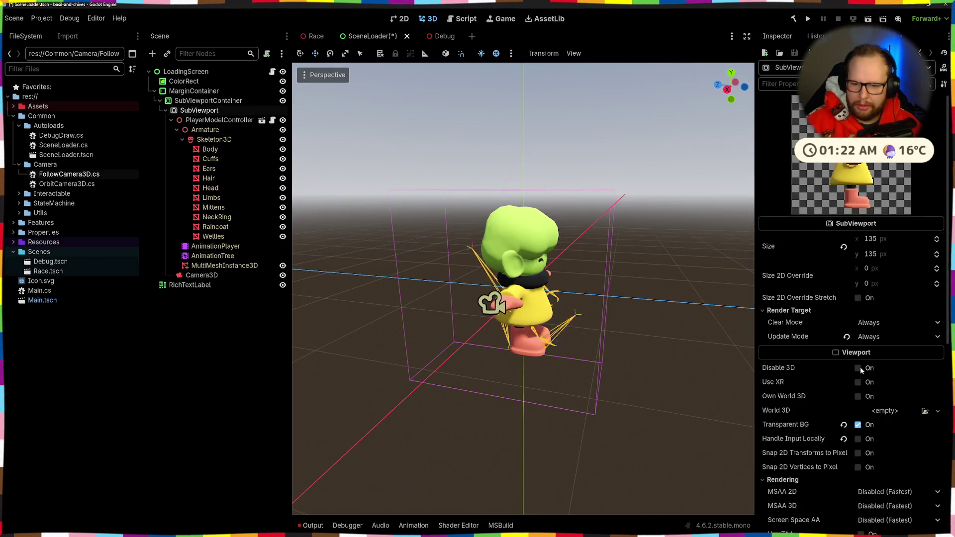
click(857, 396)
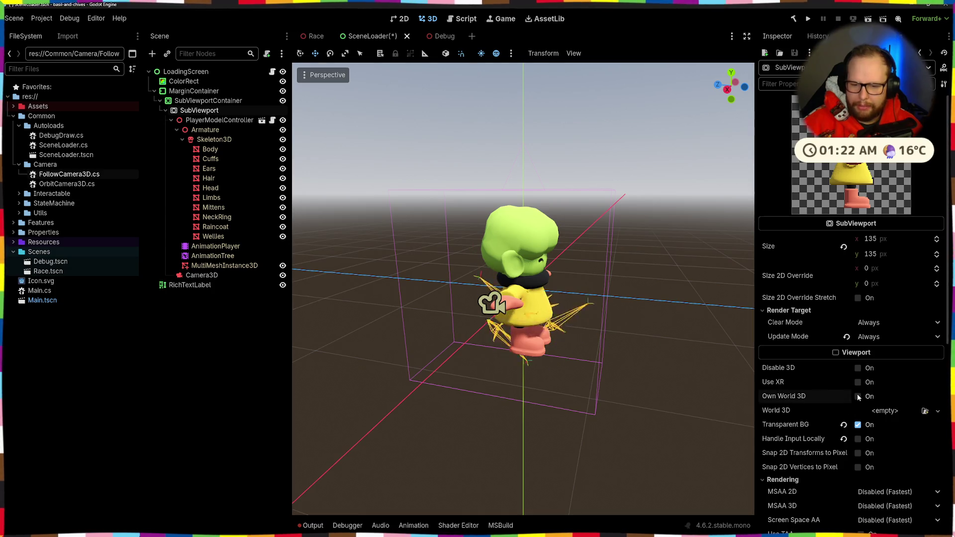
key(ctrl+s)
key(ctrl+shift+p)
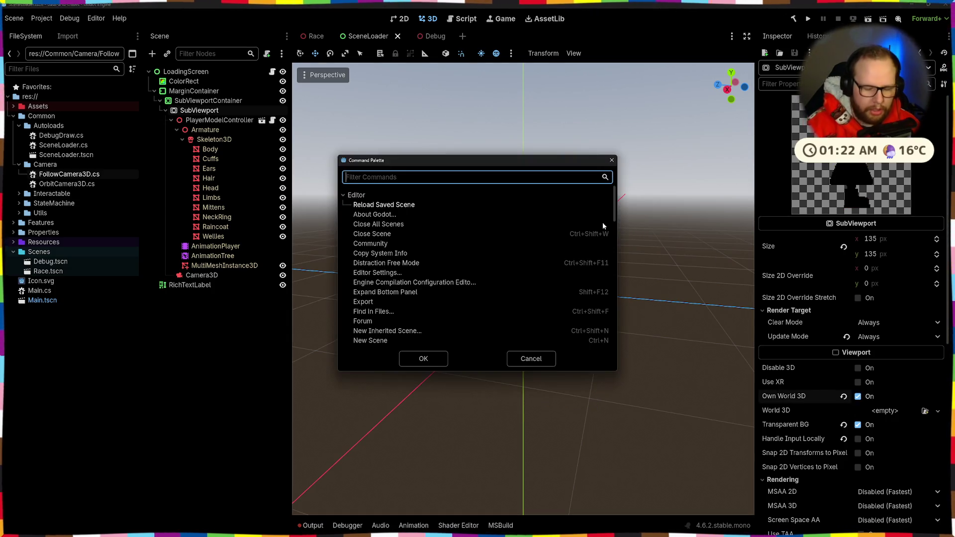
- Dismiss the command search, deselect SubViewport, and expand the Resources folder in the FileSystem dock
key(Escape)
scroll(440, 177, up, 3)
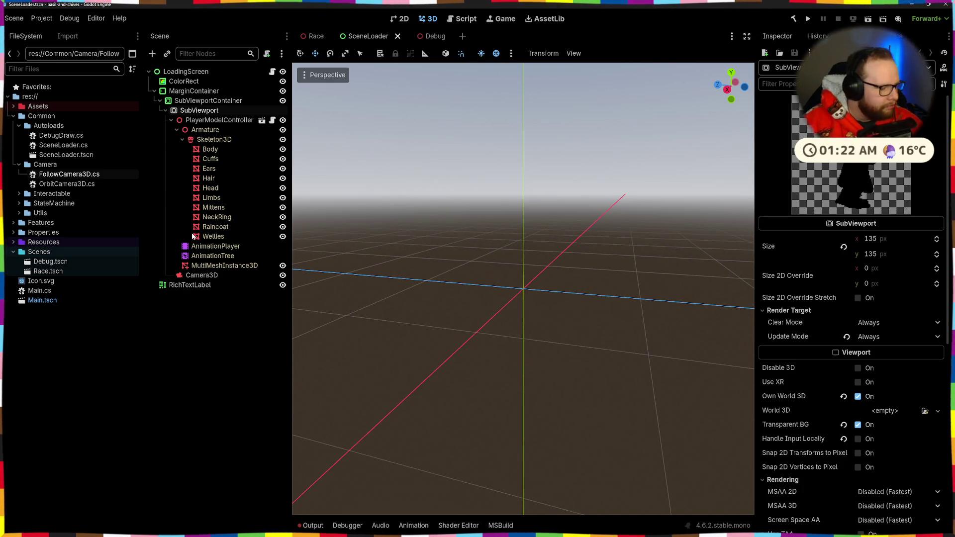
scroll(509, 247, down, 10)
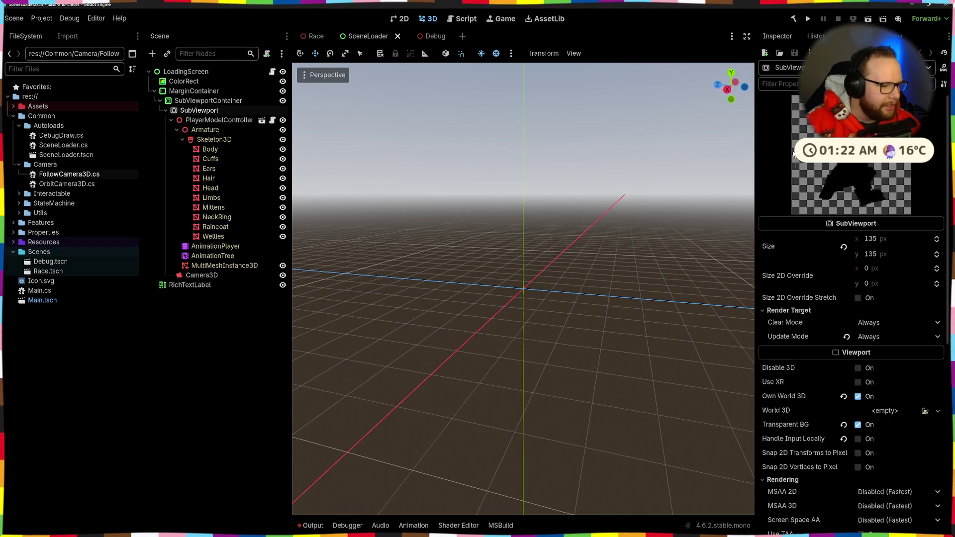
click(210, 361)
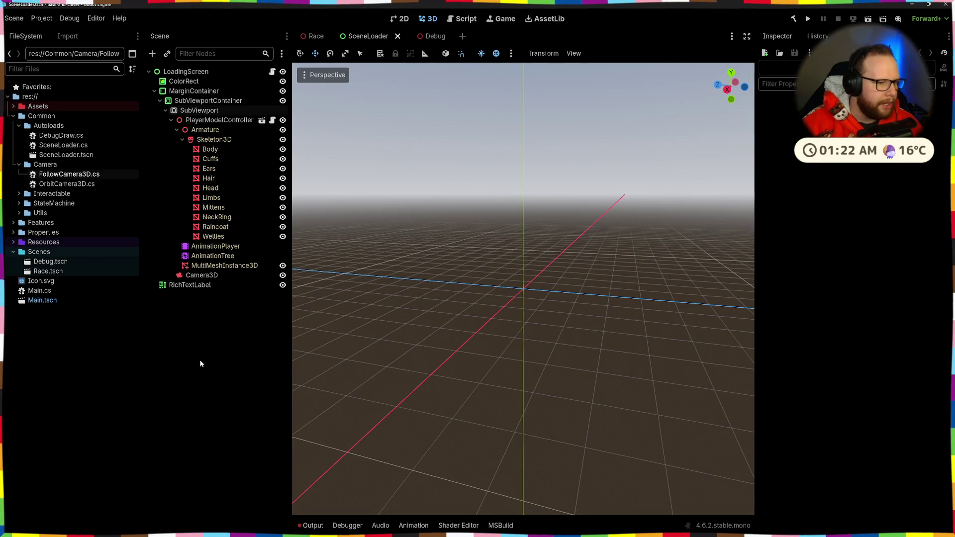
click(13, 242)
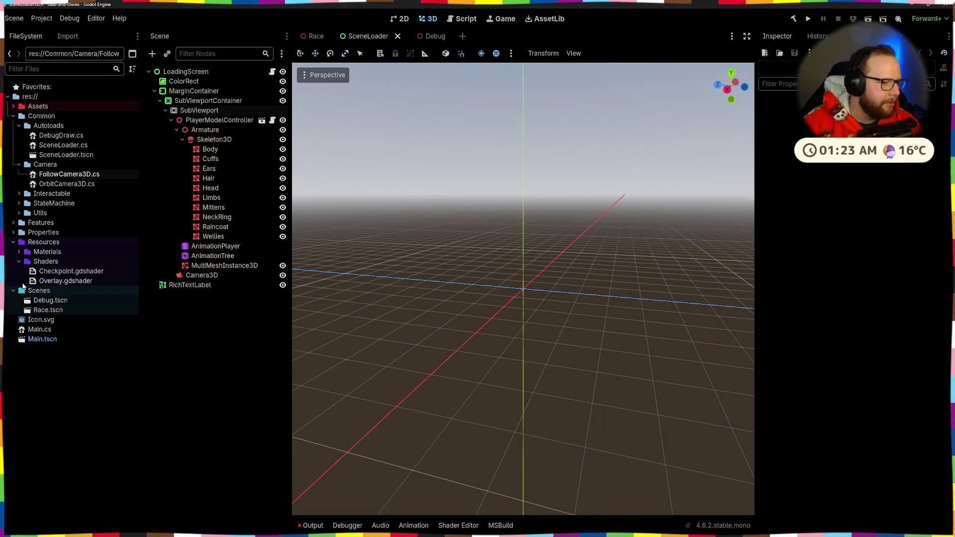
- Open Overlay.gdshader, read its overlay_color uniform and COLOR.rgb line, then reselect the LoadingScreen nodes
double_click(62, 282)
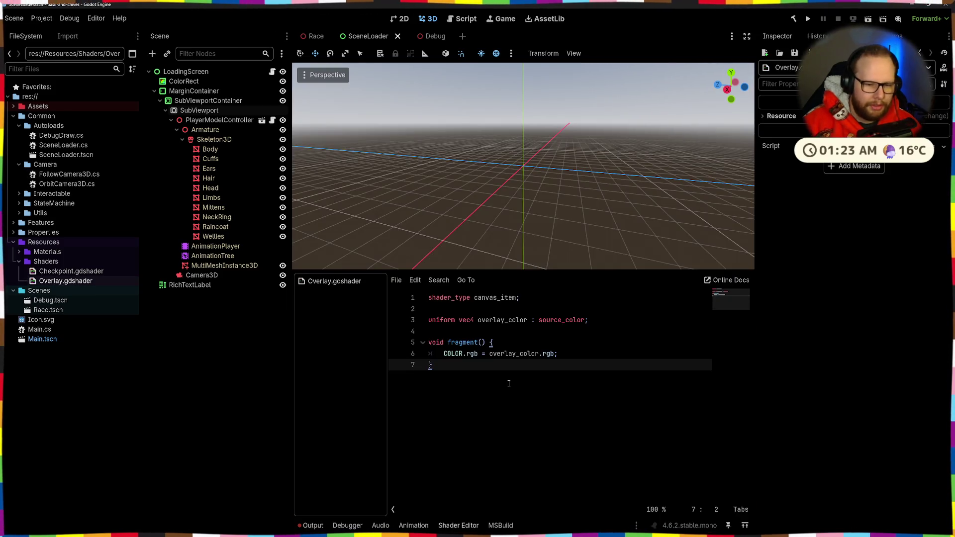
click(444, 353)
drag(437, 321, 555, 321)
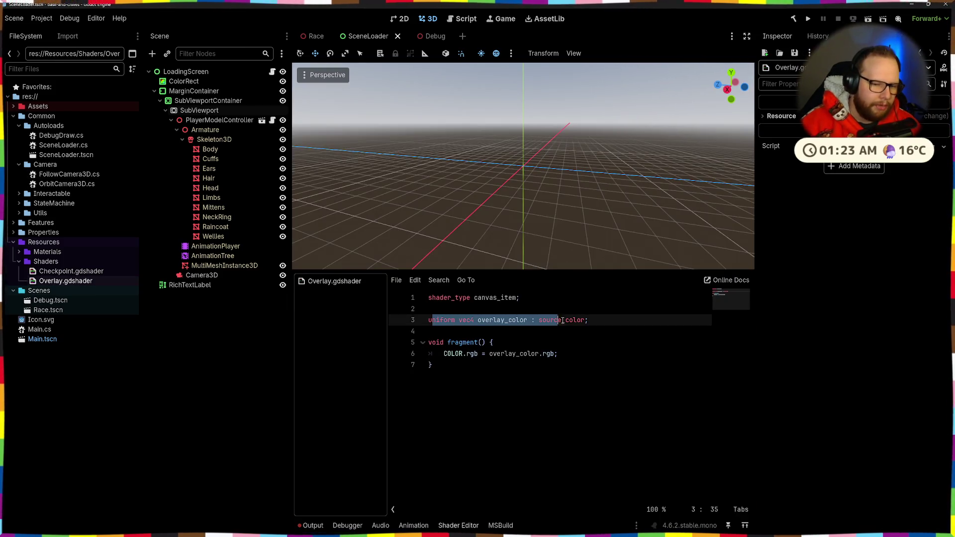
click(634, 320)
drag(560, 353, 431, 354)
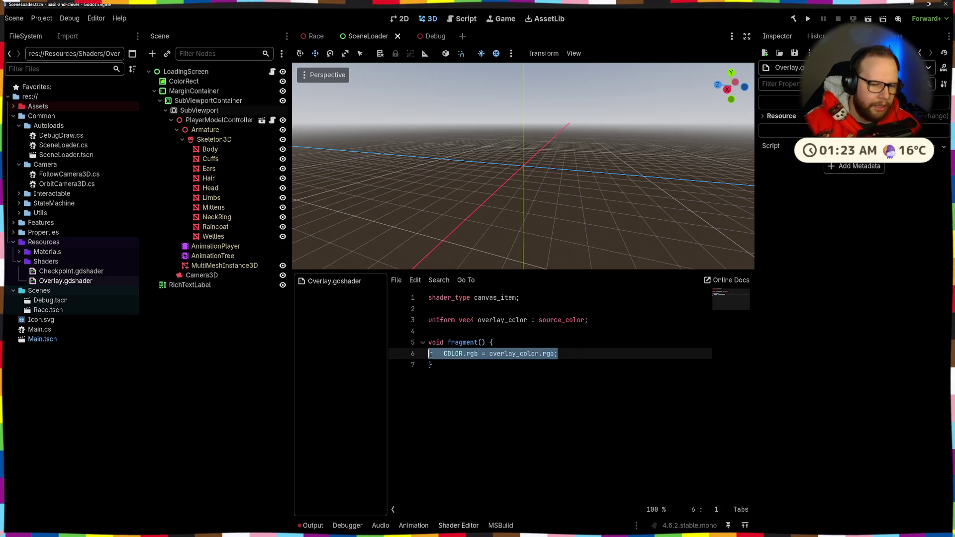
click(535, 371)
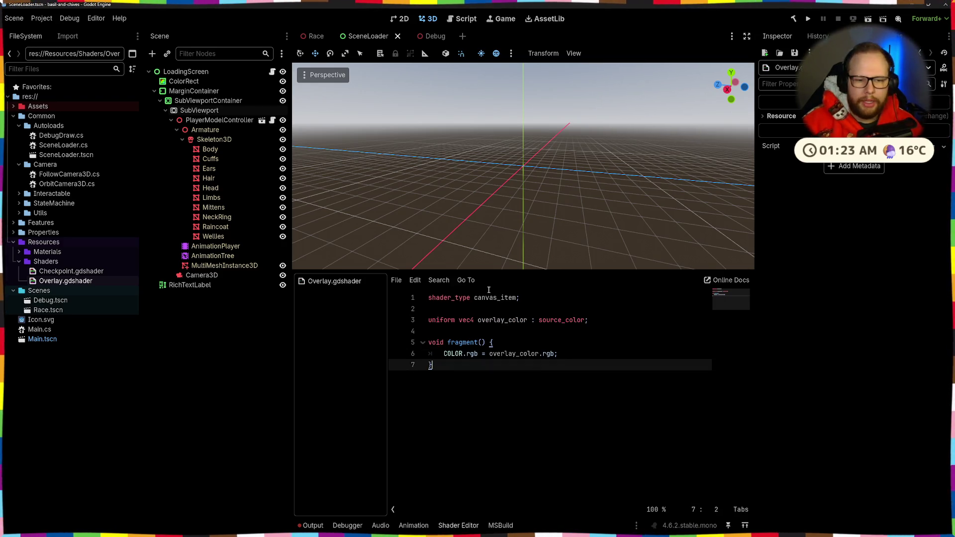
click(199, 110)
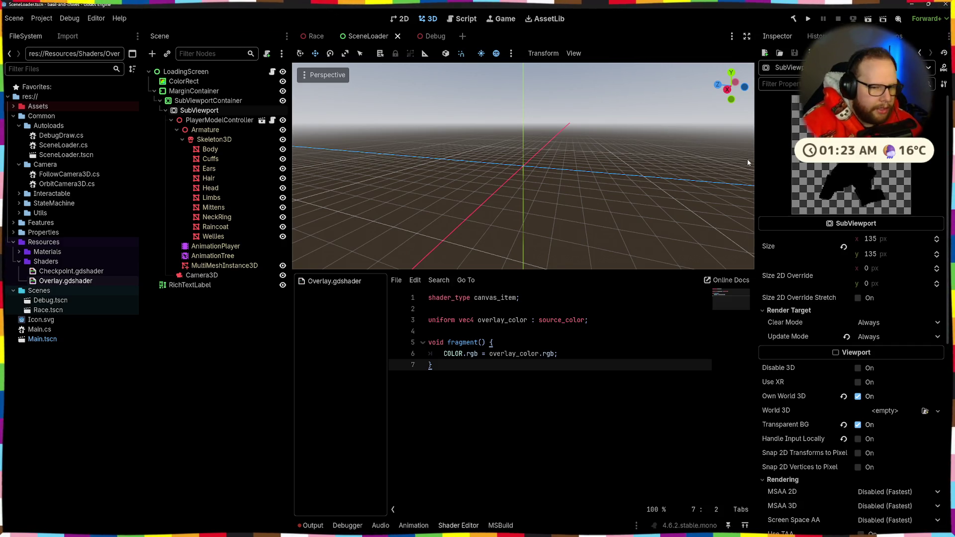
click(189, 72)
- Zoom in and out on the loading screen canvas and clear the selection
scroll(569, 203, down, 3)
scroll(591, 177, up, 2)
scroll(592, 177, up, 6)
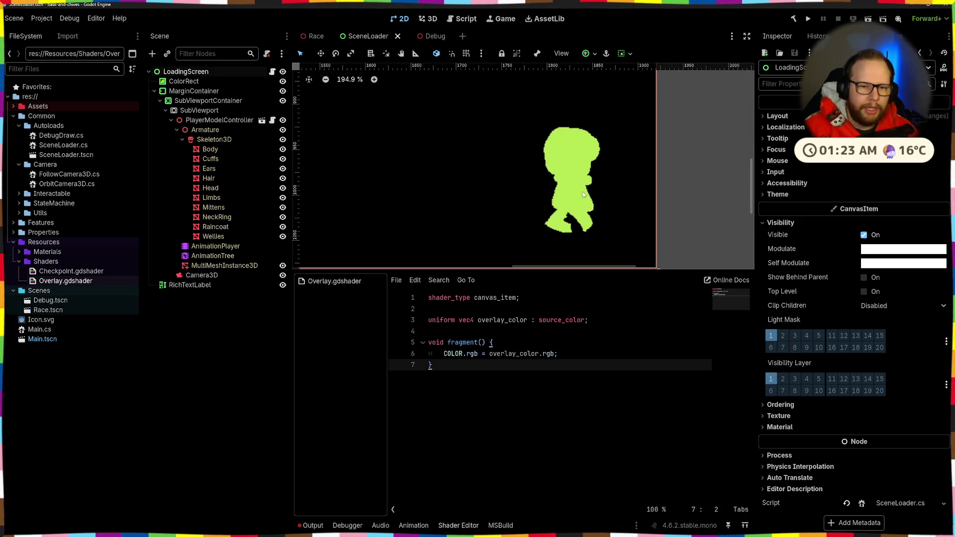
scroll(565, 177, down, 2)
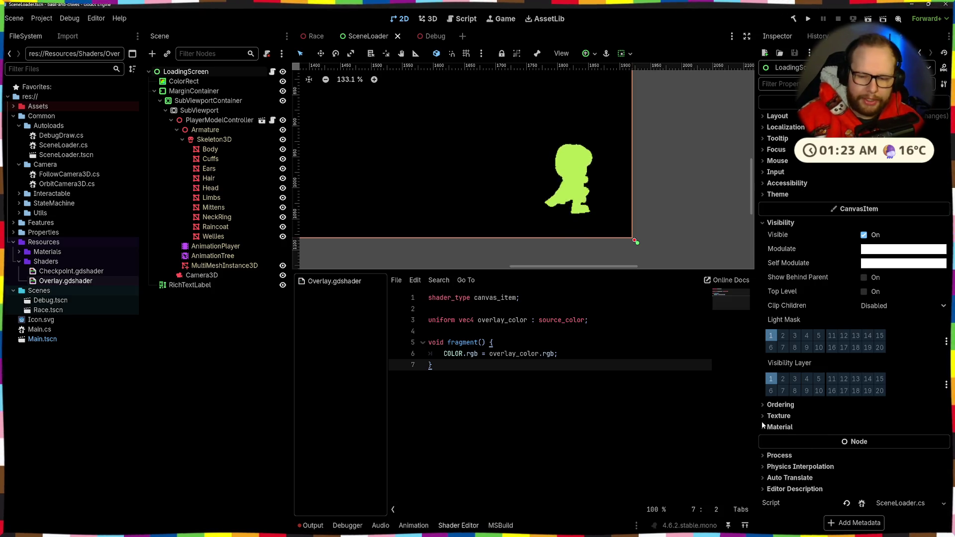
click(247, 315)
scroll(478, 179, down, 5)
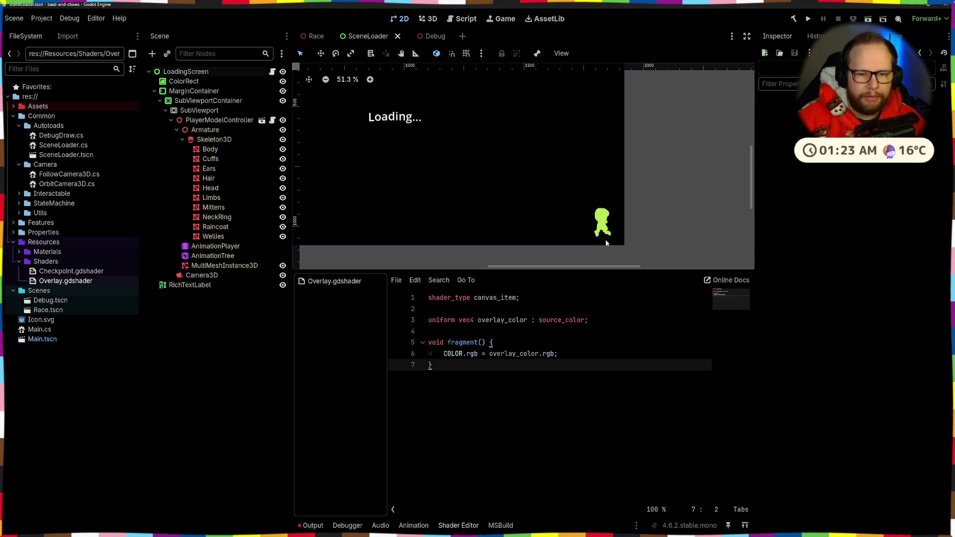
scroll(573, 227, down, 3)
scroll(519, 169, up, 4)
- Inspect the Loading... label's text, collapse SubViewportContainer's children, and open SceneLoader.cs
click(521, 172)
scroll(557, 213, down, 6)
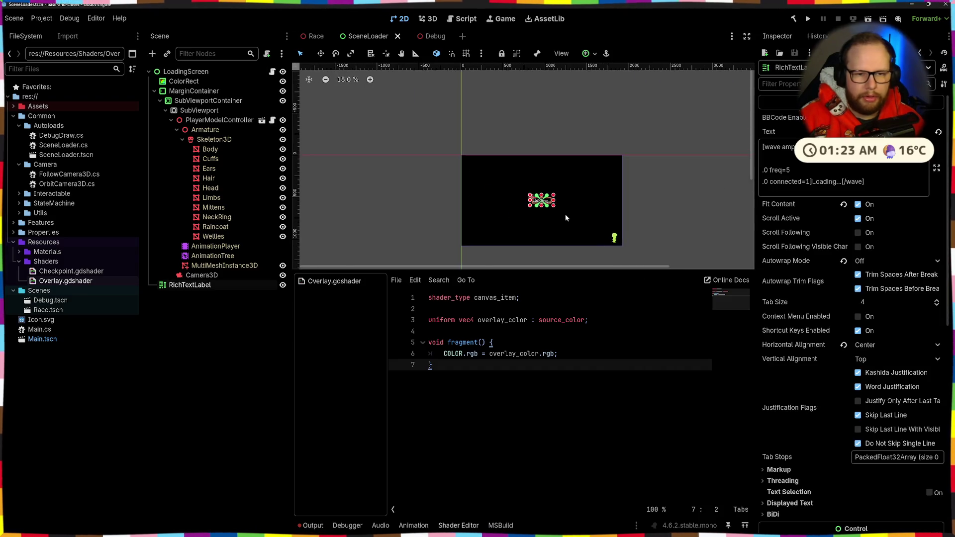
scroll(640, 172, up, 3)
click(639, 172)
key(f)
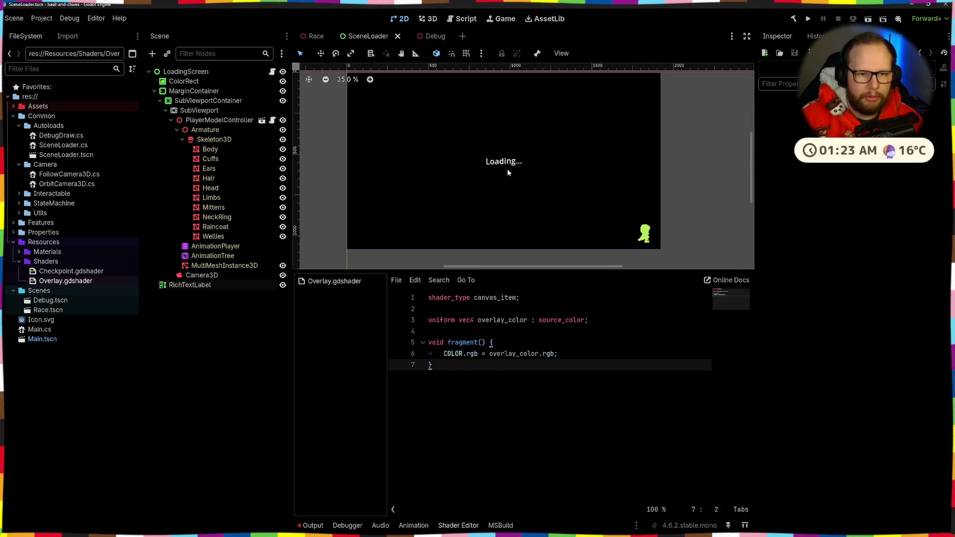
click(508, 177)
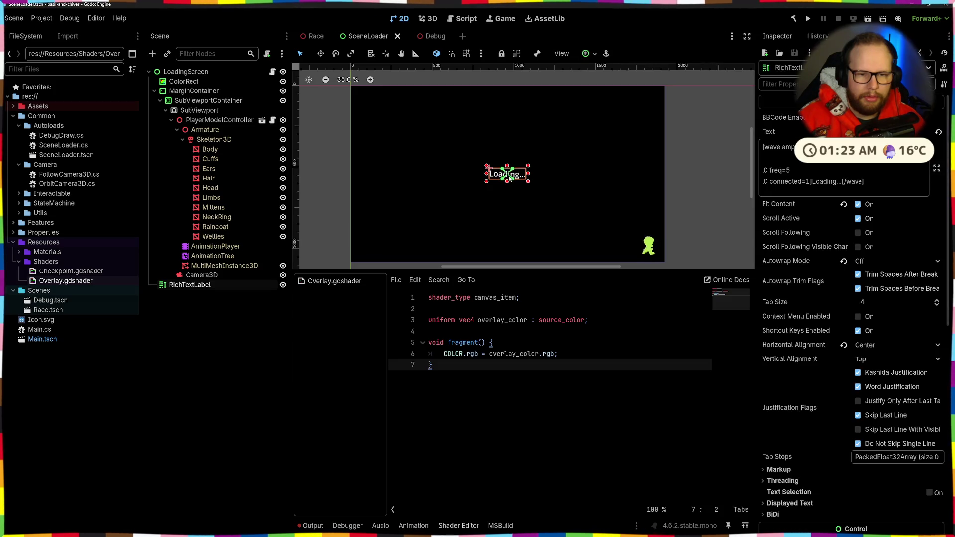
key(ctrl+a)
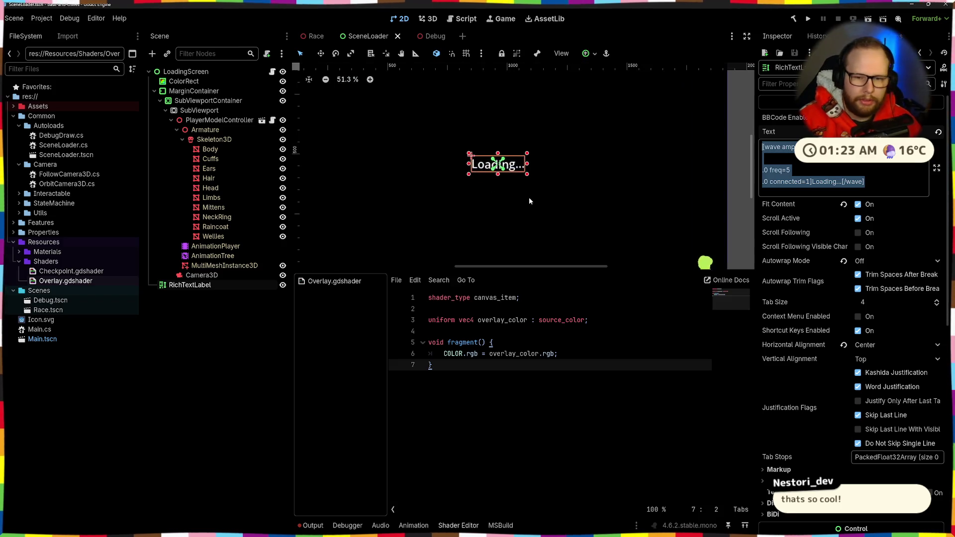
scroll(529, 197, down, 1)
click(688, 202)
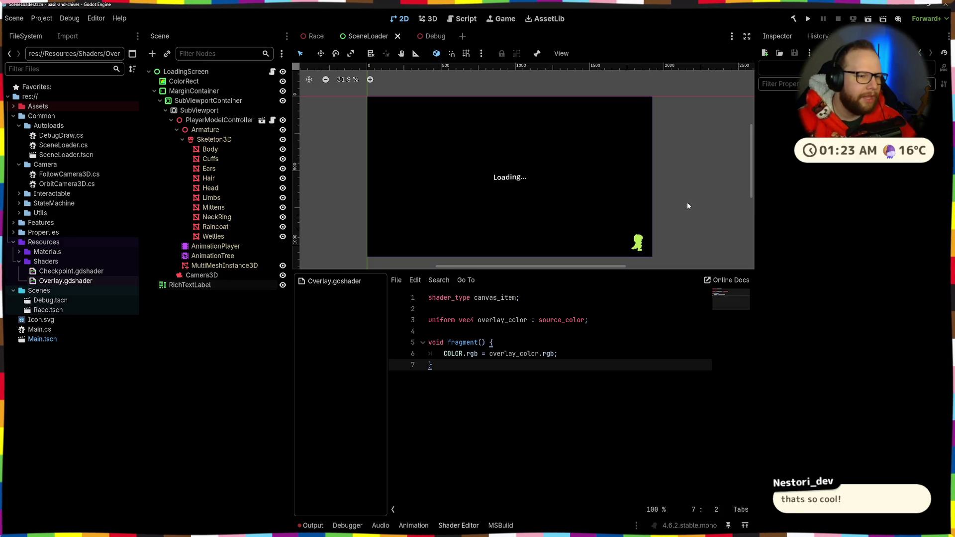
click(160, 101)
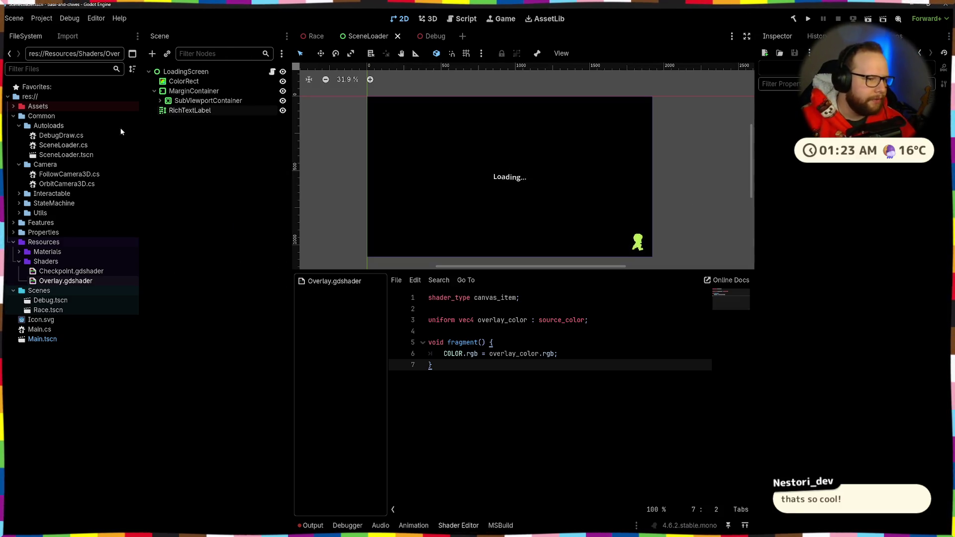
double_click(64, 145)
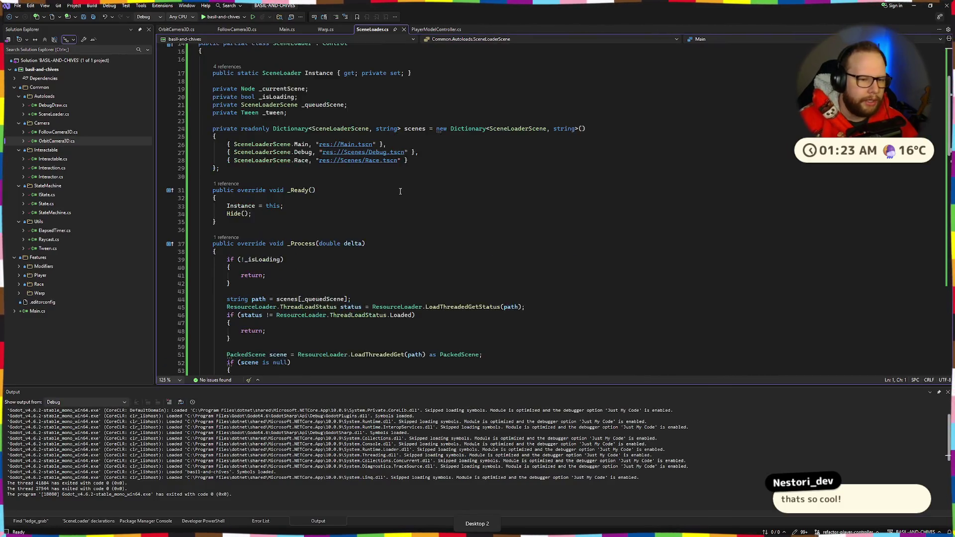
scroll(396, 191, up, 17)
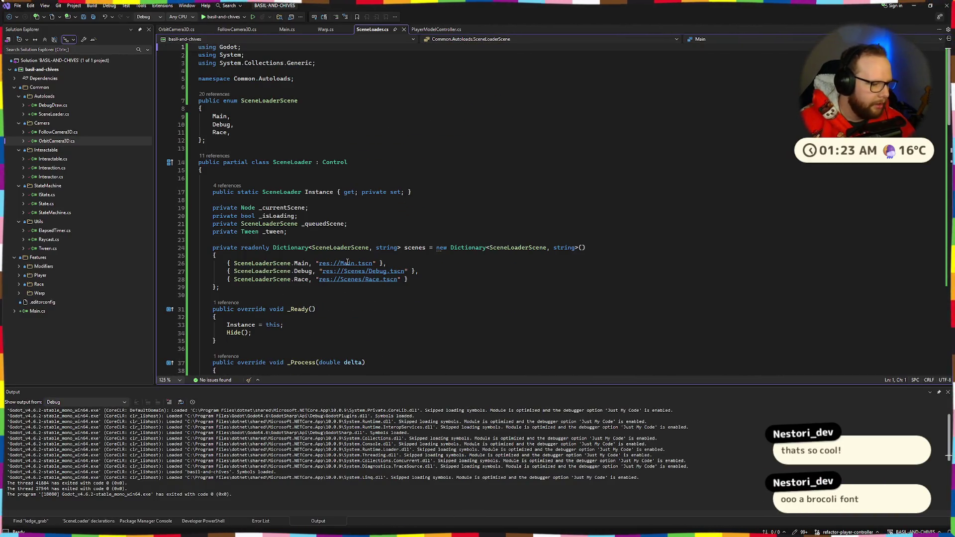
key(alt+Tab)
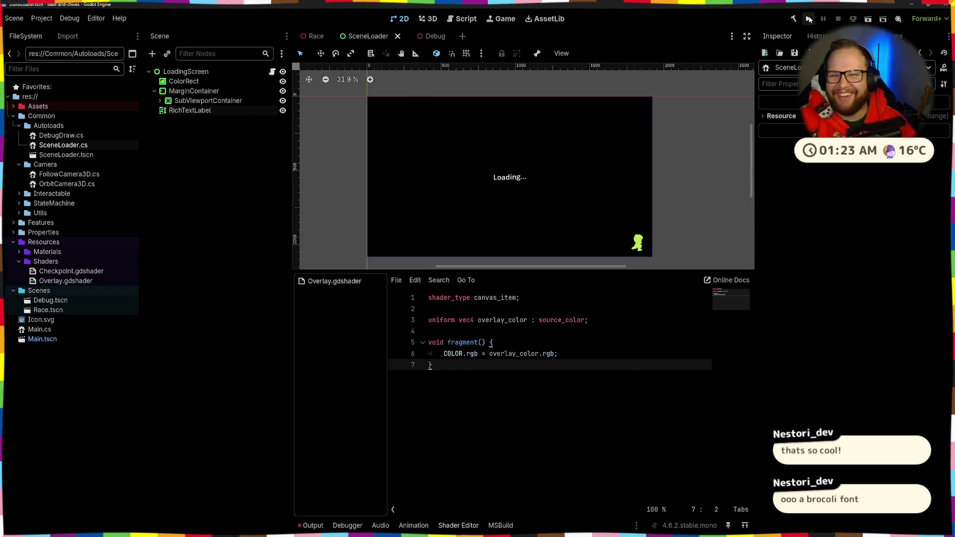
click(810, 19)
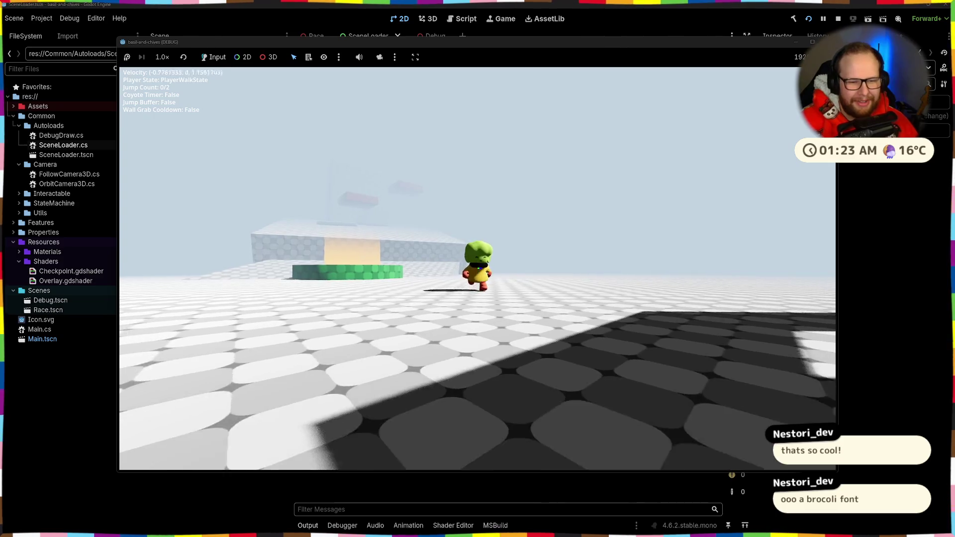
- Walk and jump the character through the pipe level and across the newly loaded level
key(a)
key(space)
key(space)
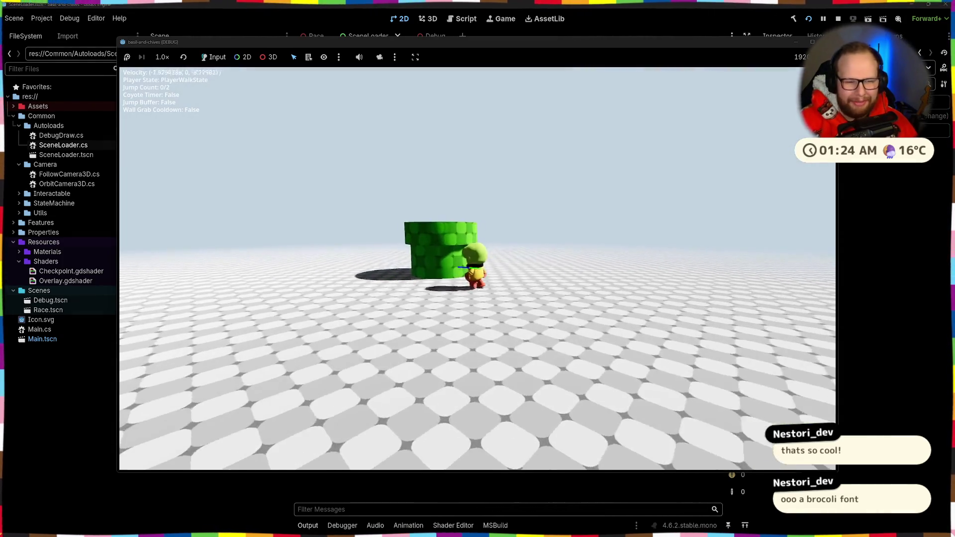
key(space)
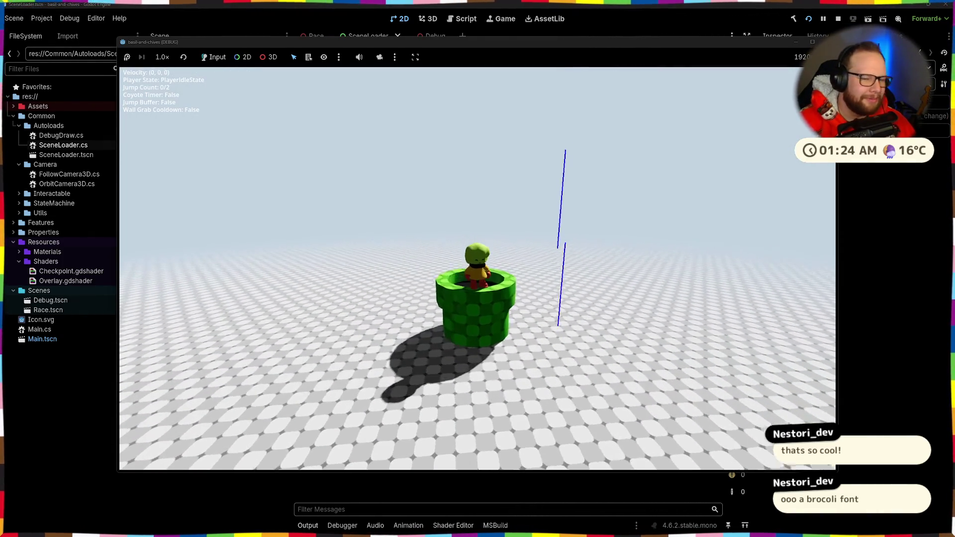
key(w)
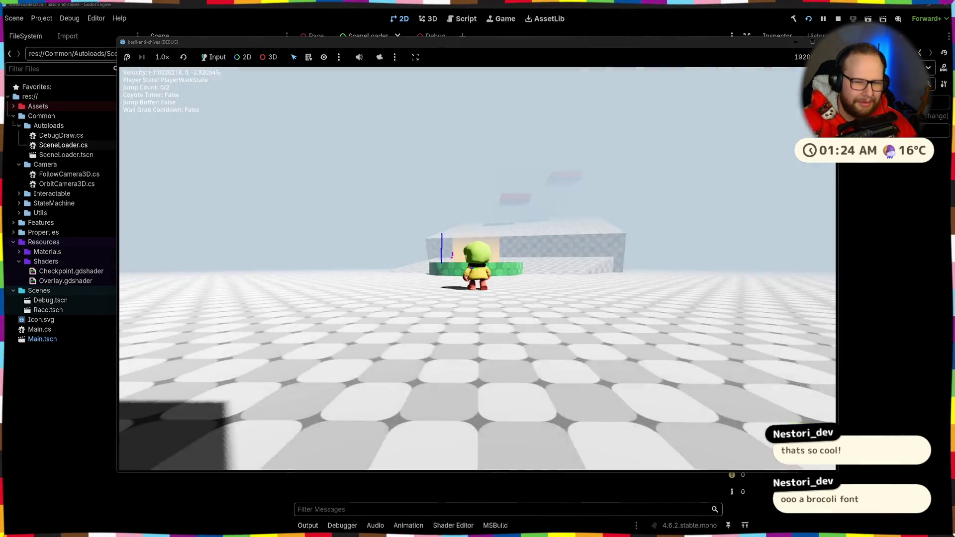
key(space)
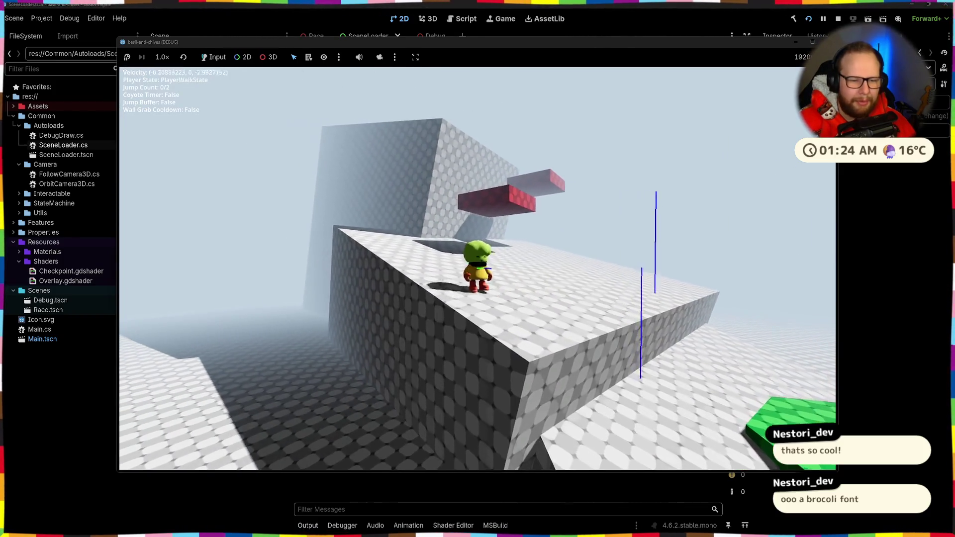
key(w)
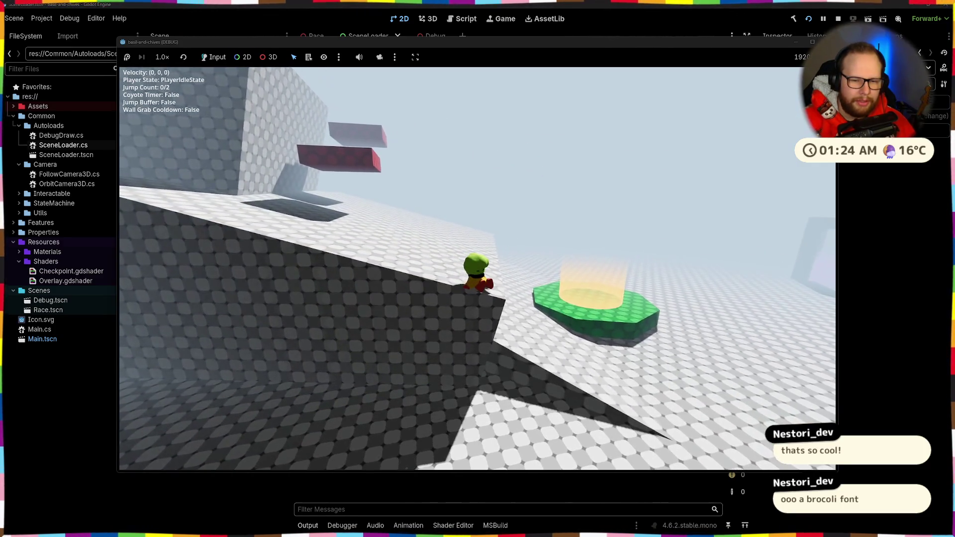
- Walk onto the green checkpoint pad and jump across the red platforms
key(s)
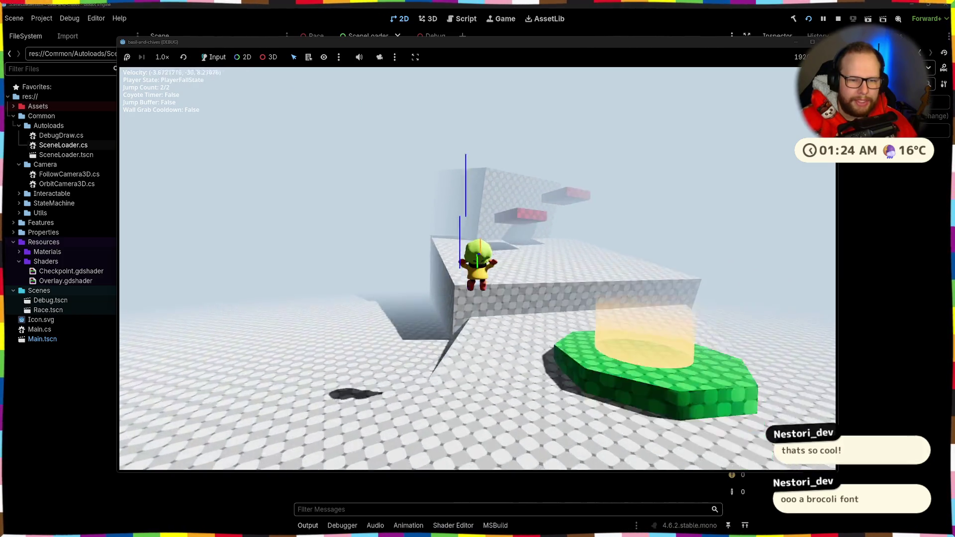
key(w)
key(space)
key(space)
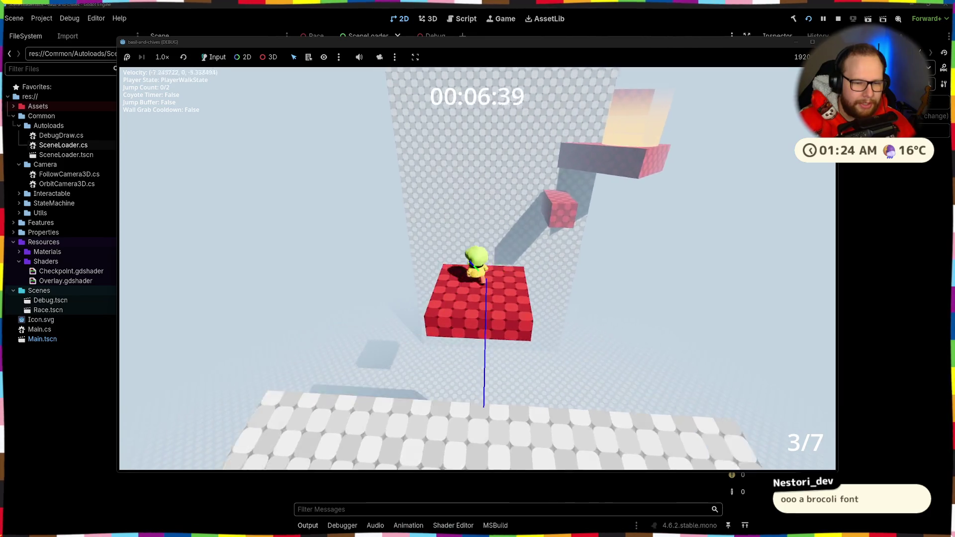
key(space)
key(space)
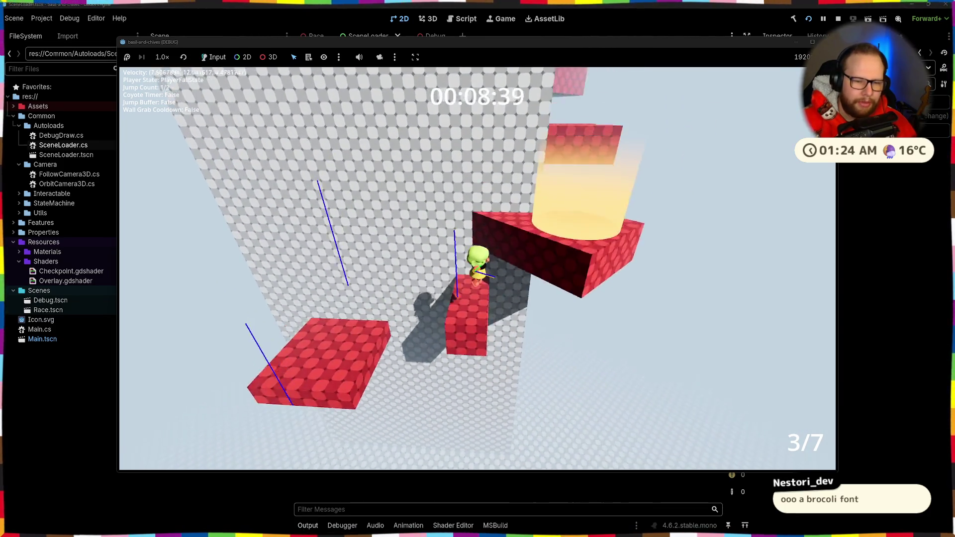
key(space)
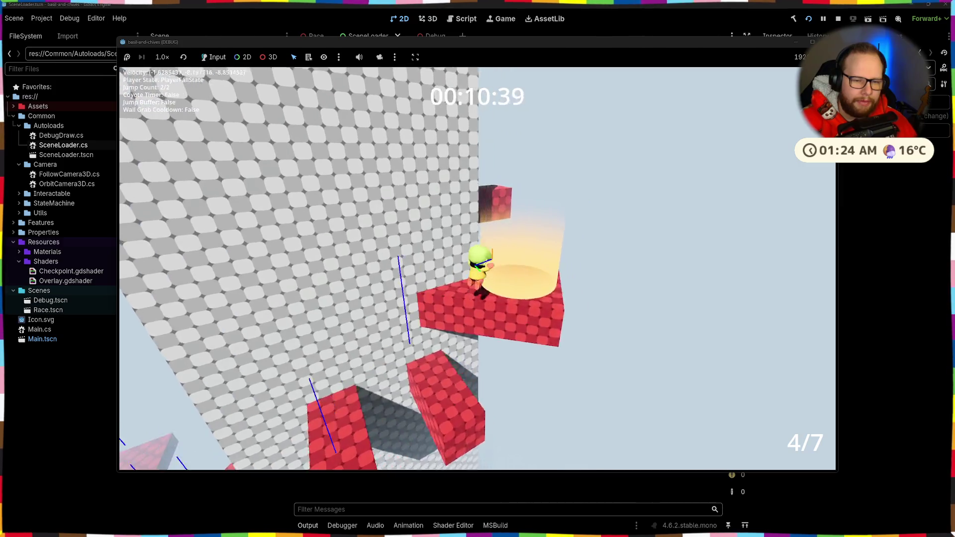
key(space)
key(space)
key(space)
key(space)
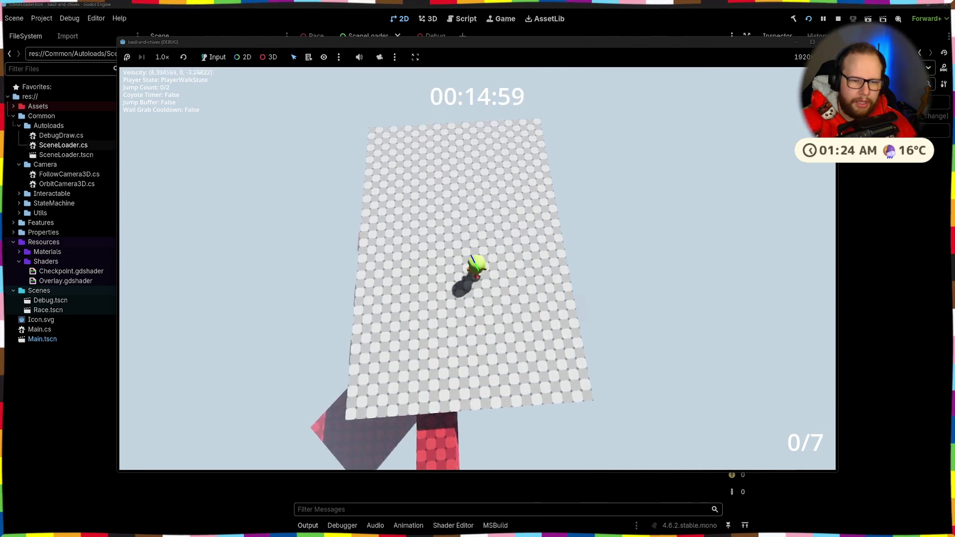
key(w)
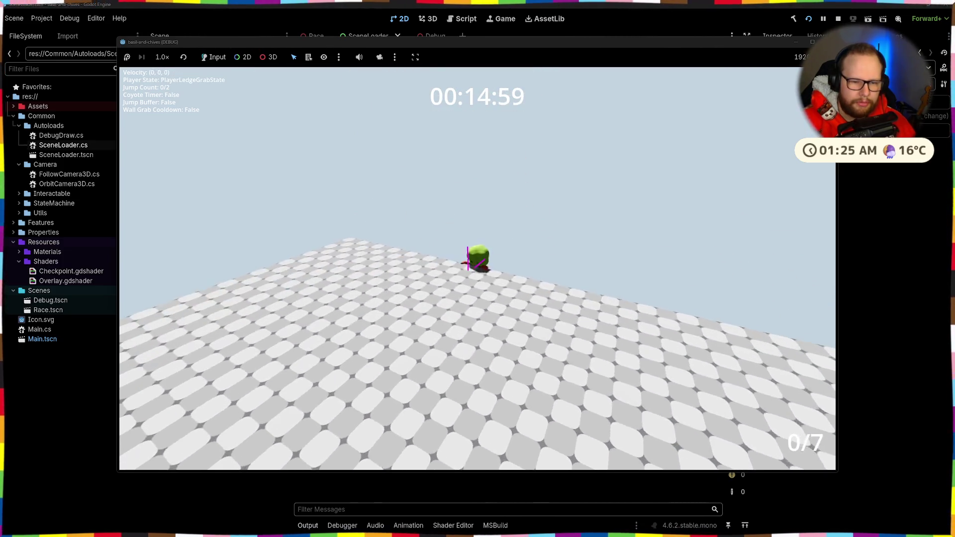
key(space)
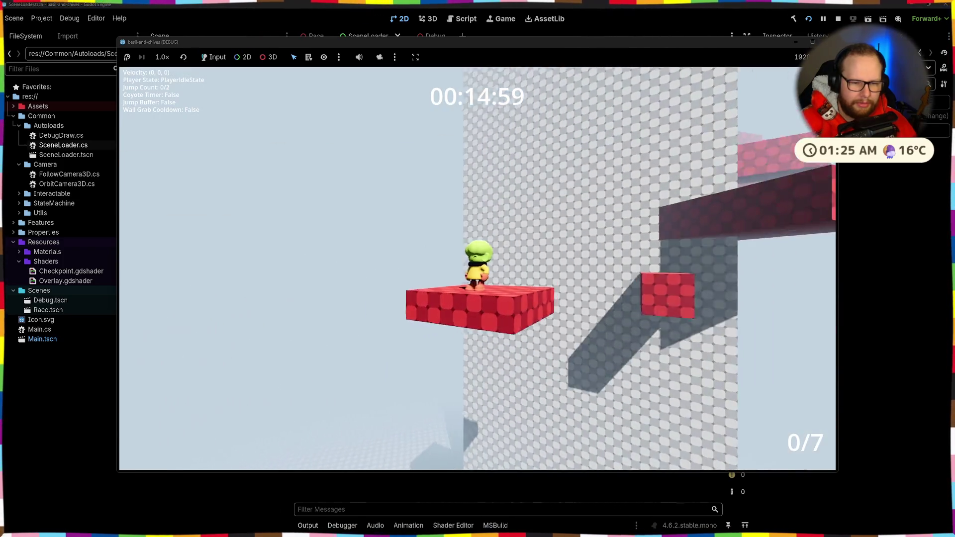
- Restart the run over the green pad and jump the red platforms past checkpoint 3
key(w)
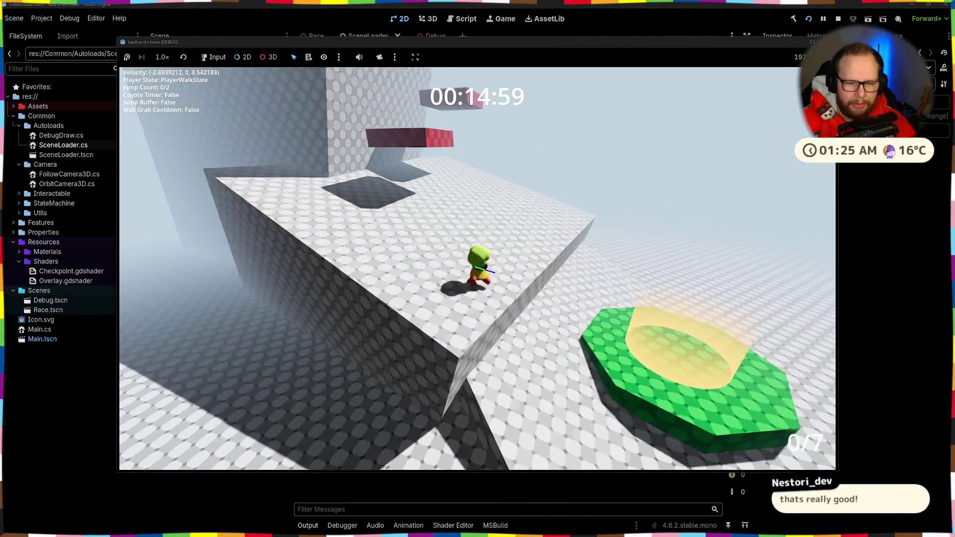
key(space)
key(w)
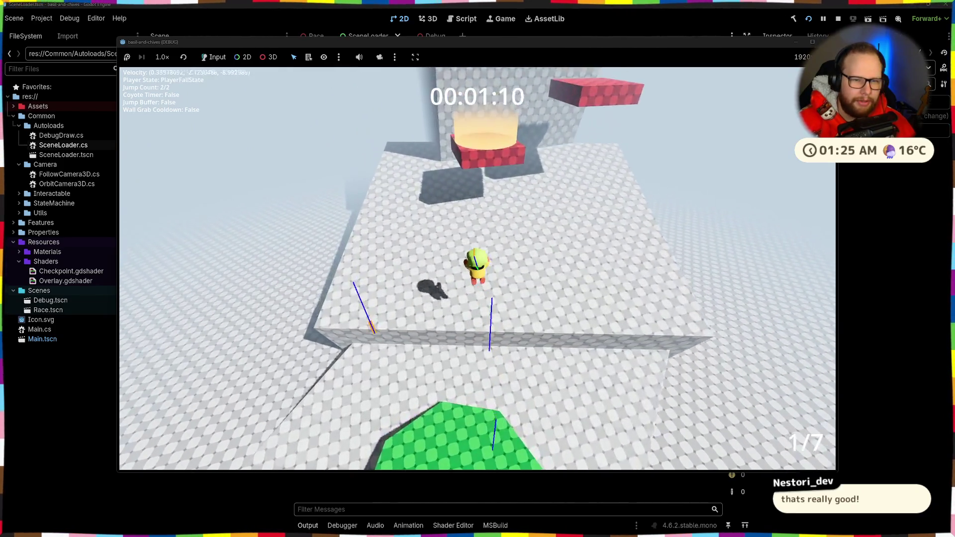
key(space)
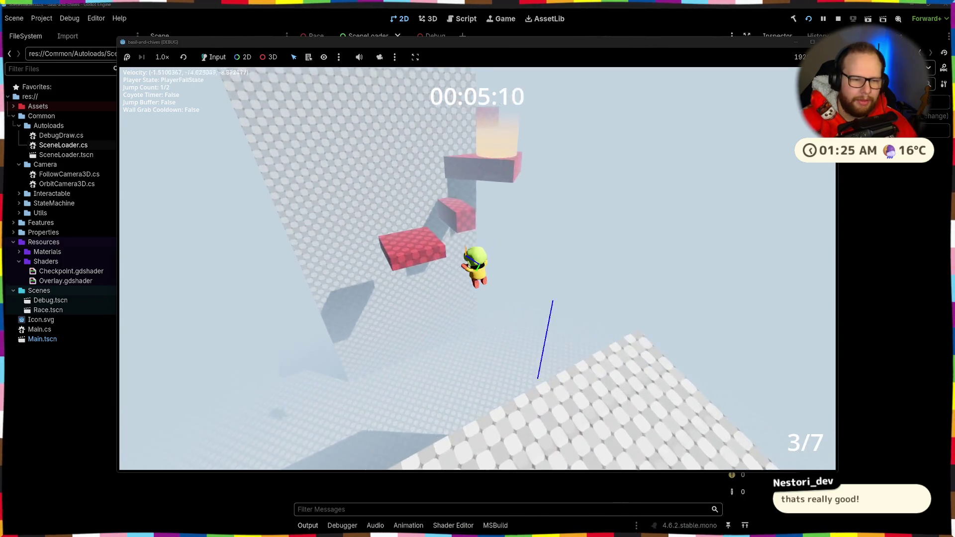
key(space)
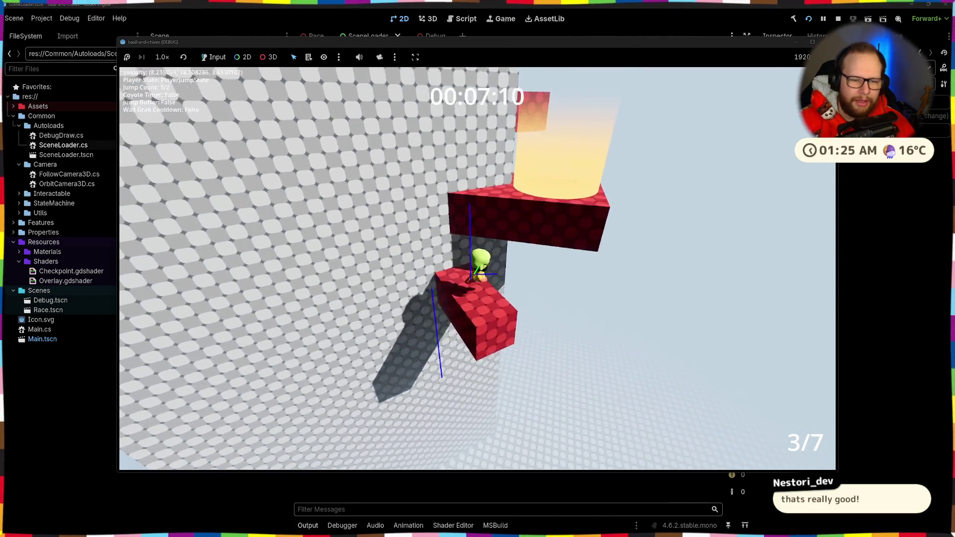
key(space)
key(space)
key(space)
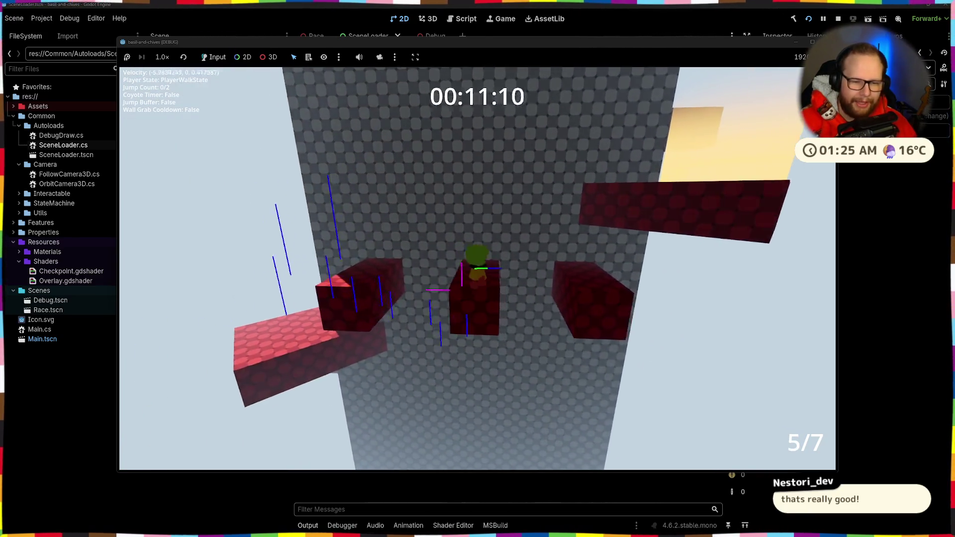
key(space)
key(w)
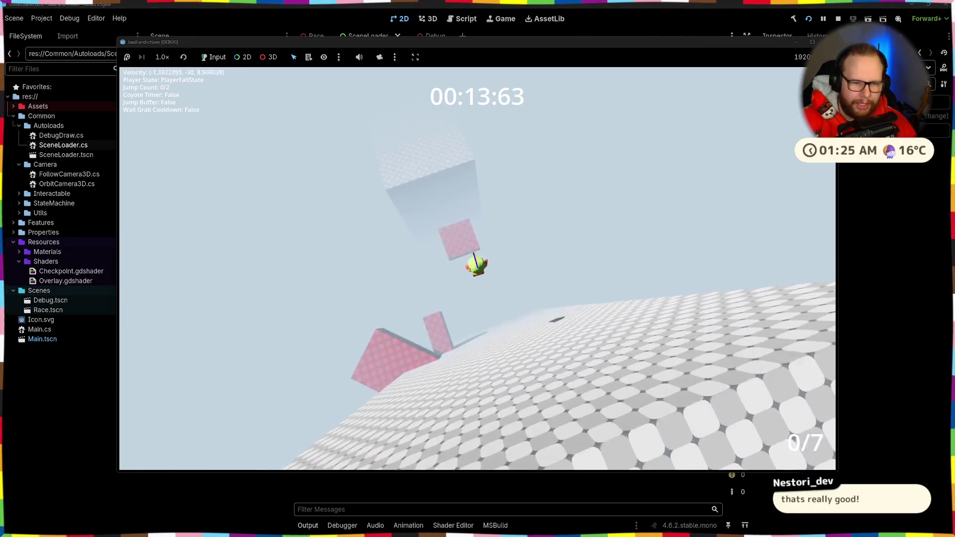
key(space)
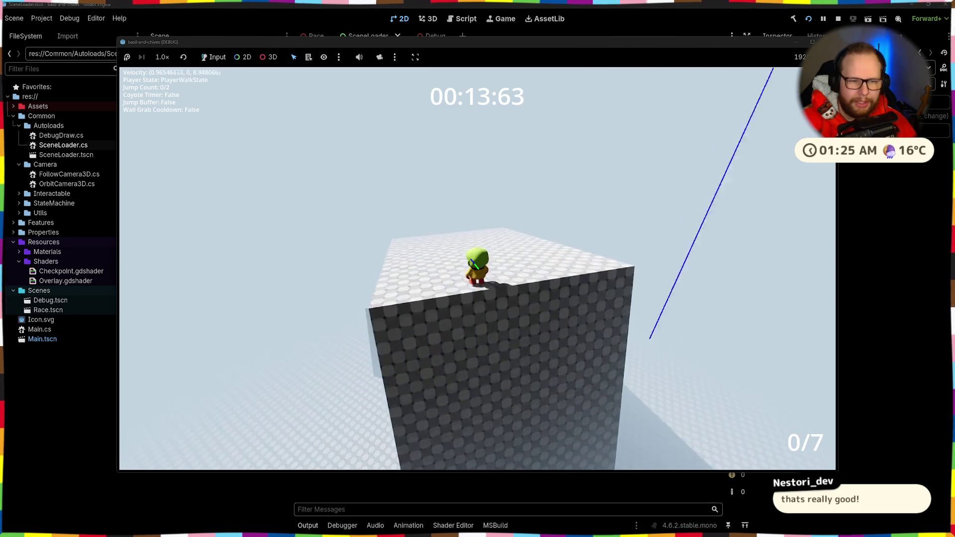
key(space)
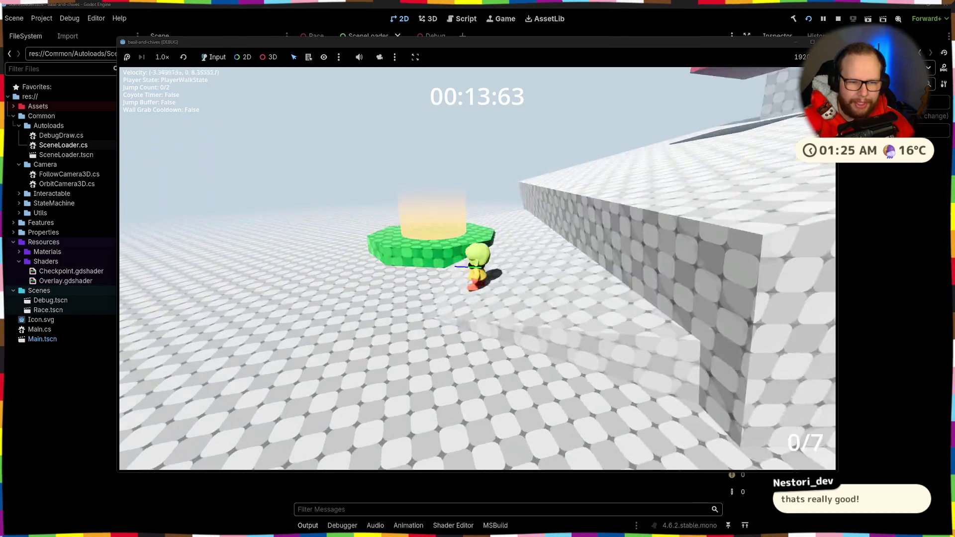
key(space)
key(space)
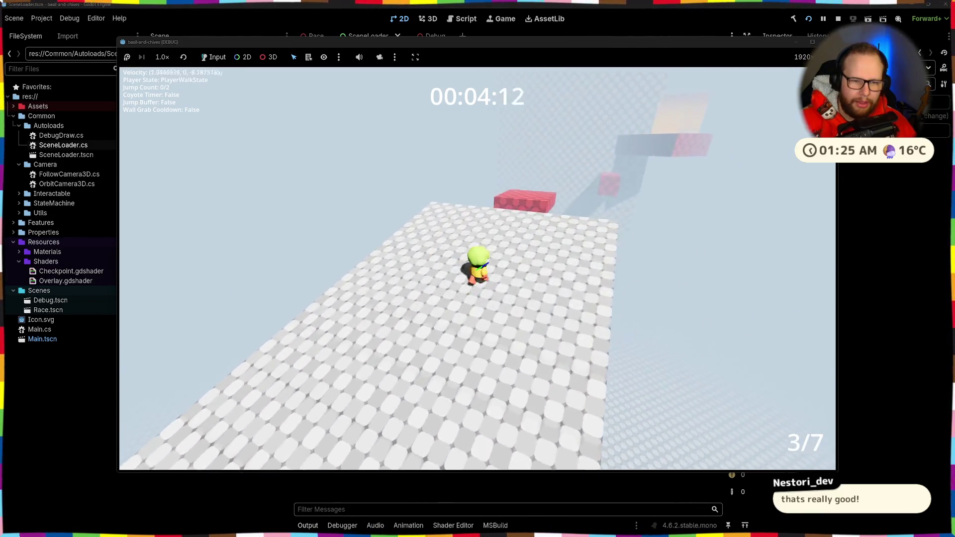
key(space)
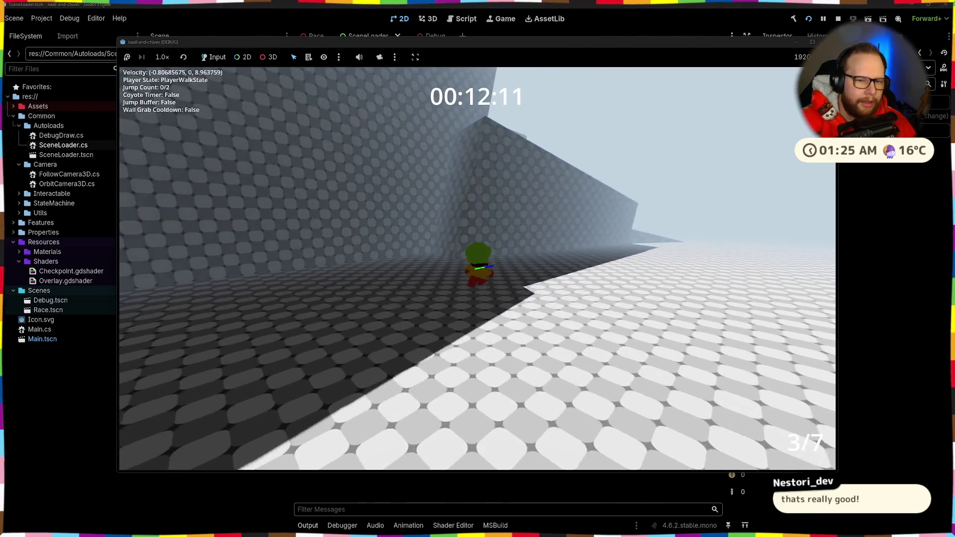
key(space)
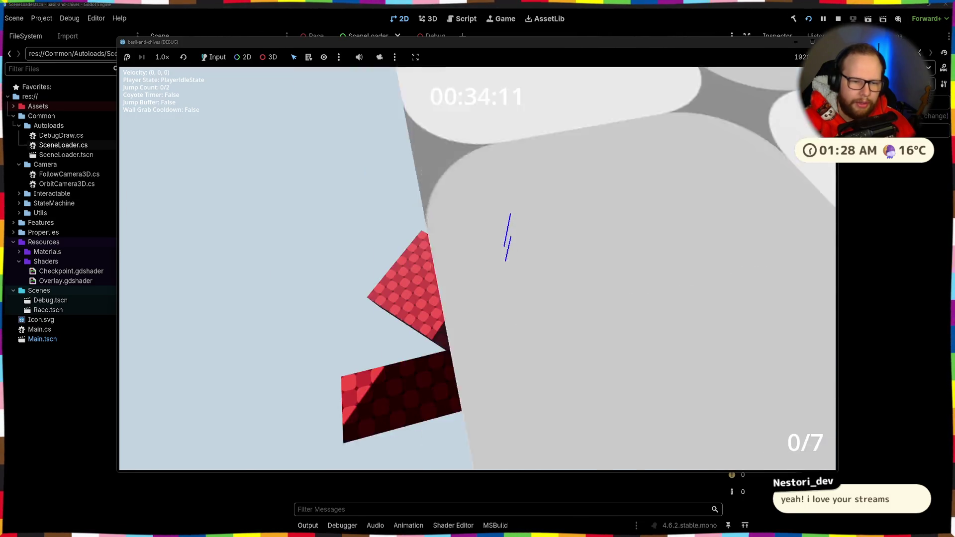
- Wall-jump up the dark wall, then drop down onto the checkered platform
key(space)
key(space)
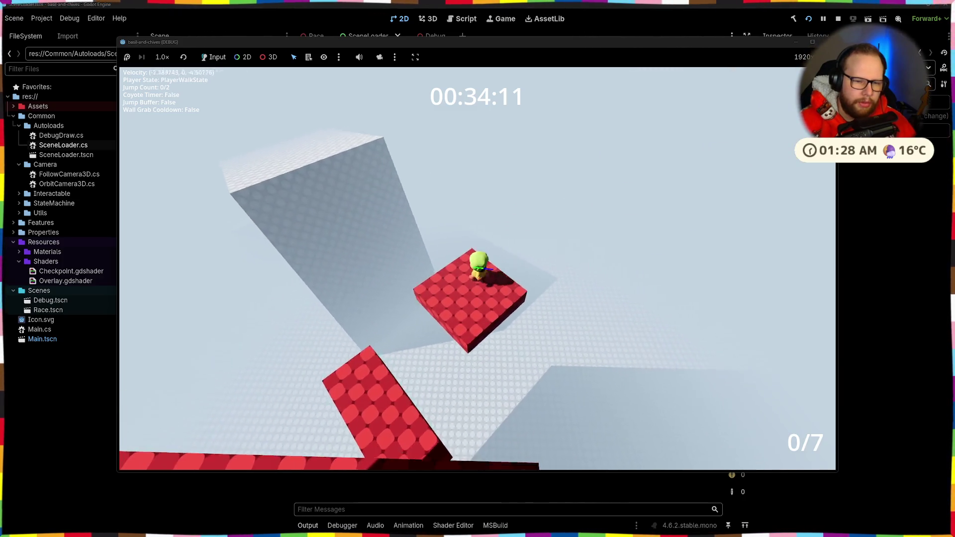
key(space)
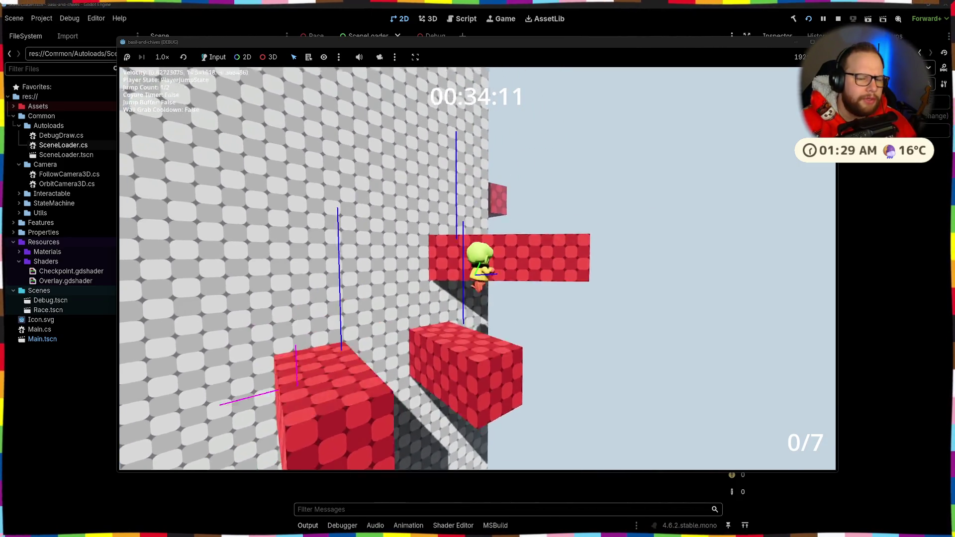
key(space)
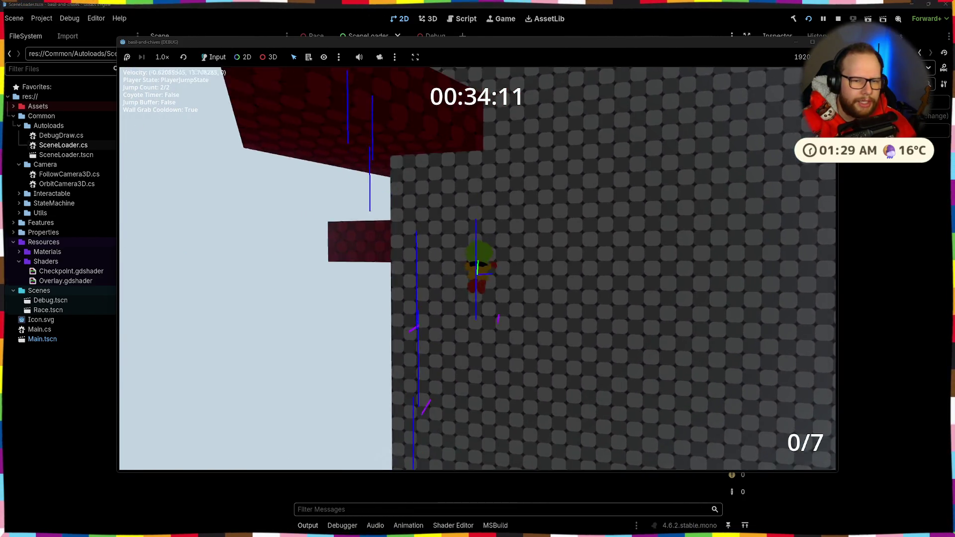
key(space)
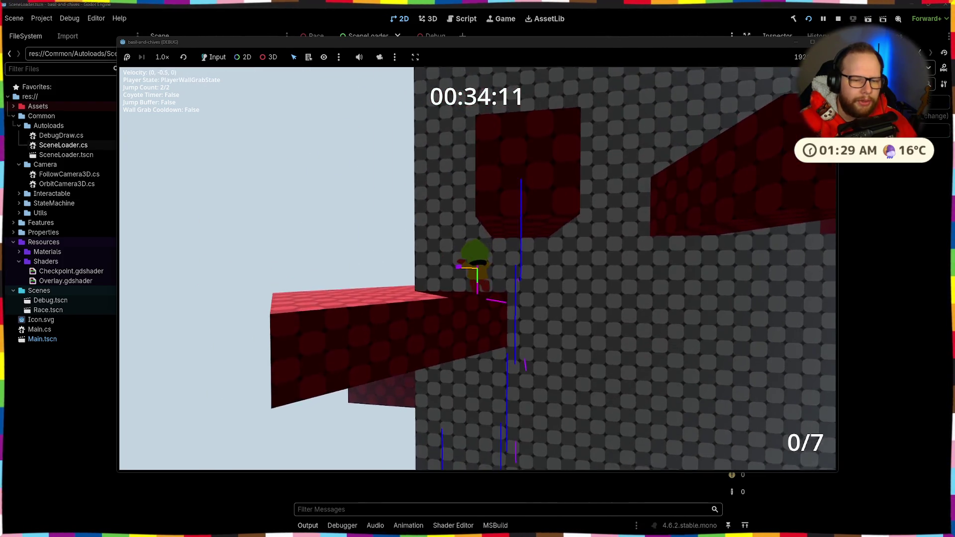
key(s)
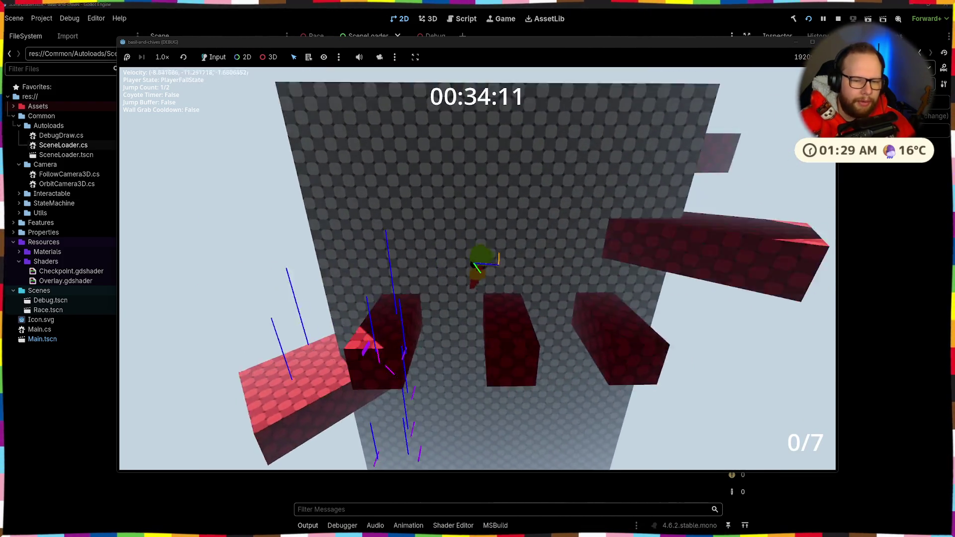
key(space)
key(s)
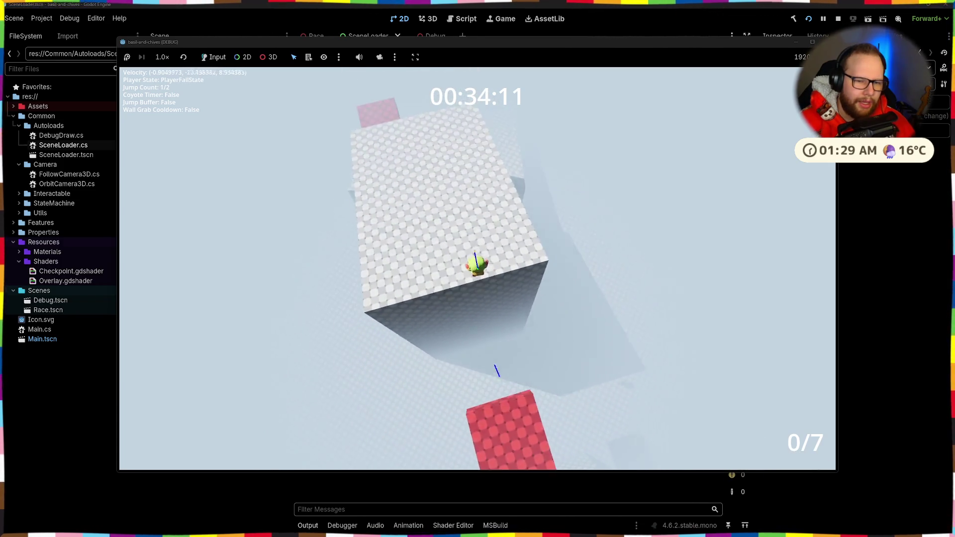
- Climb onto the red block by the wall and jump off it toward the wall
key(w)
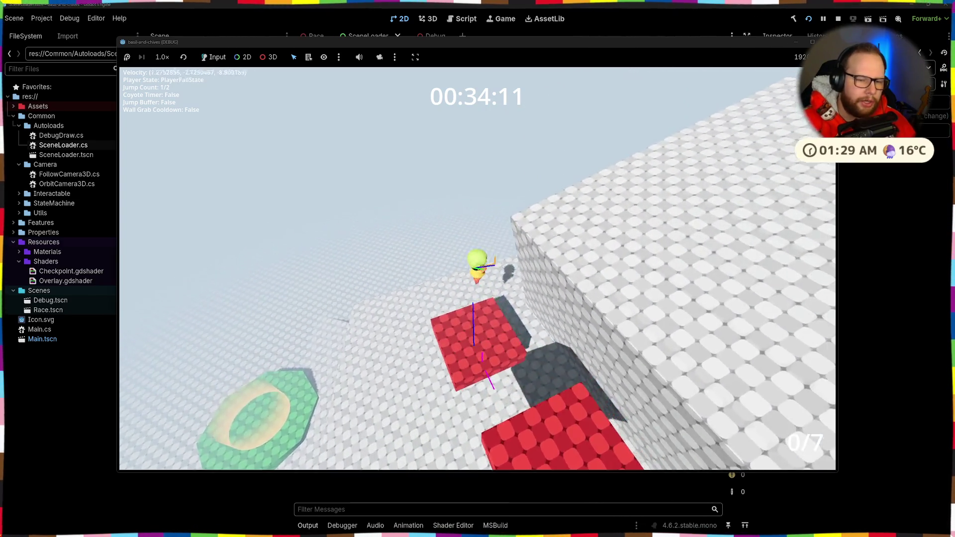
key(w)
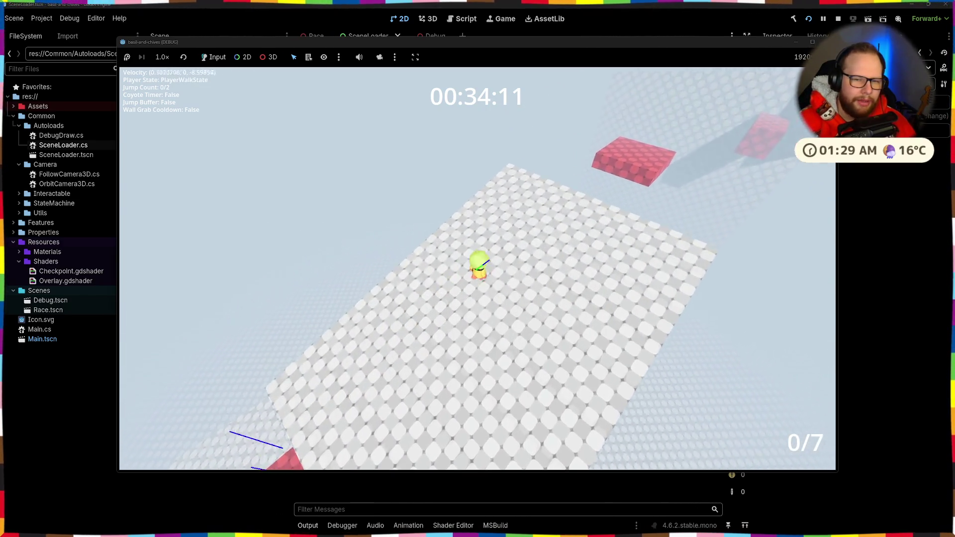
key(space)
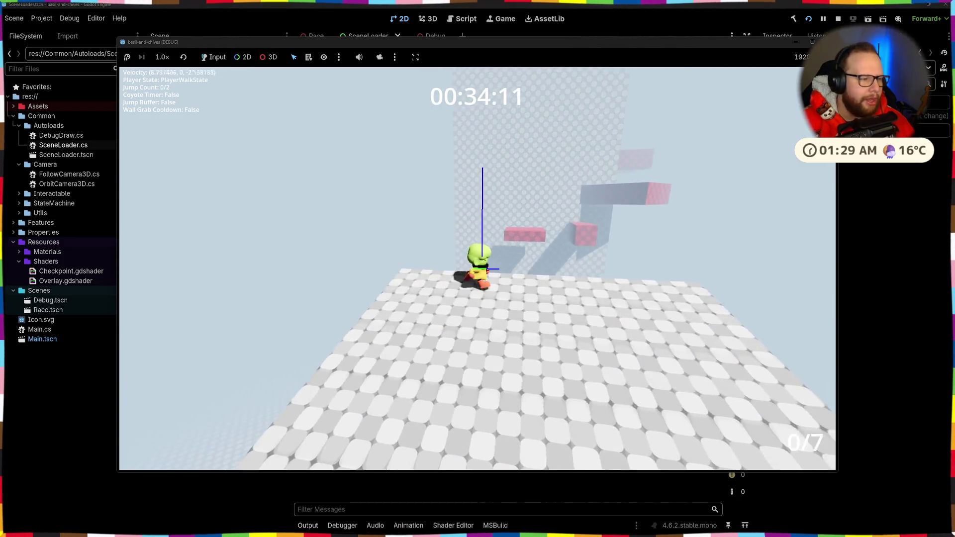
key(d)
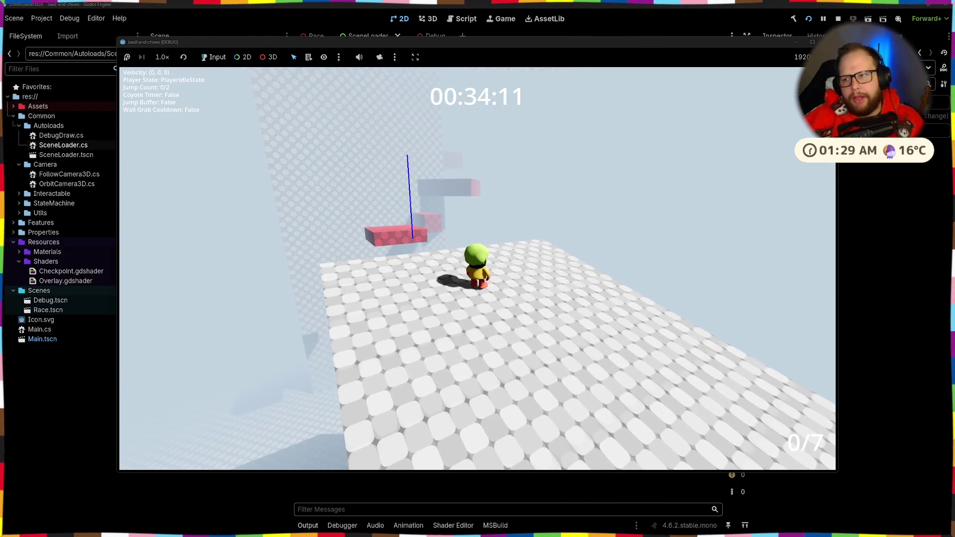
key(w)
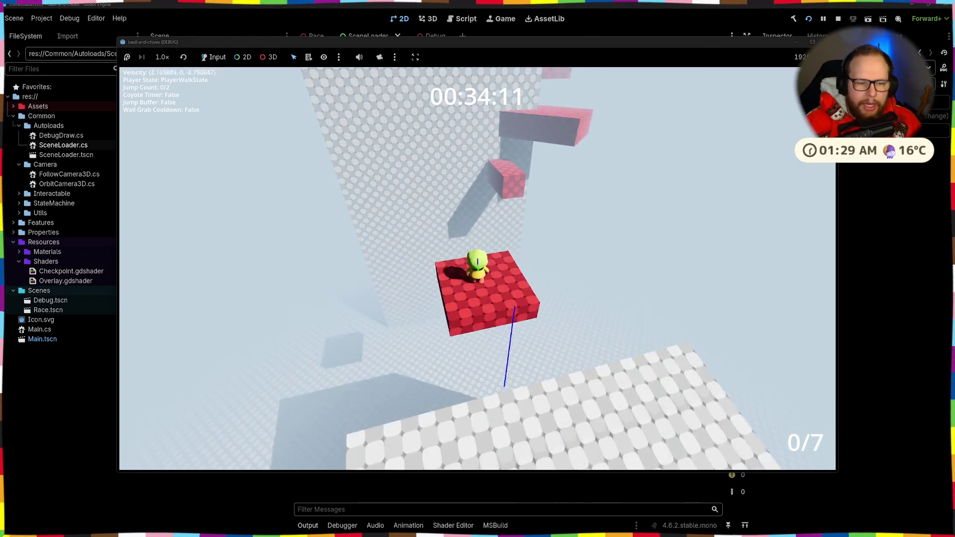
key(space)
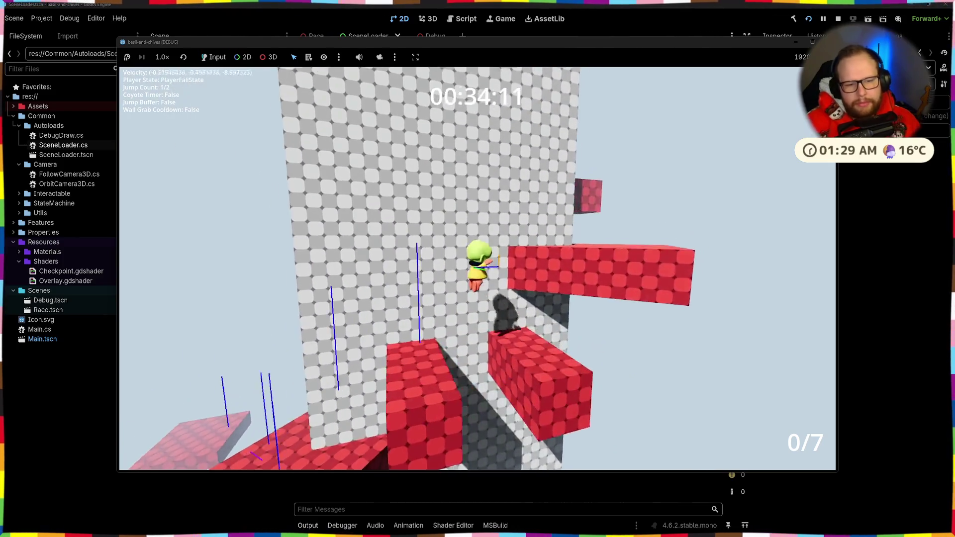
key(space)
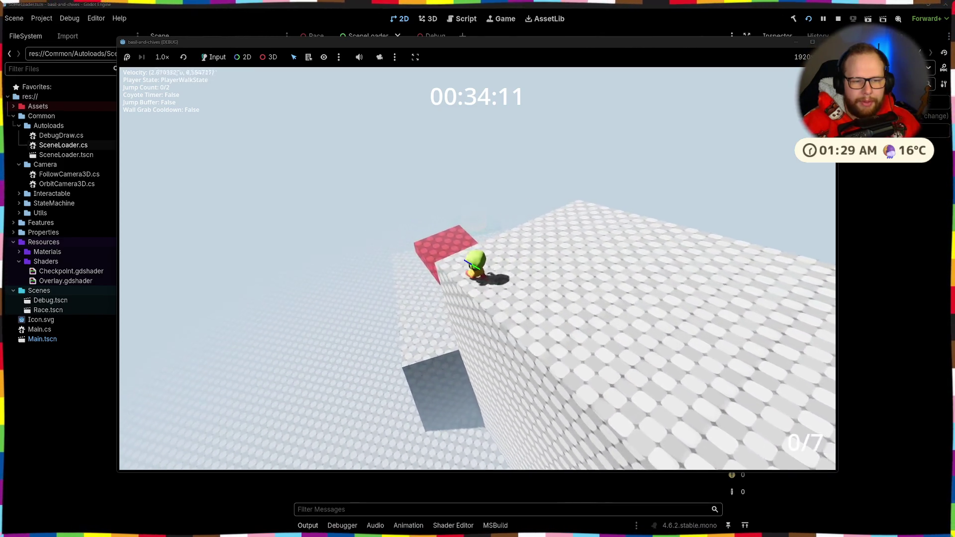
- Jump from the grey cube over the red blocks and double-jump against the wall
key(space)
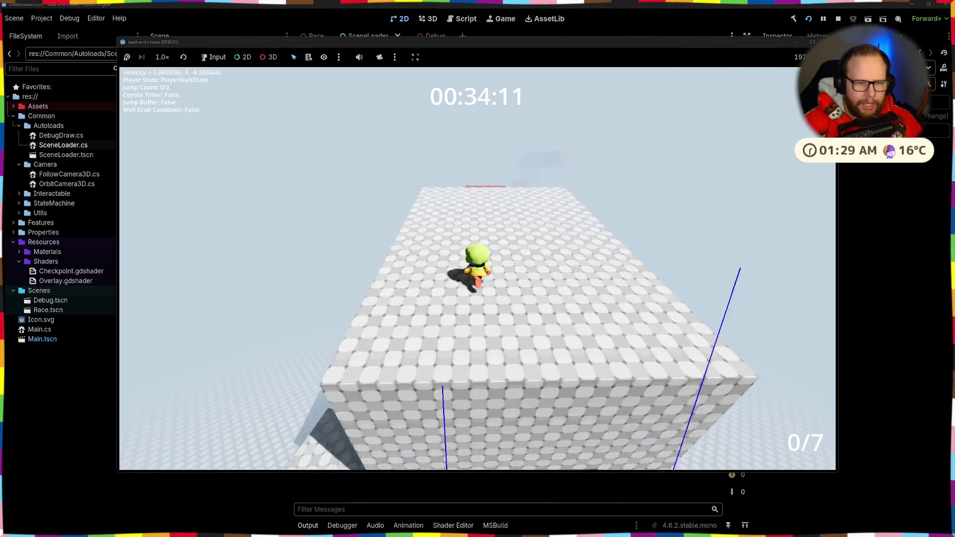
key(space)
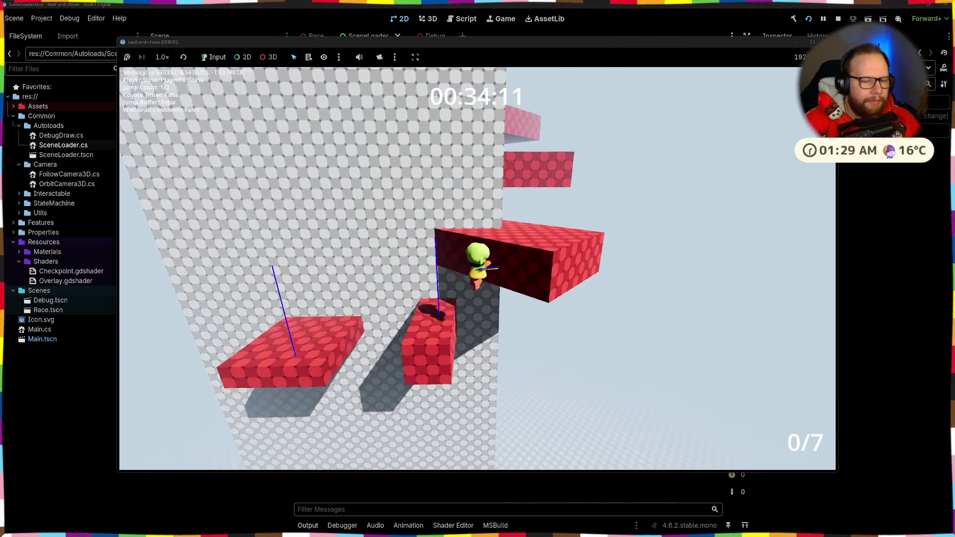
key(space)
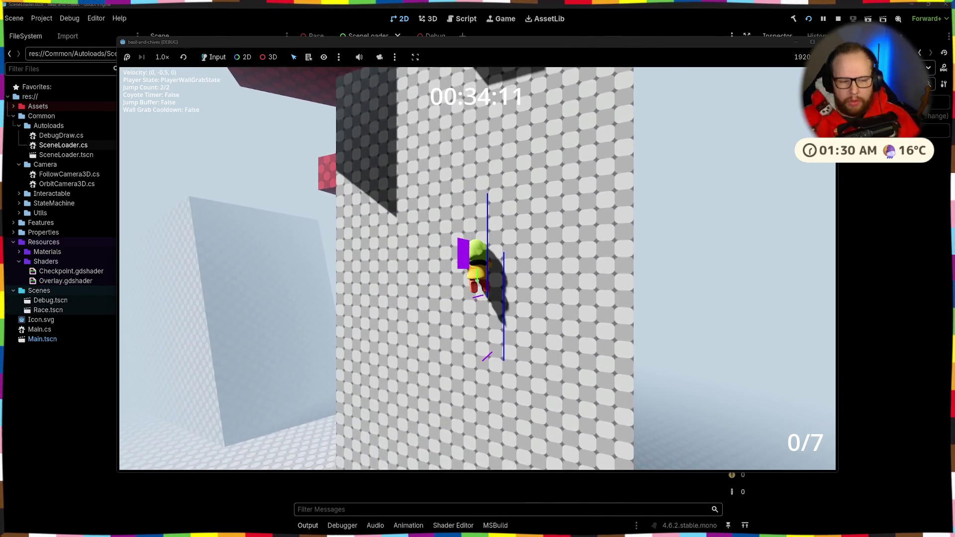
key(w)
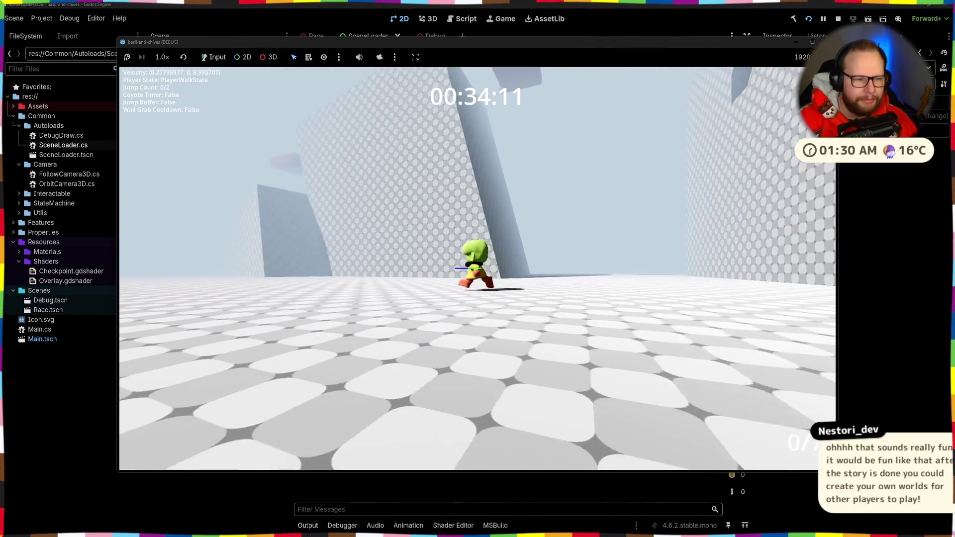
key(space)
key(space)
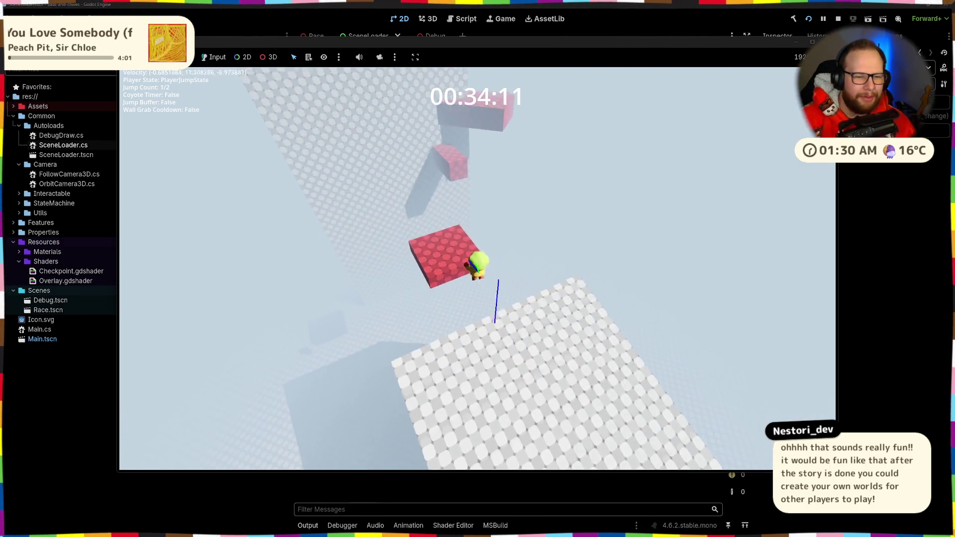
- Double-jump toward the wall and up onto the upper ledges
key(w)
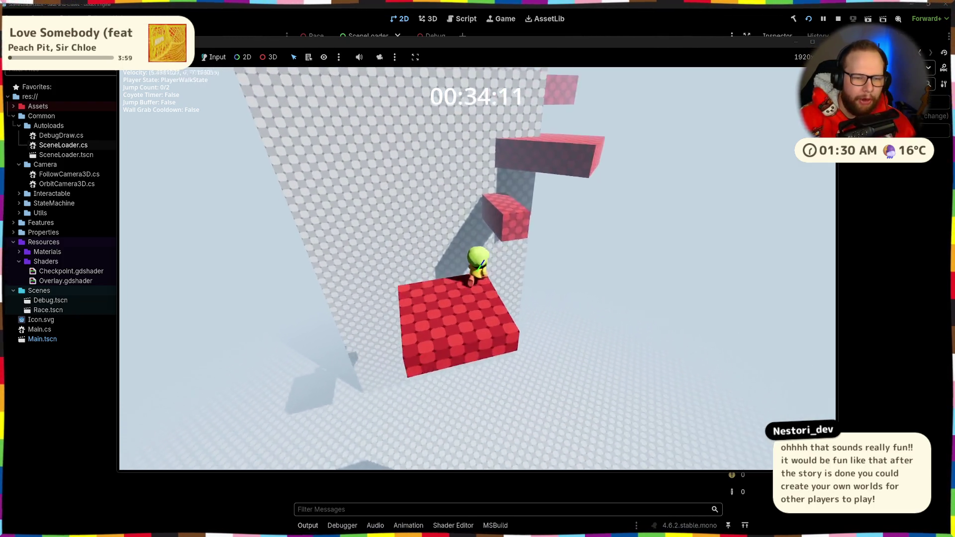
key(space)
key(space)
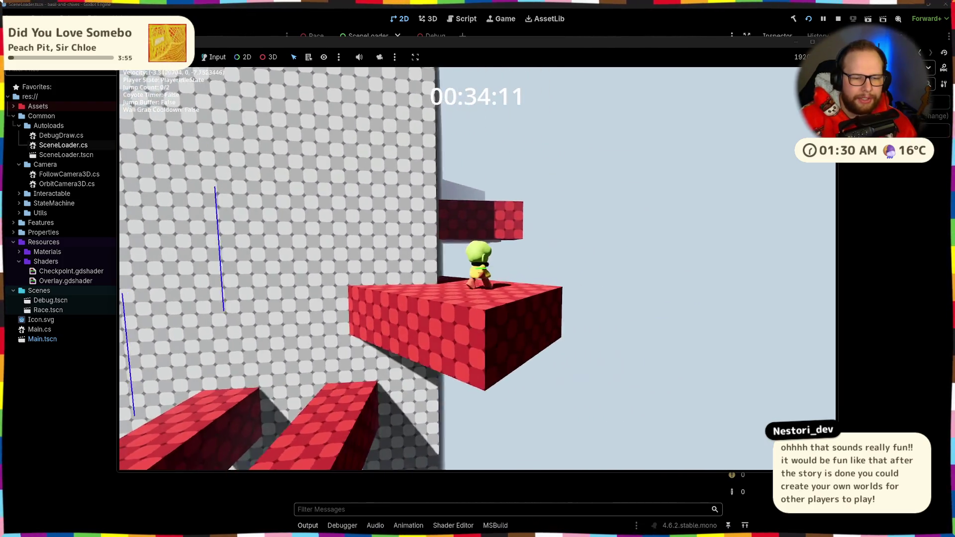
key(w)
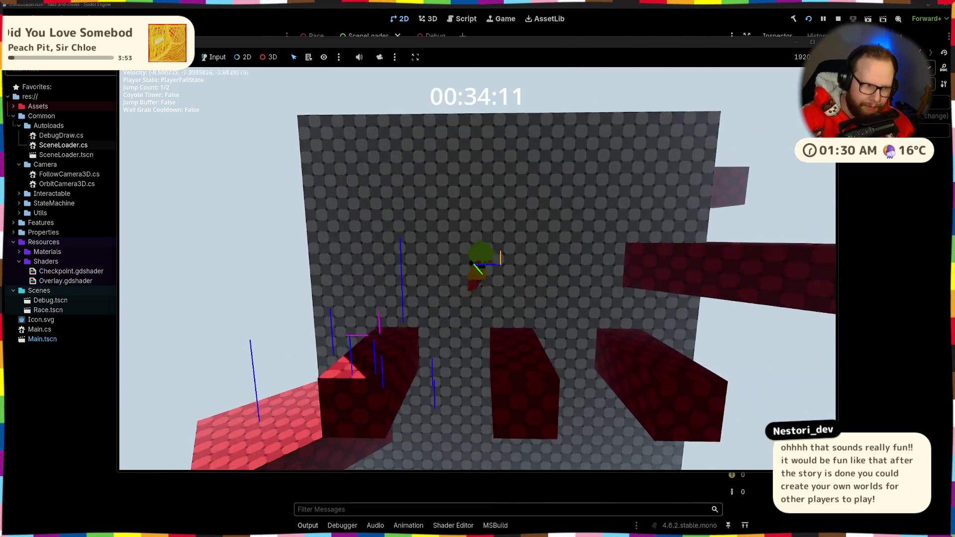
key(space)
key(space)
key(w)
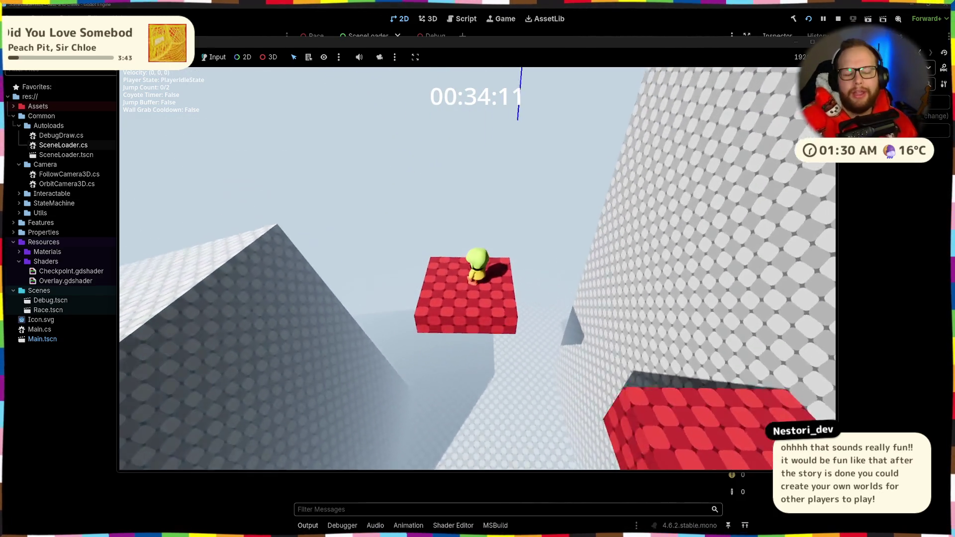
- Hop and double-jump across the red blocks to the ledge beside the checkpoint
key(w)
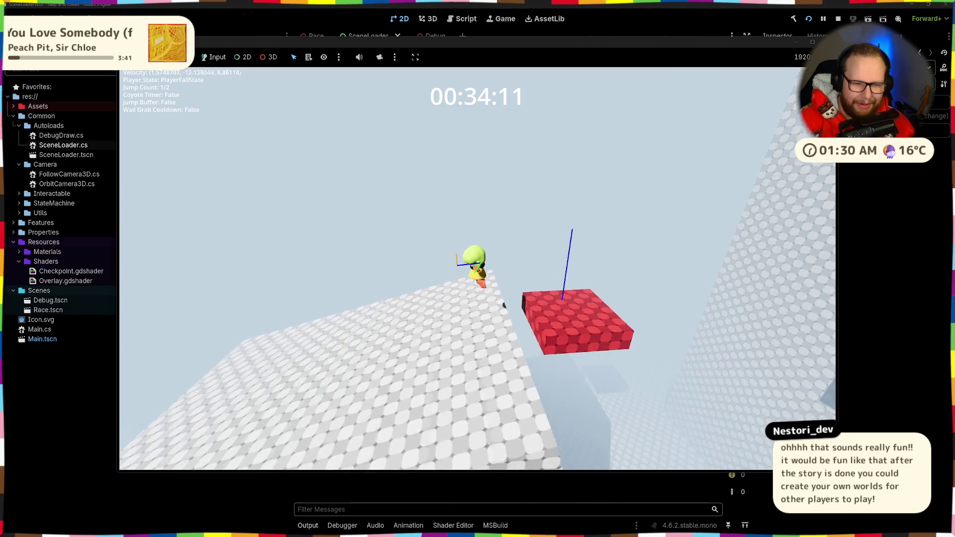
key(space)
key(space)
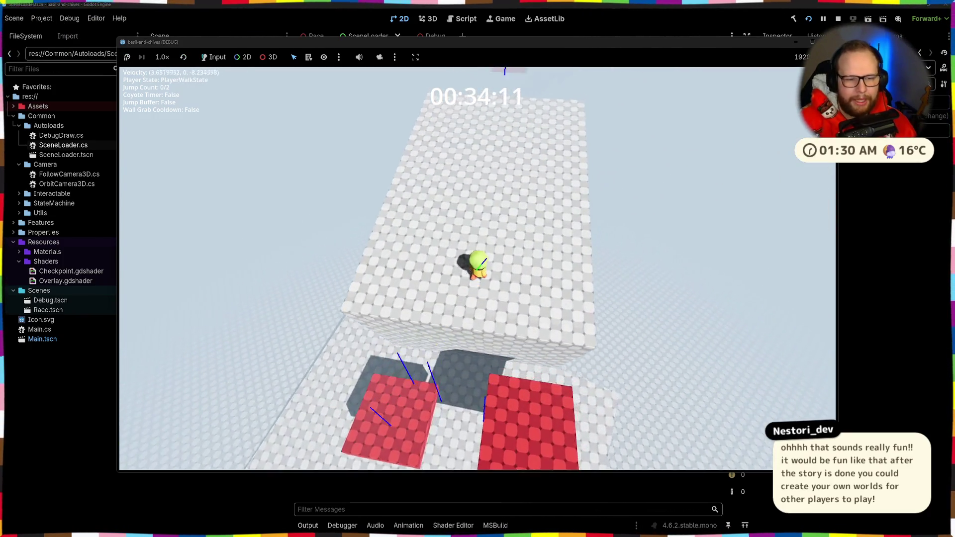
key(s)
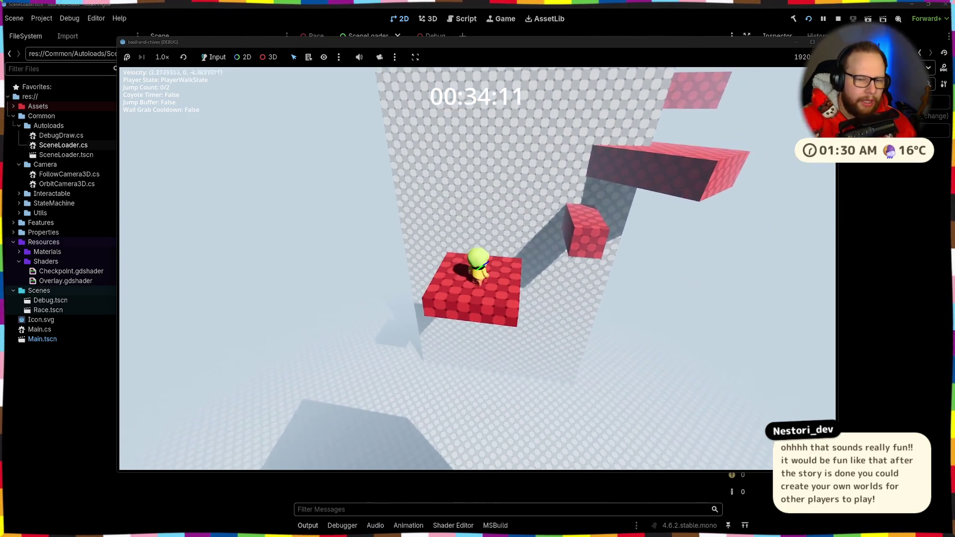
key(space)
key(space)
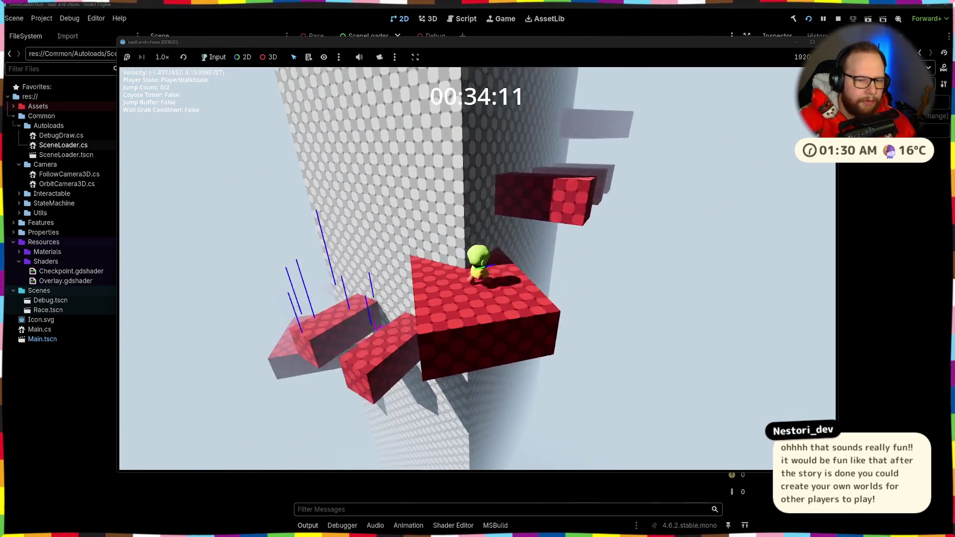
key(space)
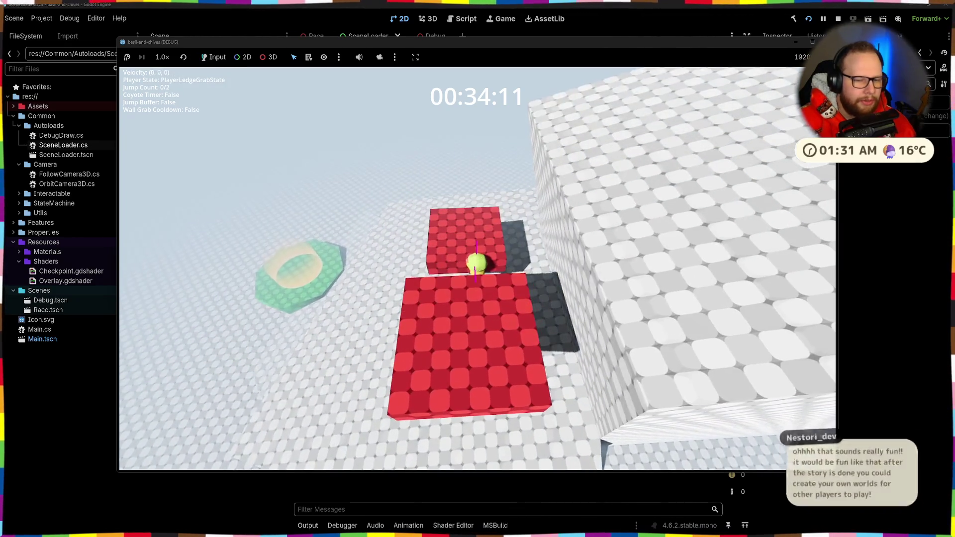
- Climb and jump across the red blocks onto the large white block
key(space)
key(space)
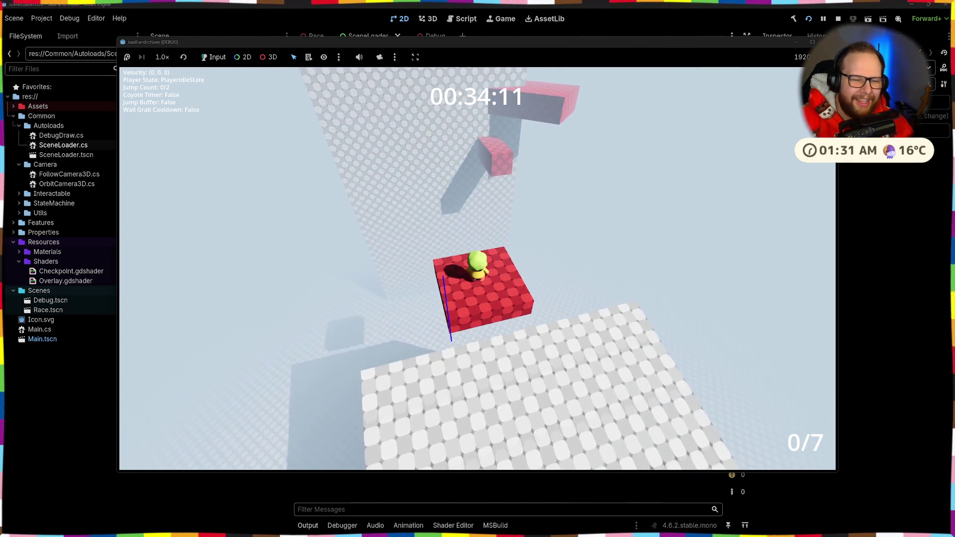
key(w)
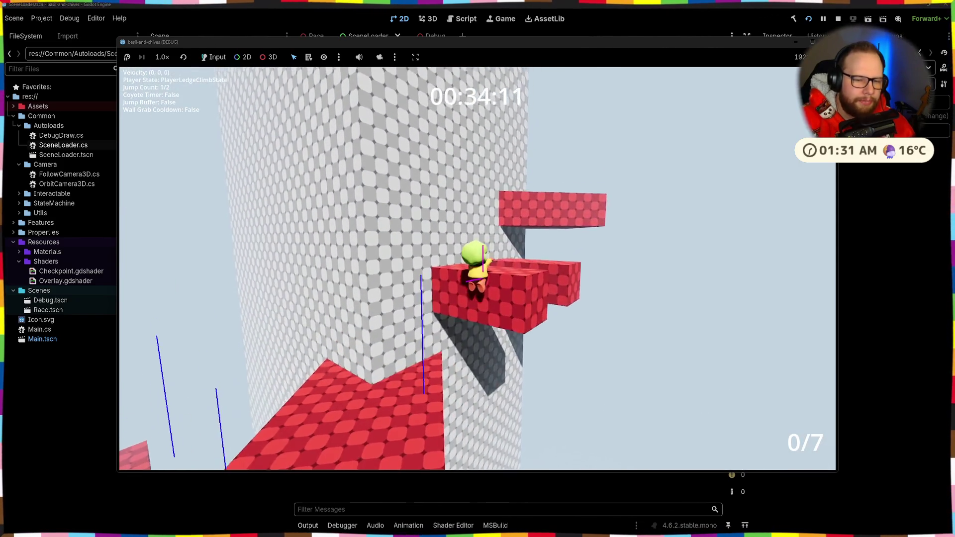
key(w)
key(space)
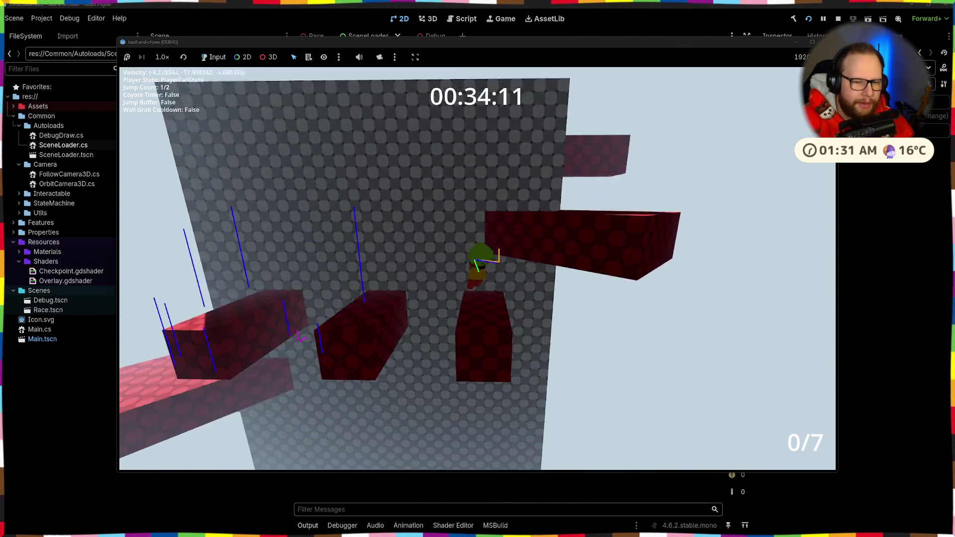
key(space)
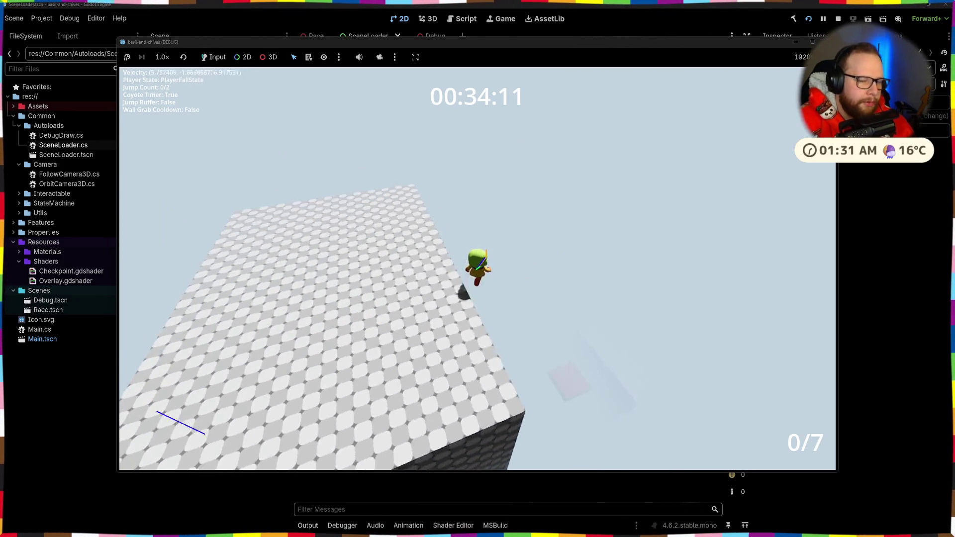
key(space)
key(space)
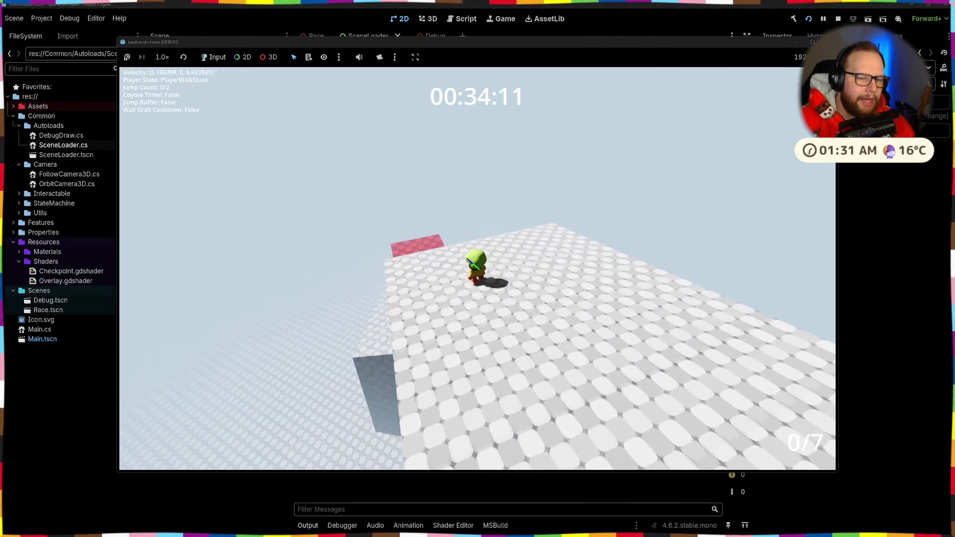
key(space)
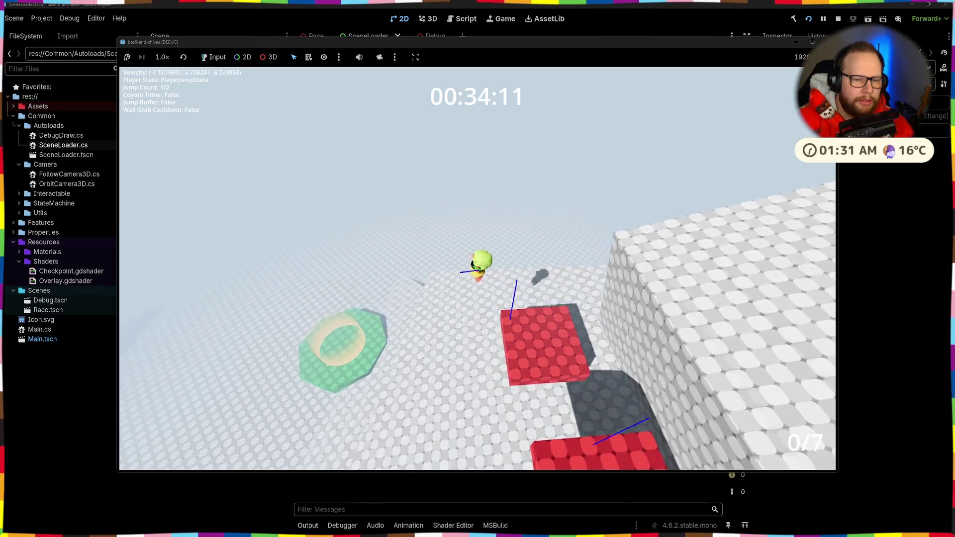
key(space)
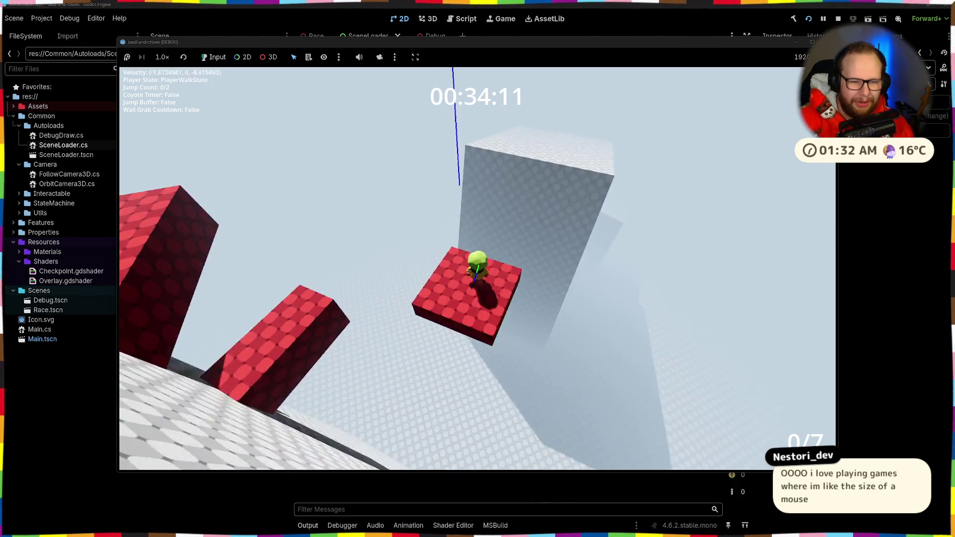
key(w)
key(space)
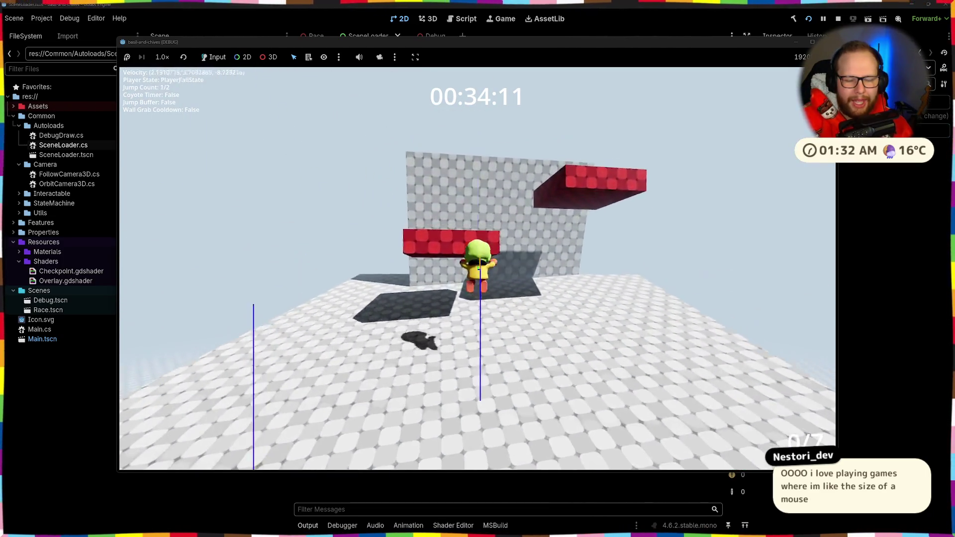
- Jump via the pink and red platforms, wall-jump up the dark tower, and walk along
key(space)
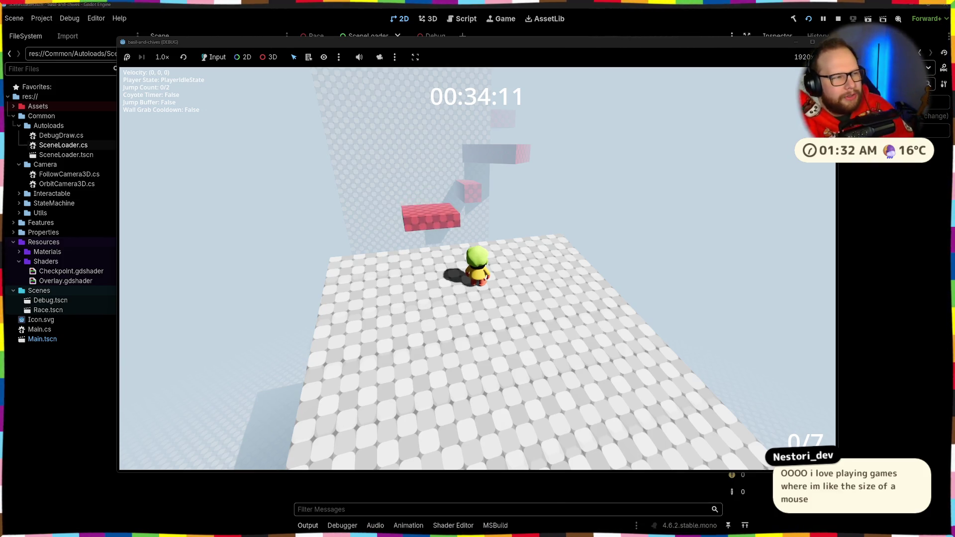
key(space)
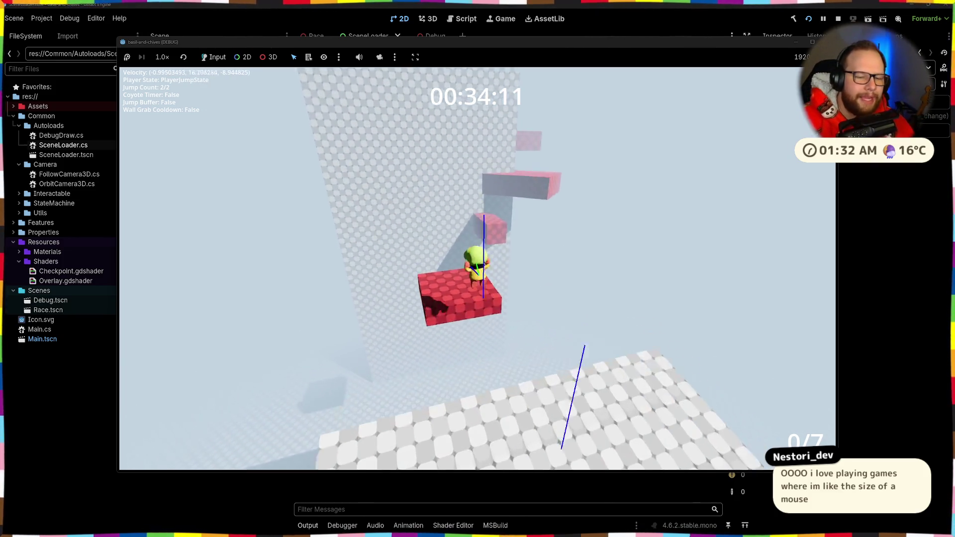
key(space)
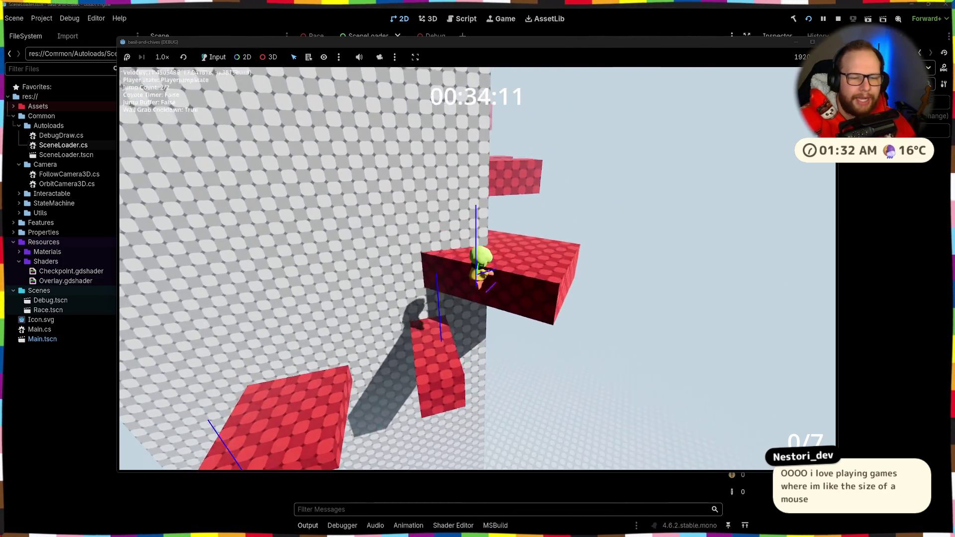
key(space)
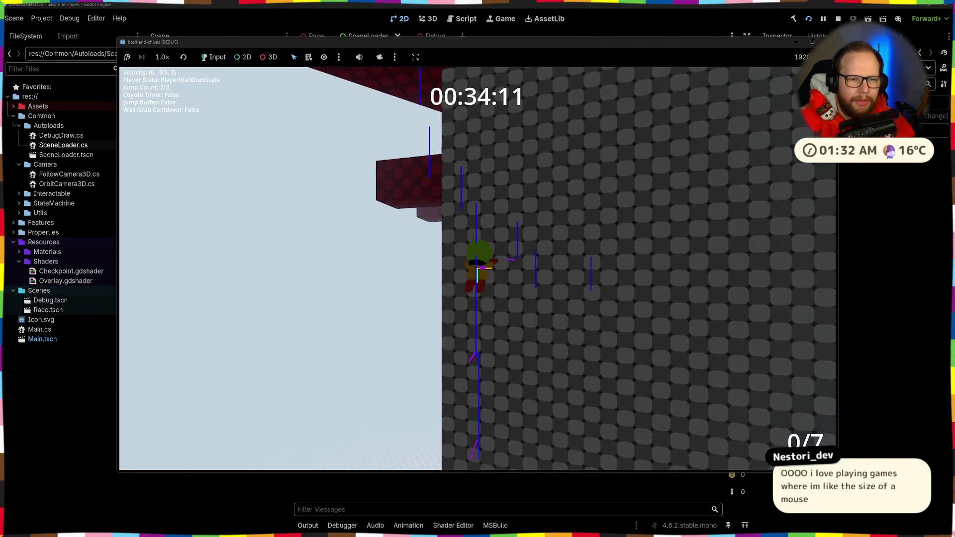
key(space)
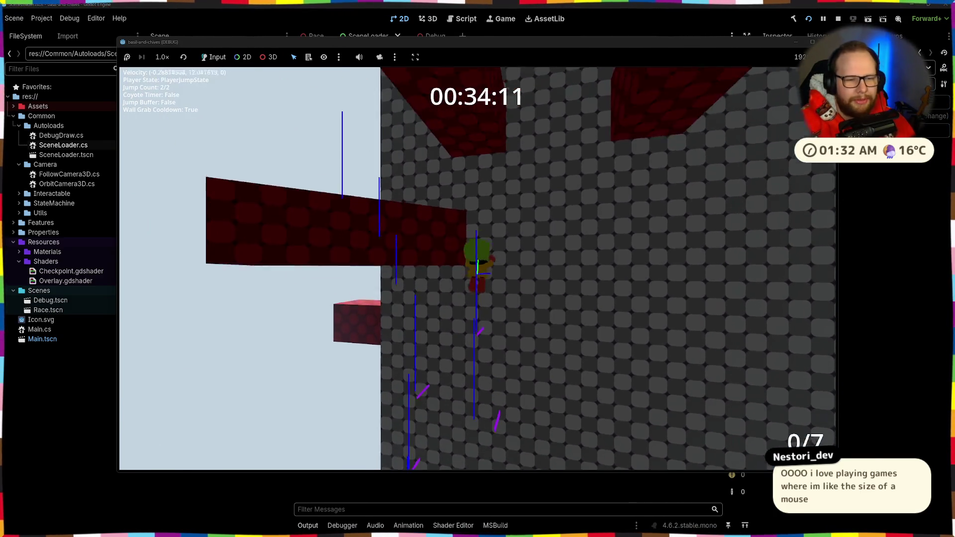
key(space)
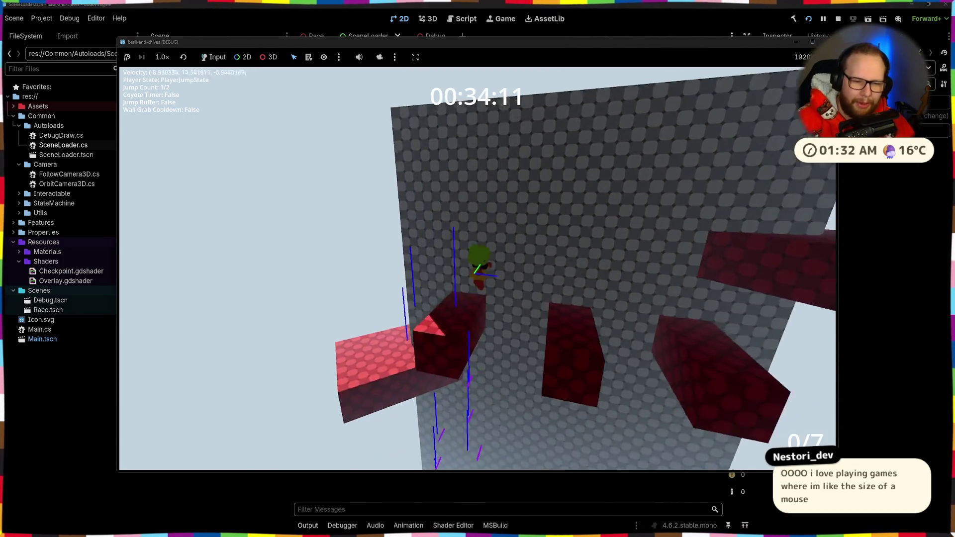
key(space)
key(space)
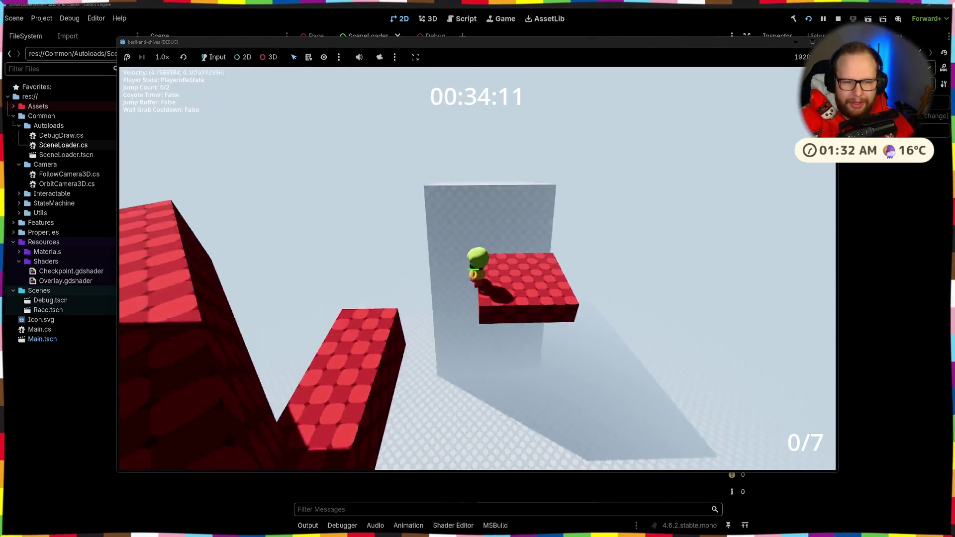
key(w)
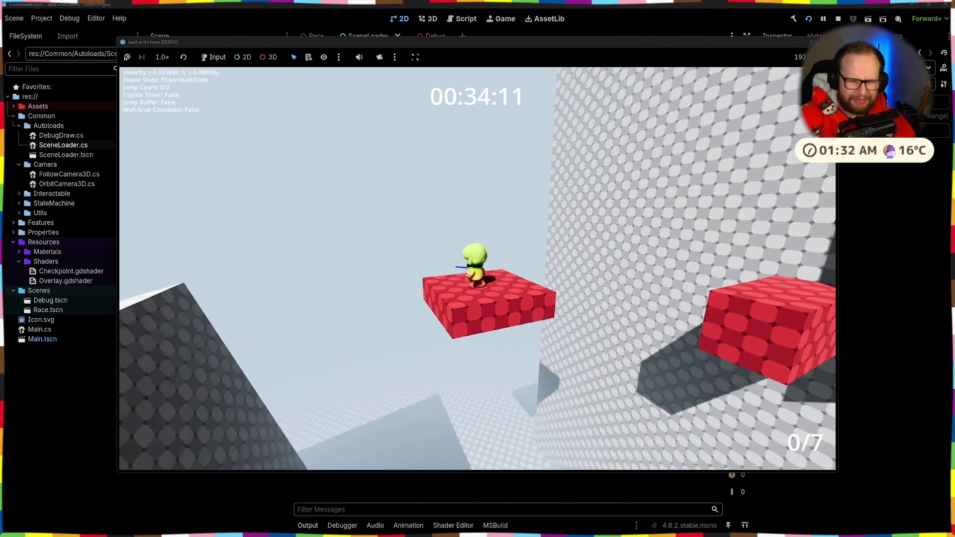
key(w)
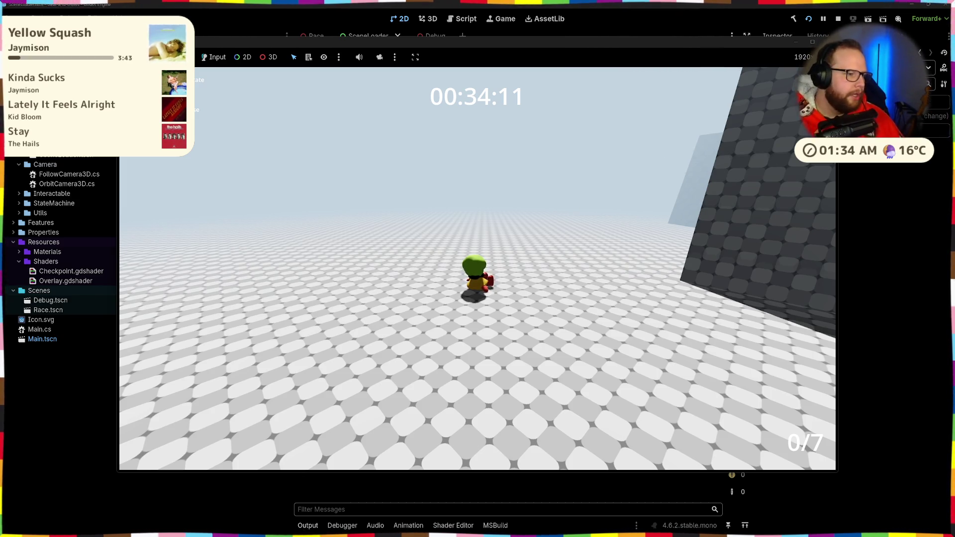
- Jump onto the red platform, drop to the floor, and run around the green checkpoint pad
key(w)
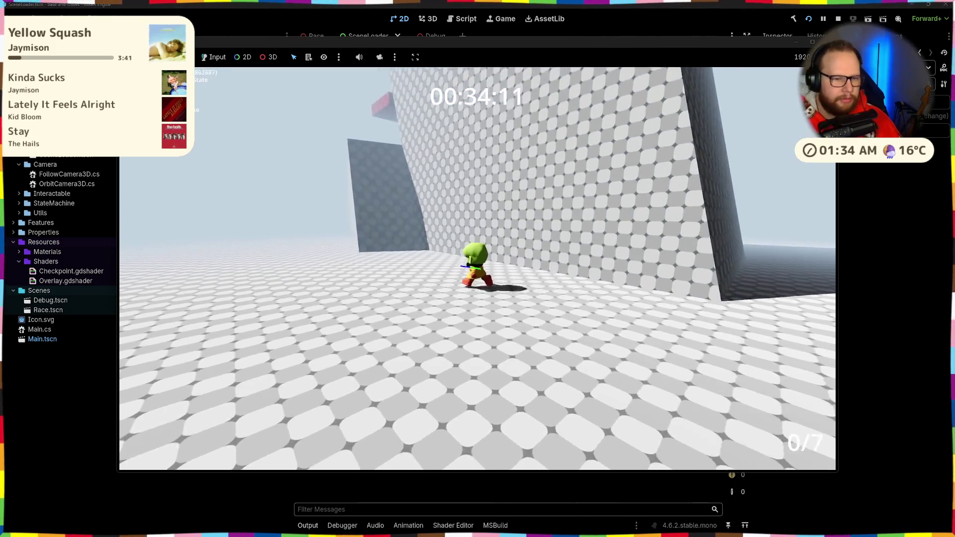
key(w)
key(space)
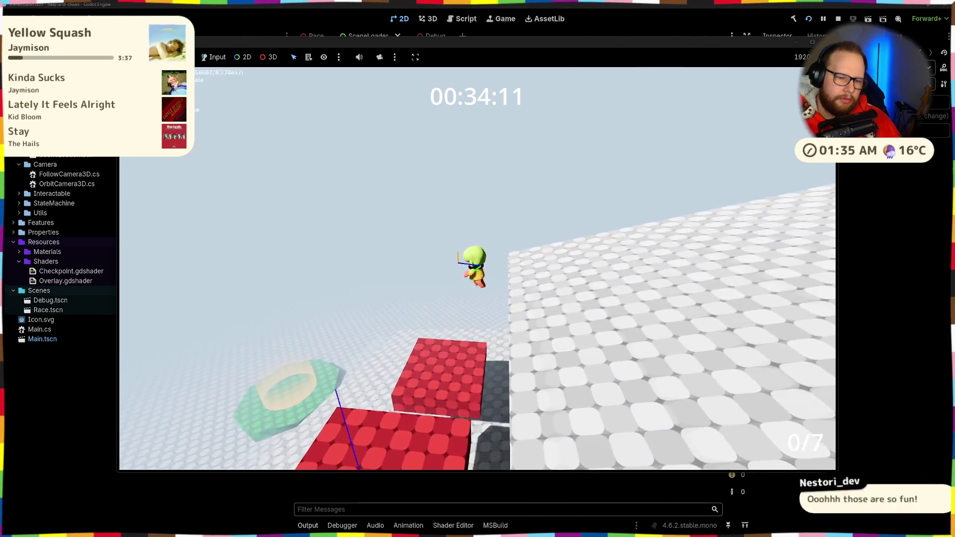
key(w)
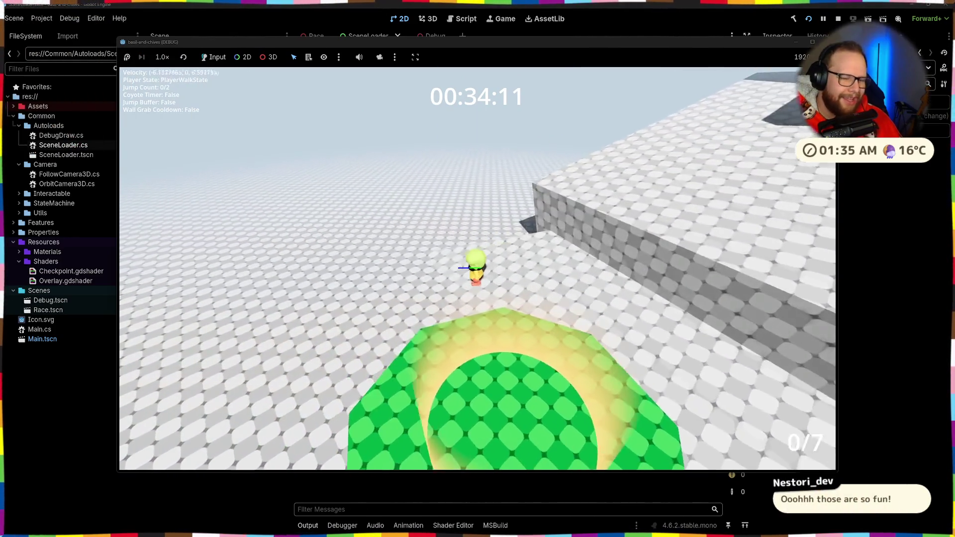
key(w)
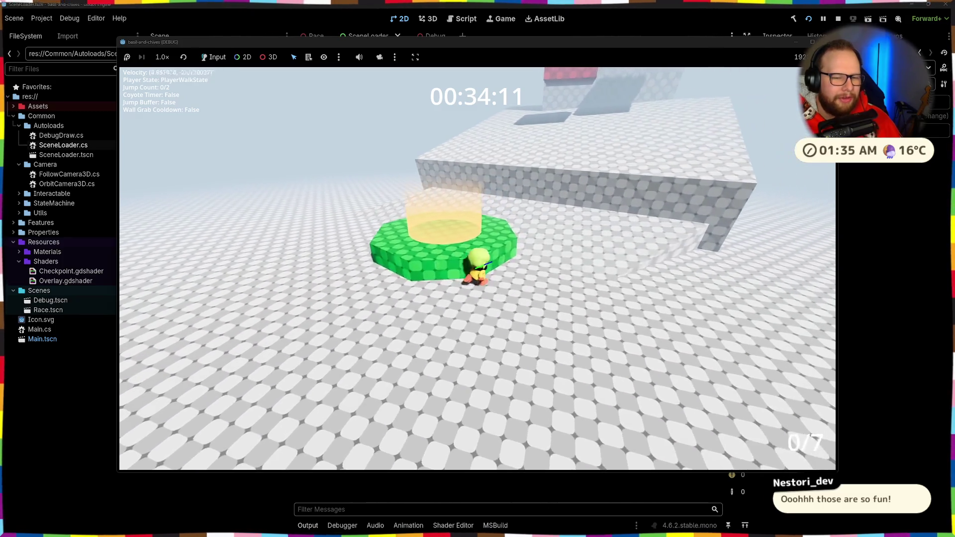
key(w)
key(a)
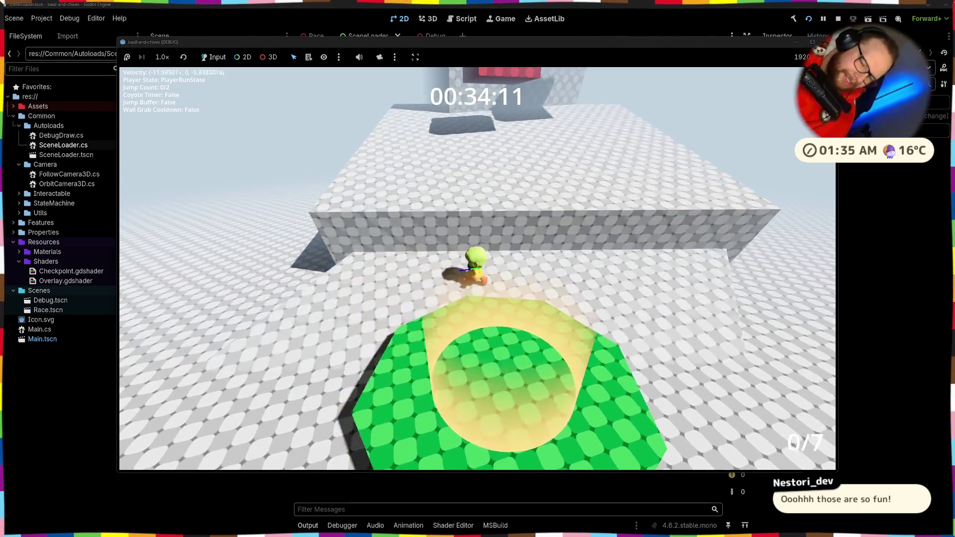
key(d)
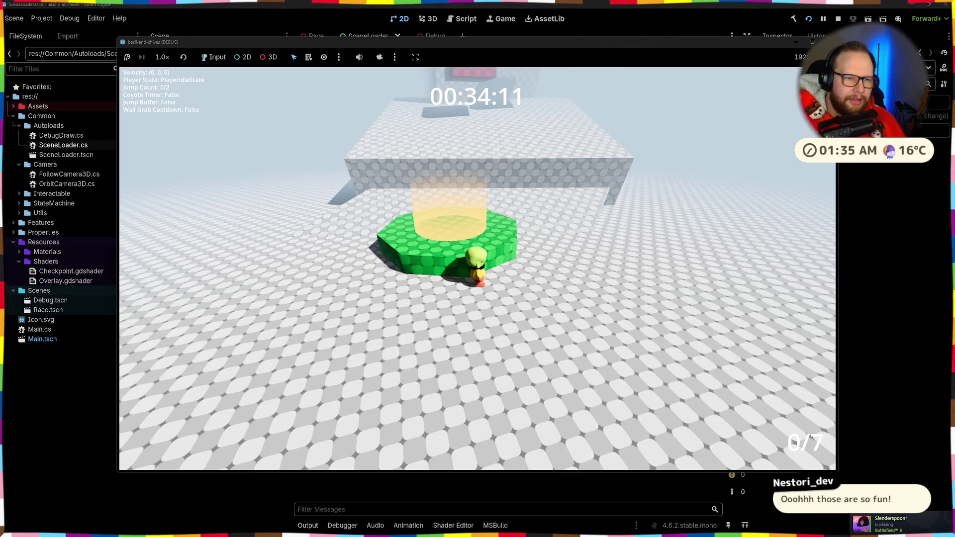
key(a)
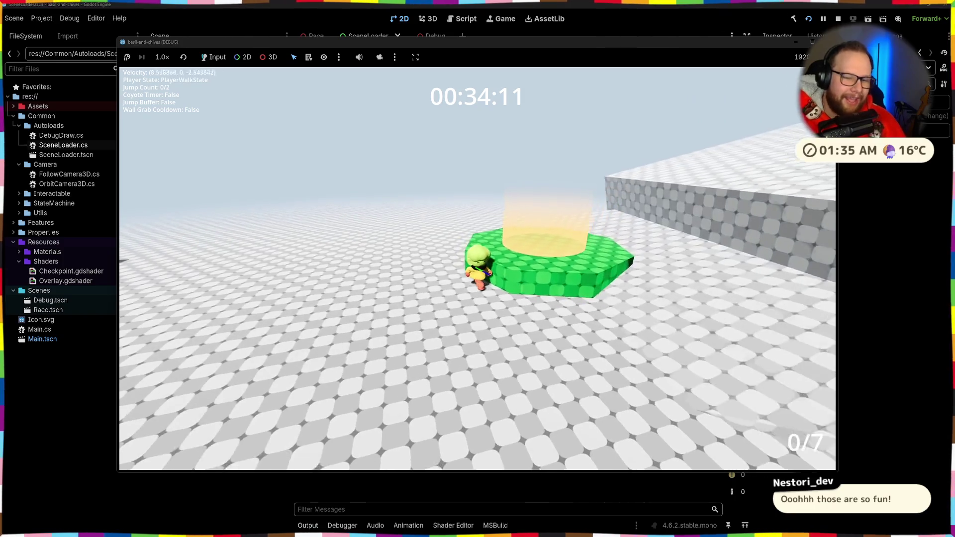
key(w)
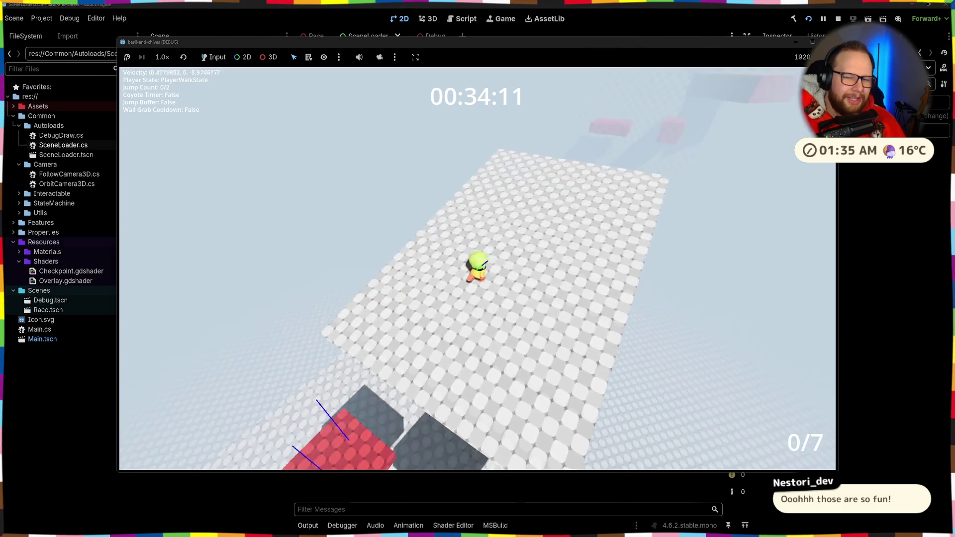
- Jump up the red blocks, sprint at the wall and jump it, then stop the game with F8
key(space)
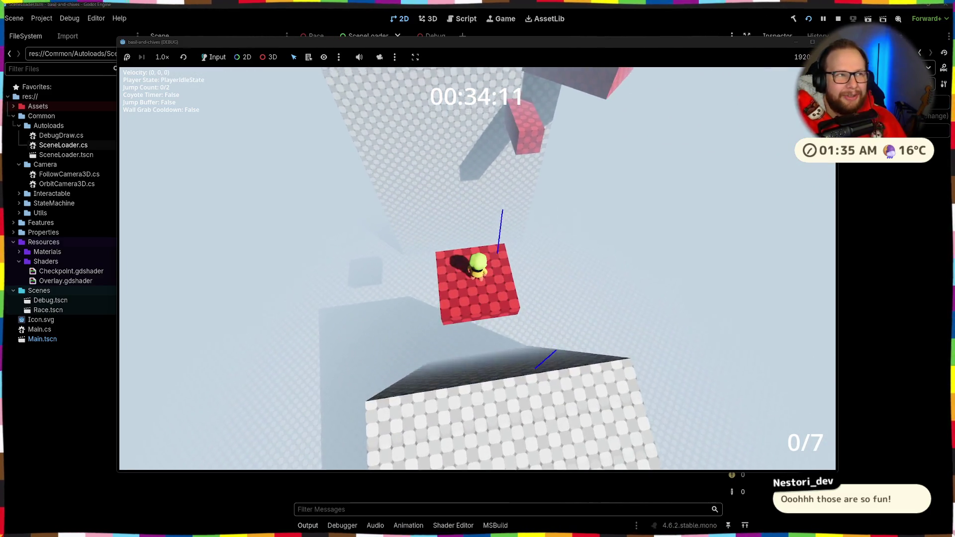
key(space)
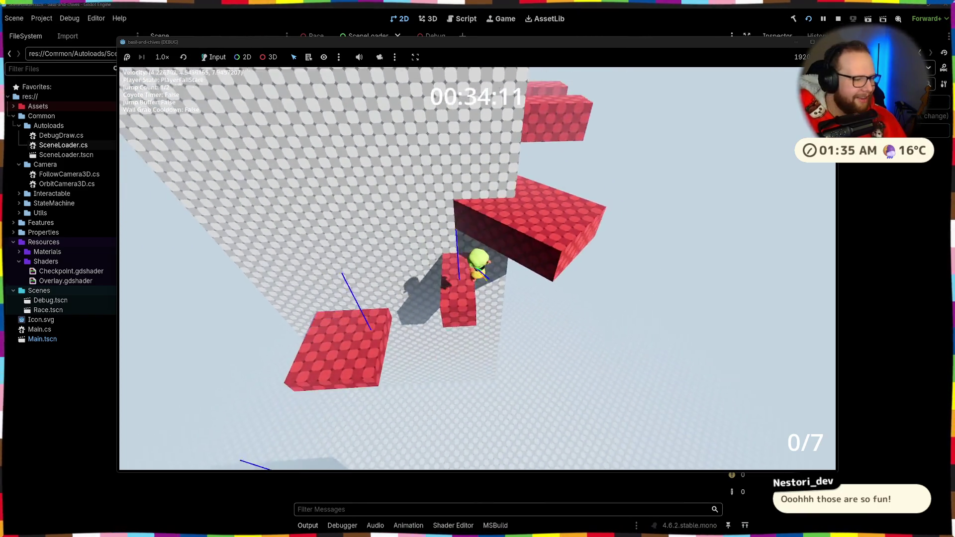
key(space)
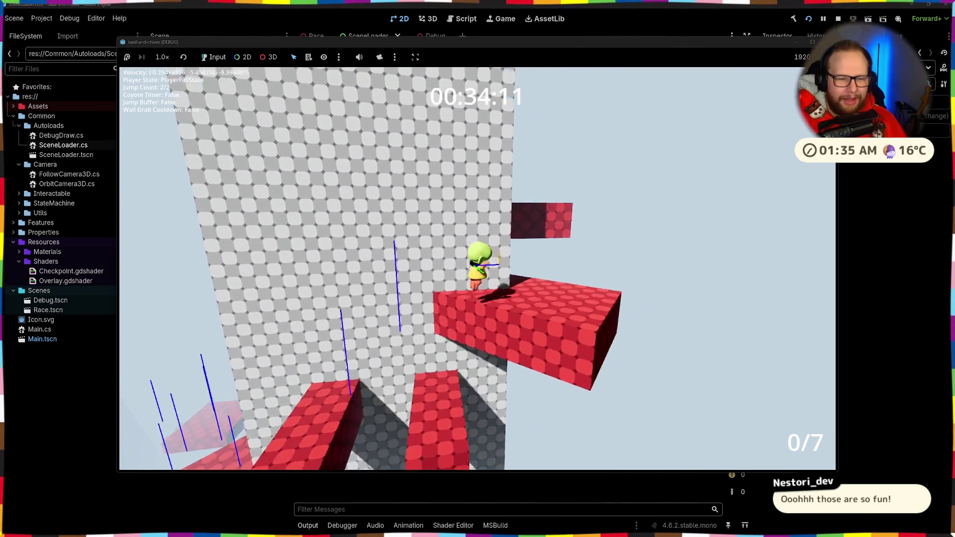
key(space)
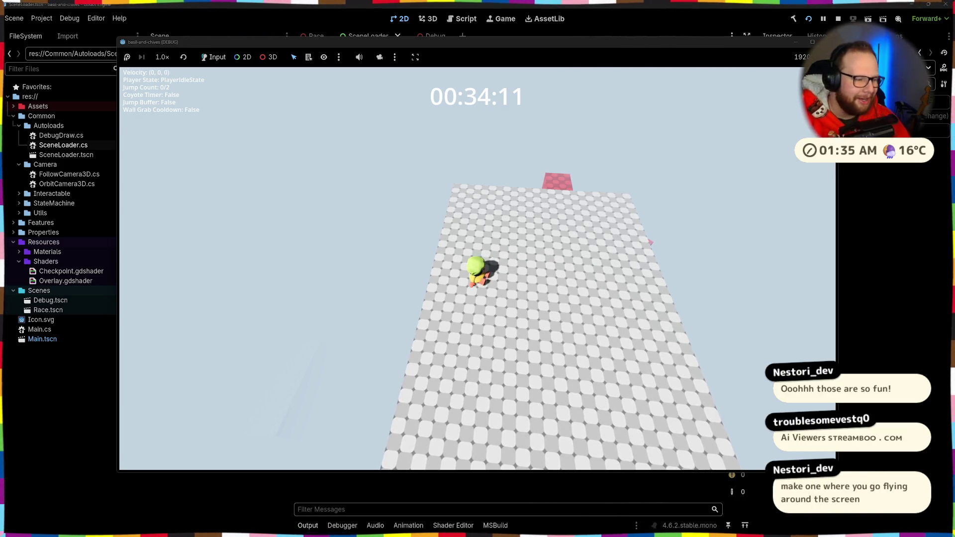
key(w)
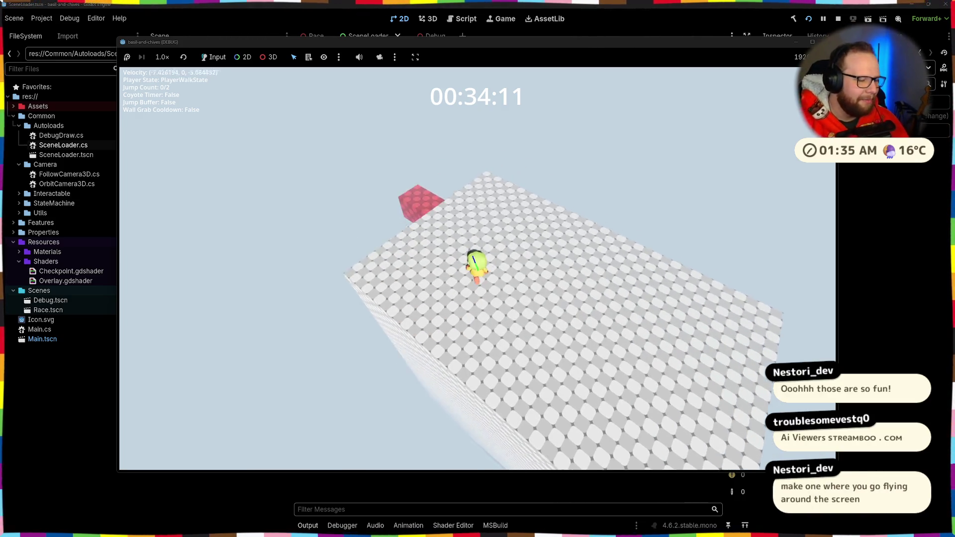
key(space)
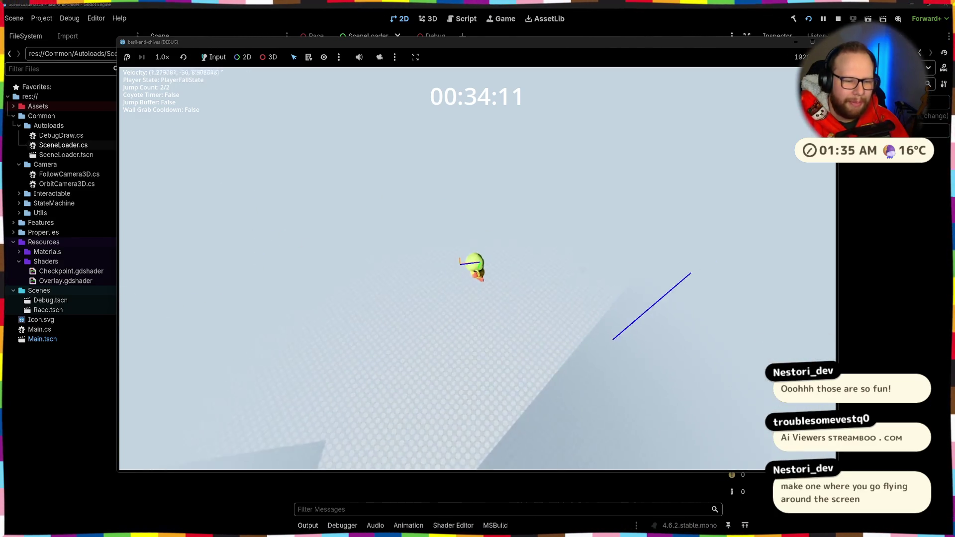
key(w)
key(shift)
key(space)
key(space)
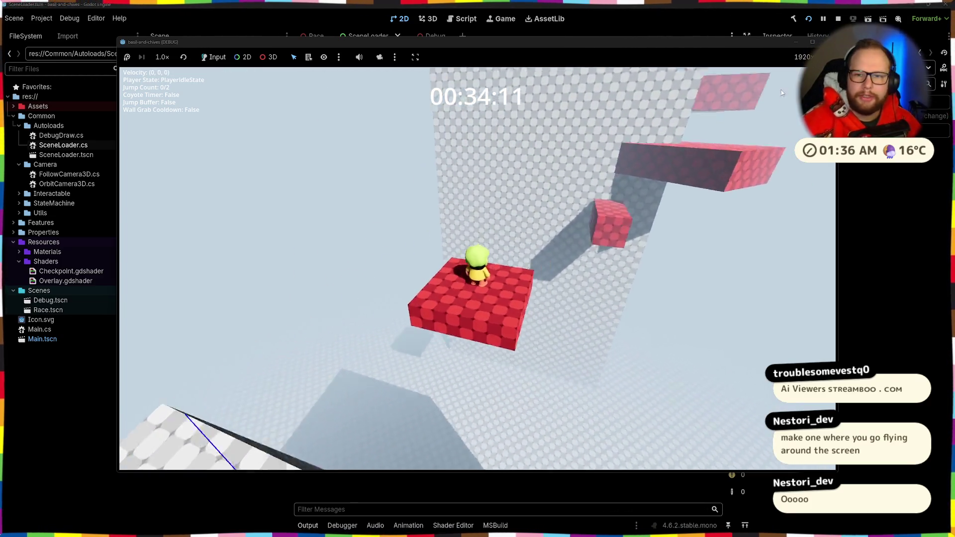
key(F8)
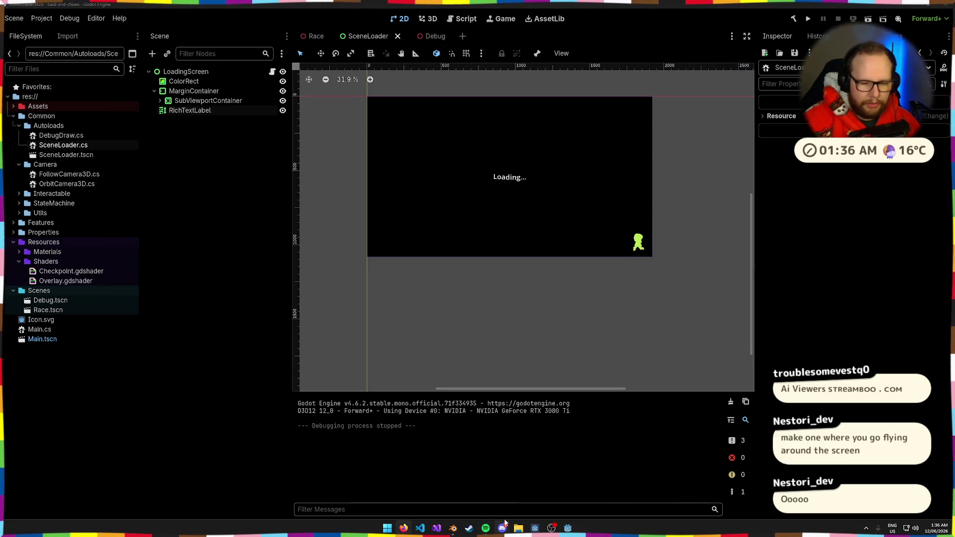
- Launch Godot_v4.7-rc1_mono_win64.exe from the Godot4.7 folder and open the stream-overlay project
click(518, 528)
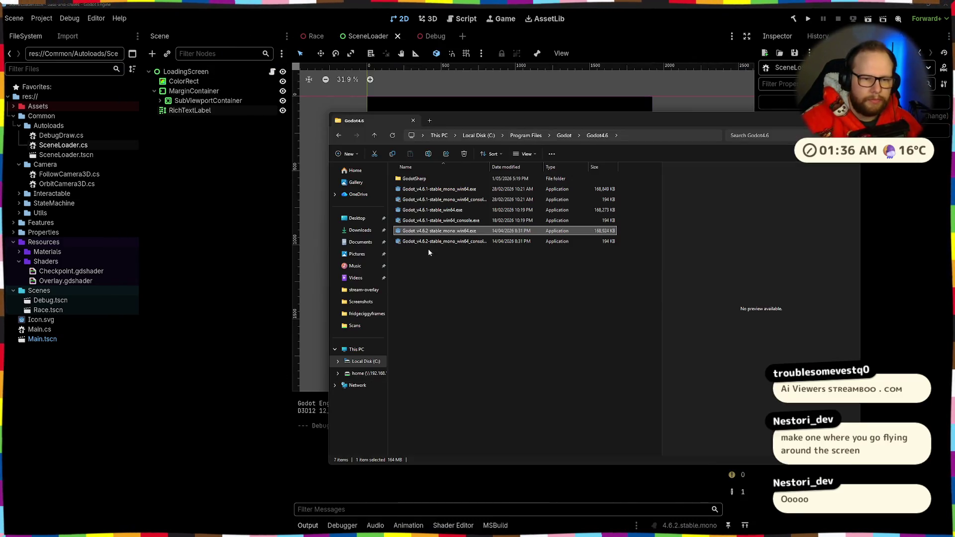
click(564, 136)
double_click(429, 189)
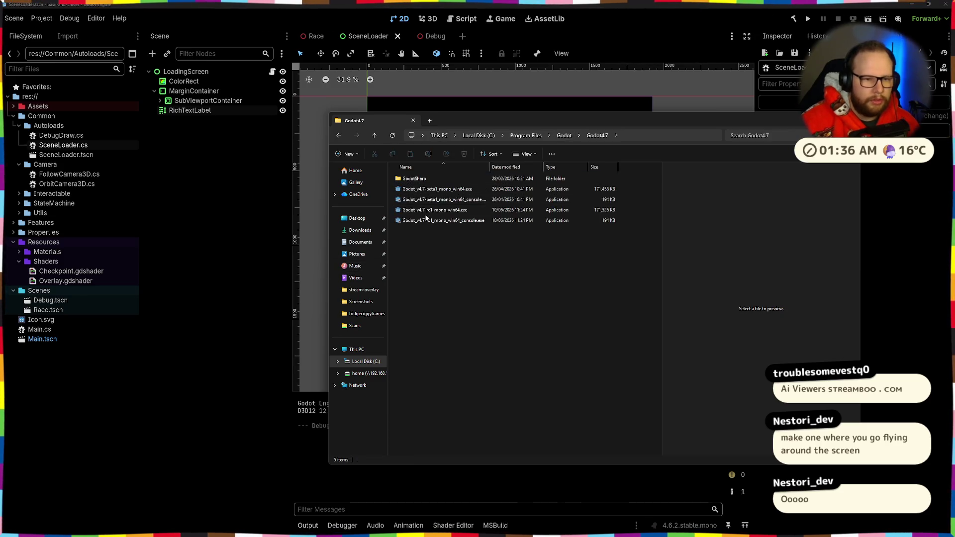
double_click(430, 210)
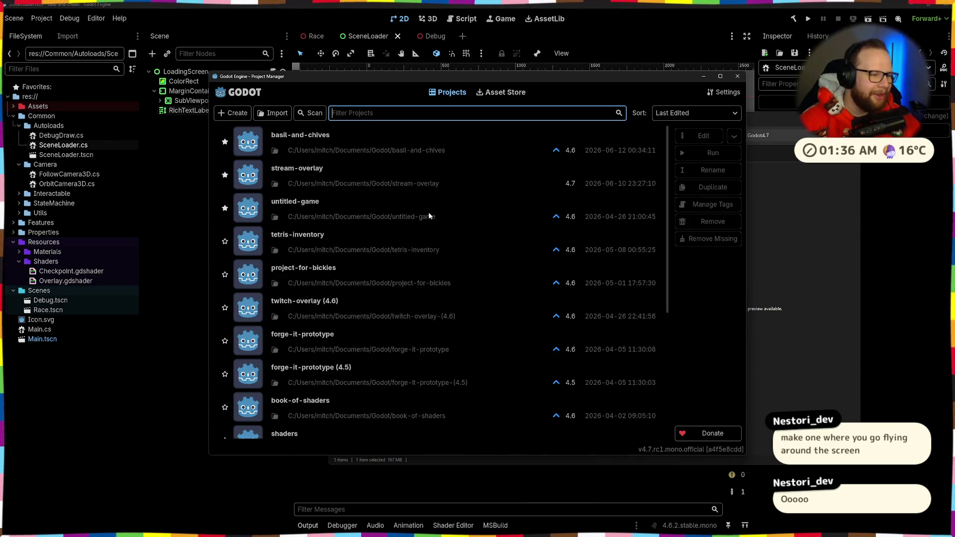
double_click(323, 175)
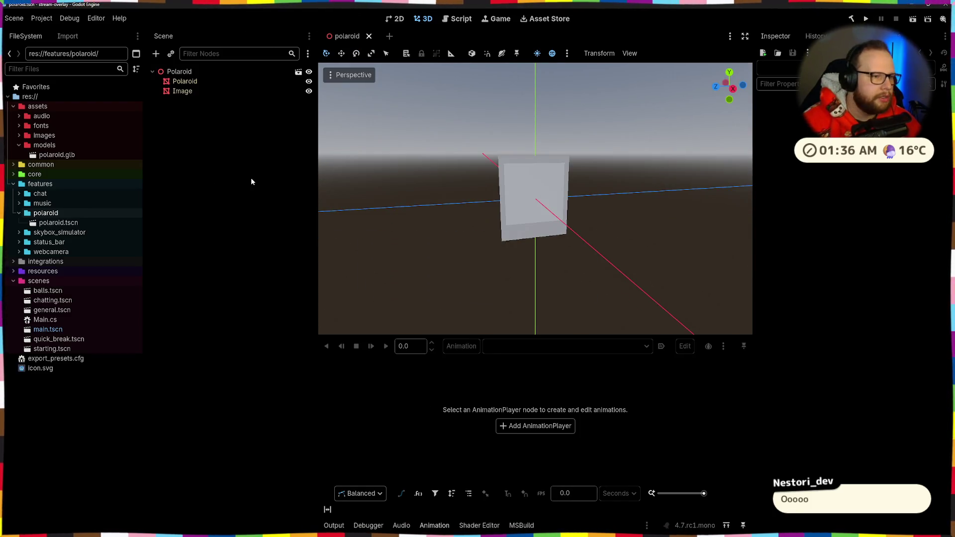
- Close the polaroid.tscn tab, select general.tscn and switch the running overlay to another scene
mouse_move(533, 169)
mouse_down()
mouse_move(522, 181)
mouse_move(593, 183)
mouse_up()
scroll(522, 182, up, 1)
mouse_move(499, 189)
mouse_down()
mouse_move(599, 213)
mouse_move(493, 210)
mouse_up()
scroll(494, 210, down, 2)
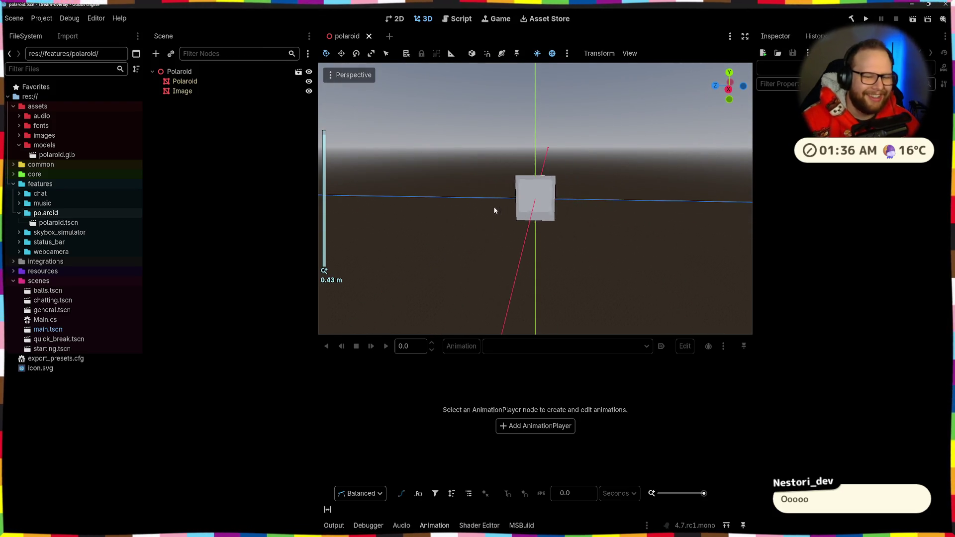
click(369, 37)
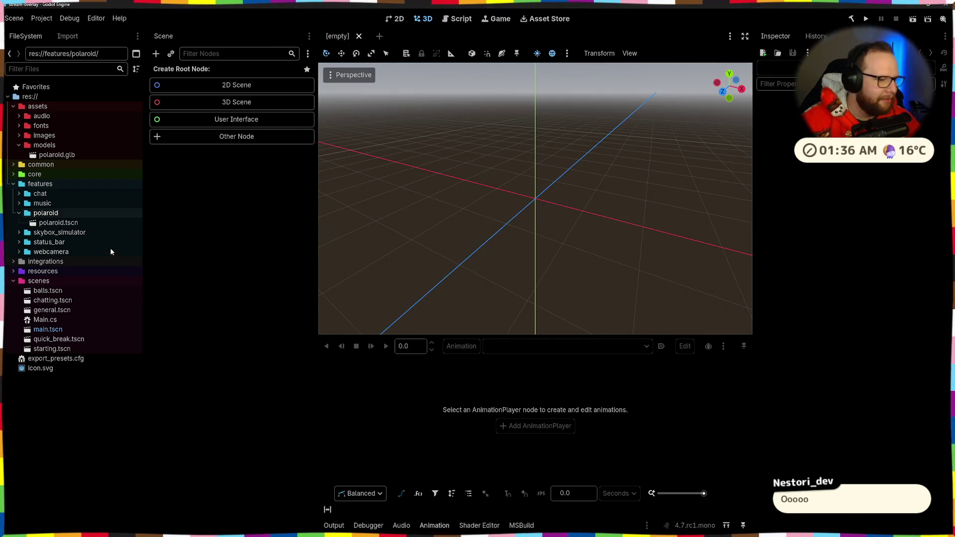
click(57, 309)
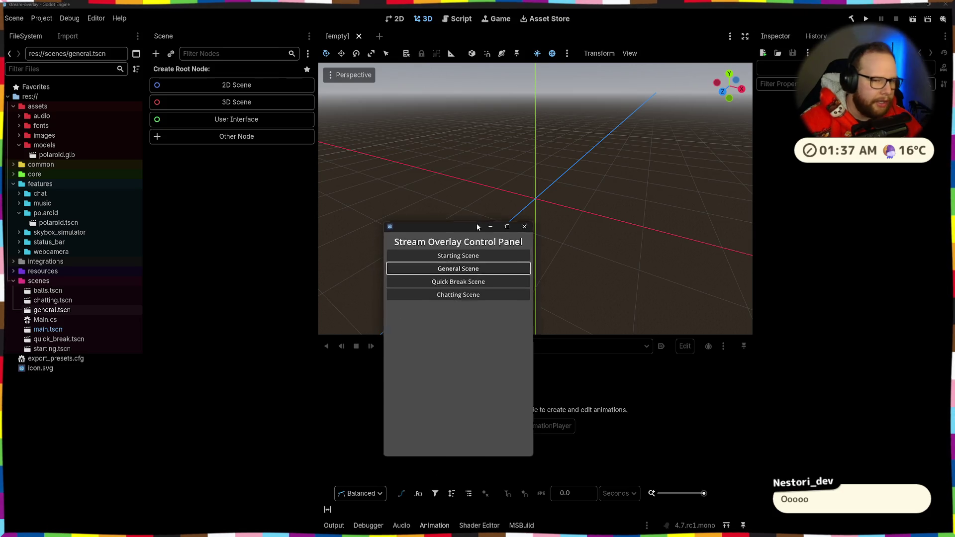
click(483, 168)
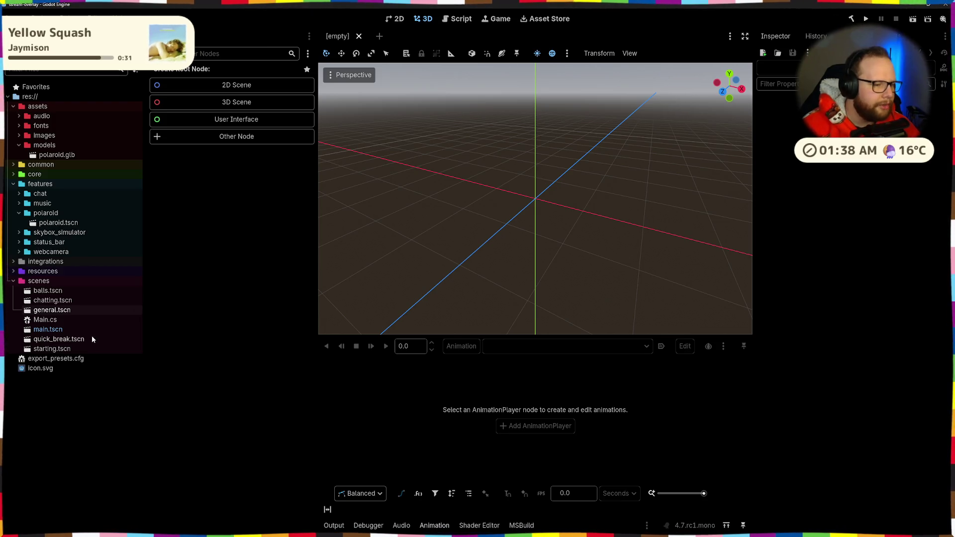
- Expand the resources and status_bar folders, then open clock.gdshader and the status_bar scene
click(11, 272)
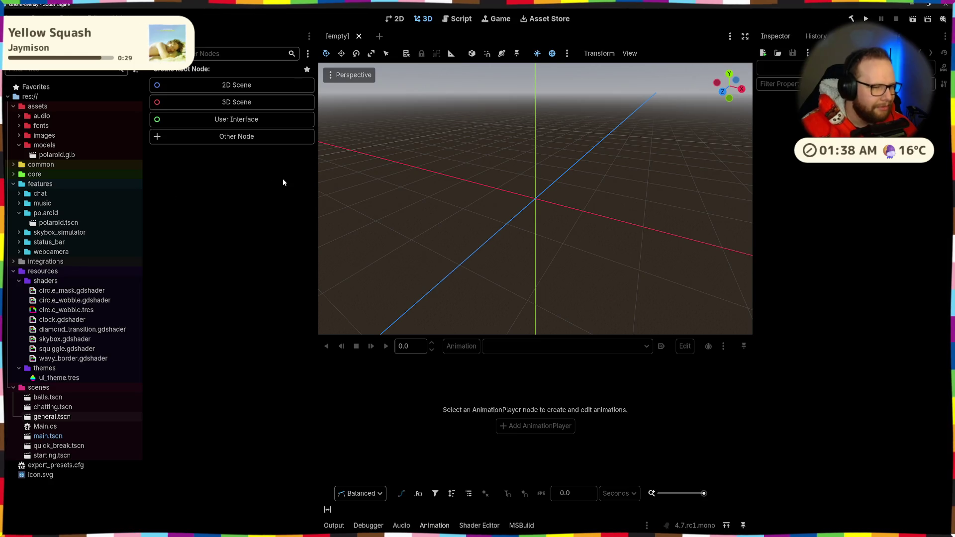
click(19, 242)
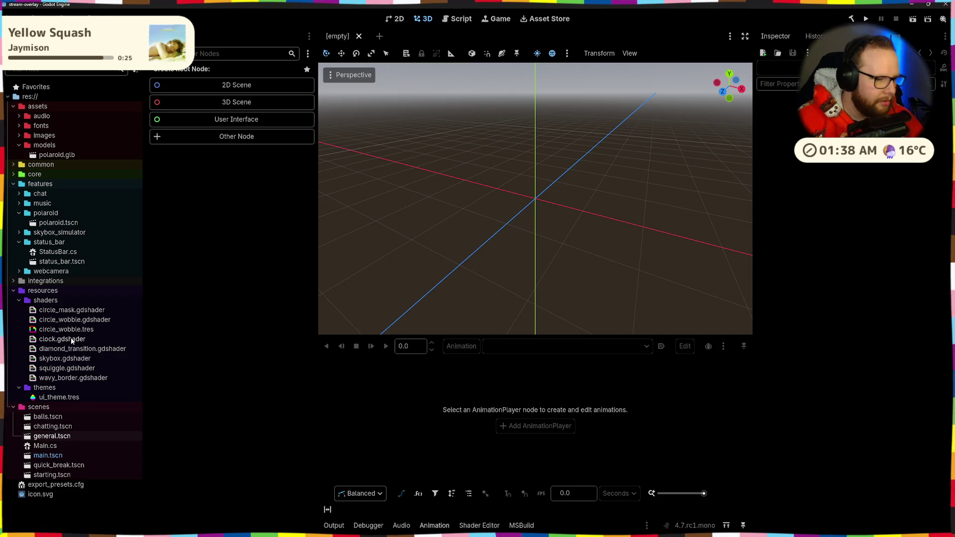
double_click(70, 340)
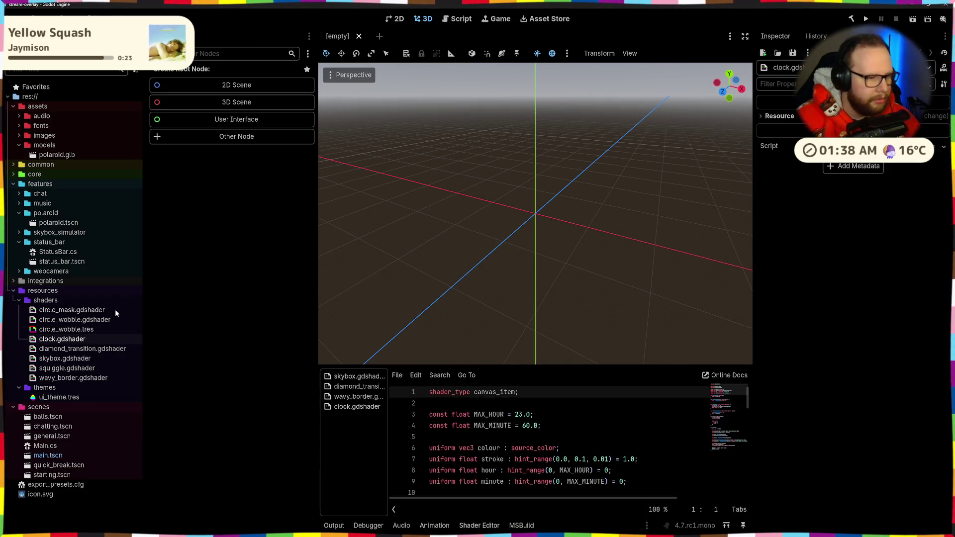
double_click(62, 261)
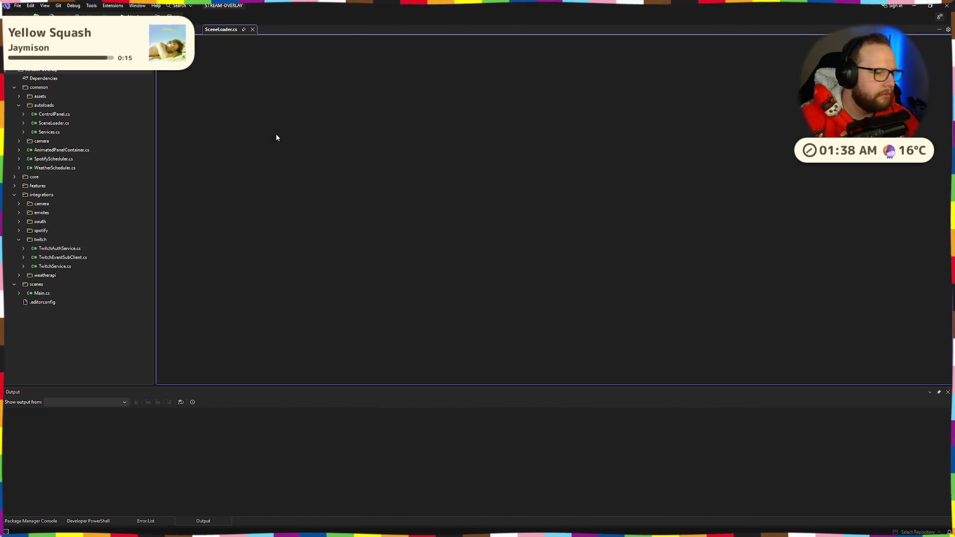
- Back in the Godot editor, select the Clock node in 2D view and adjust its ring thickness
key(alt+Tab)
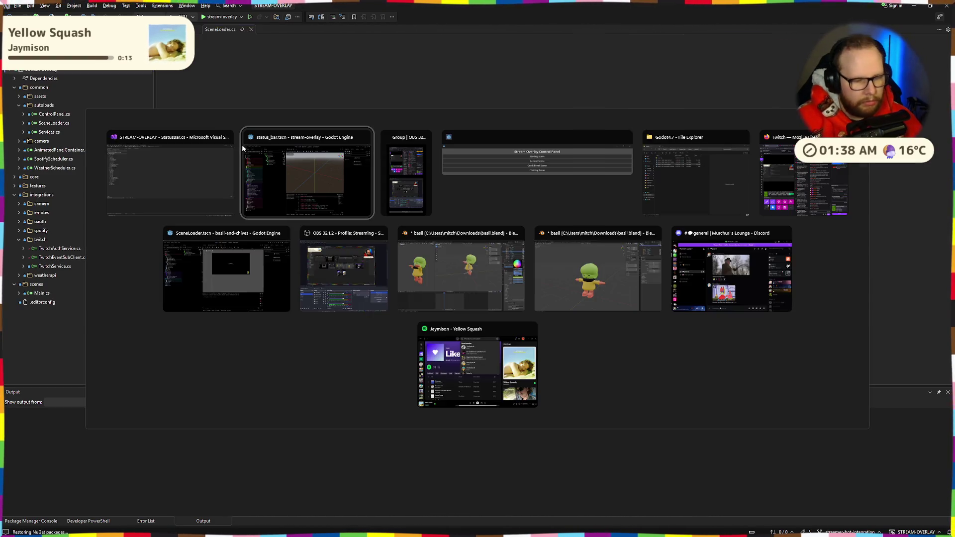
click(290, 162)
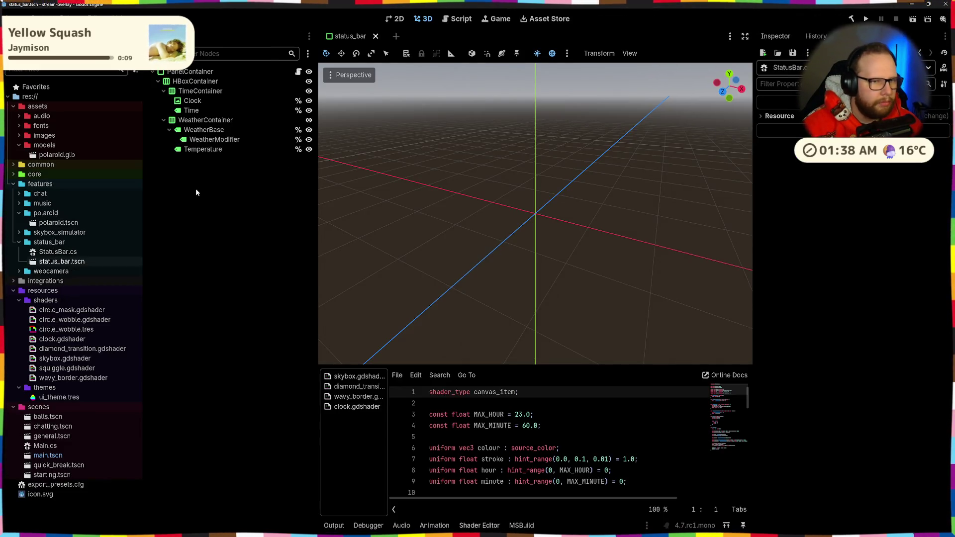
scroll(378, 67, up, 1)
click(396, 22)
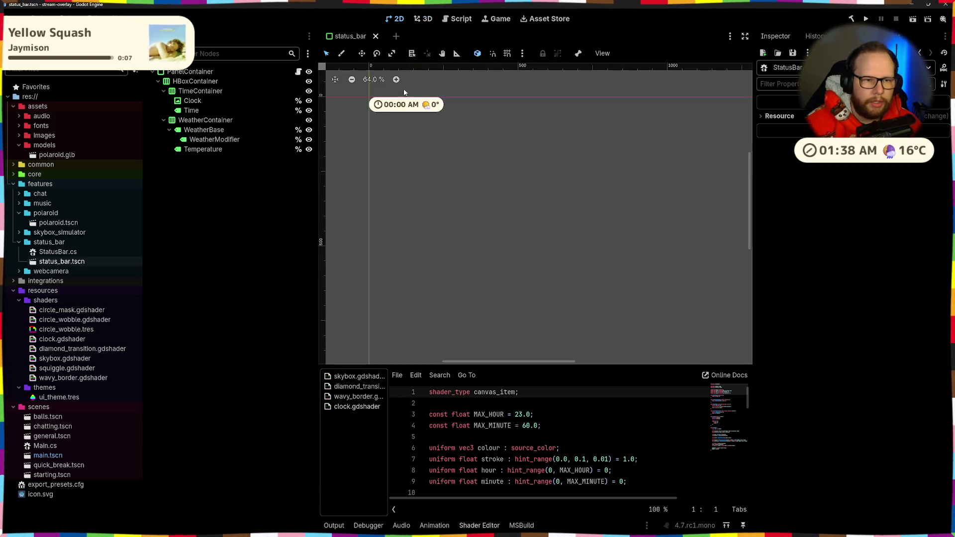
click(390, 108)
scroll(354, 128, up, 5)
scroll(355, 128, up, 5)
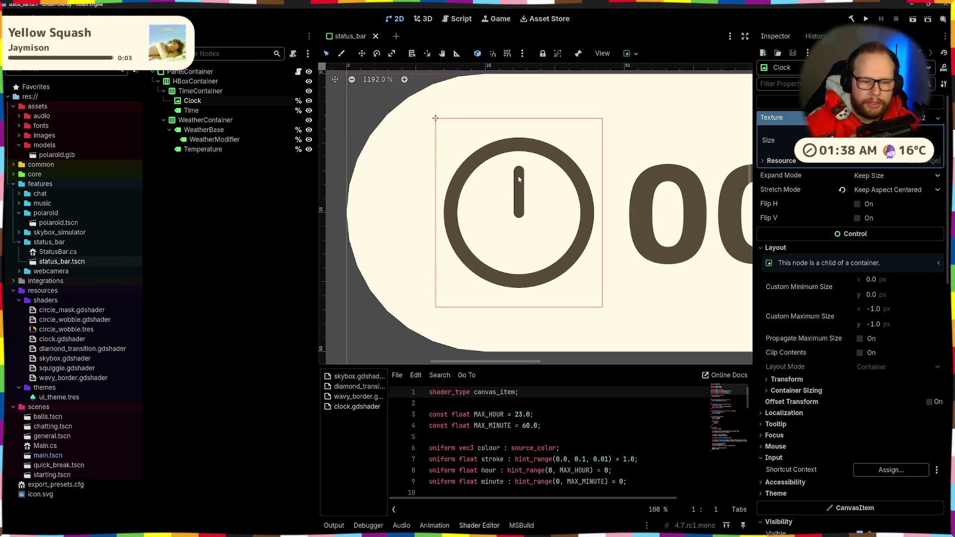
scroll(870, 292, down, 5)
scroll(871, 292, down, 8)
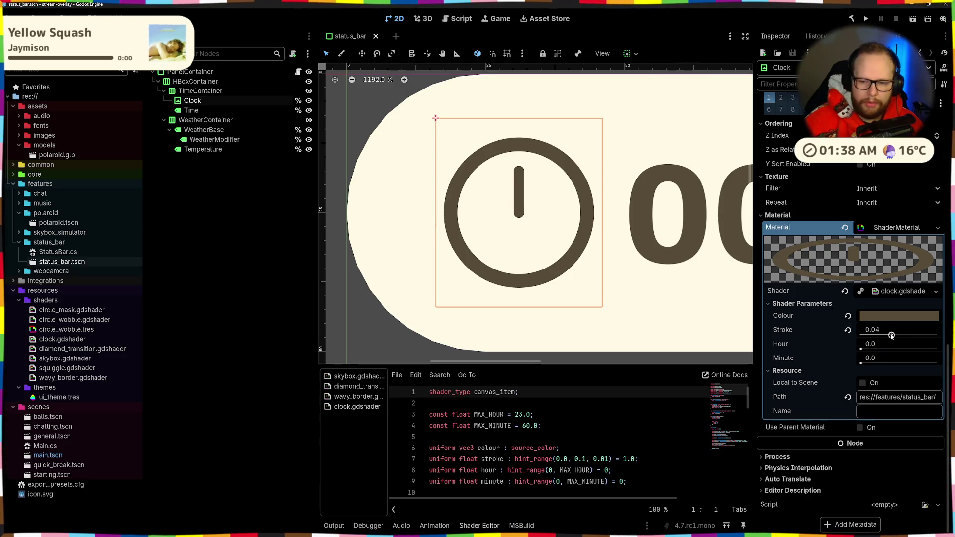
mouse_move(893, 336)
mouse_down()
mouse_move(919, 333)
mouse_move(874, 333)
mouse_move(920, 332)
mouse_move(862, 349)
mouse_move(945, 350)
mouse_move(833, 357)
mouse_move(940, 350)
mouse_move(836, 355)
mouse_move(910, 355)
mouse_move(852, 351)
mouse_move(872, 350)
mouse_up()
- Set the clock's Hour to 4, nudge the minute hand forward, then reset the hour to 12
click(894, 344)
text(4)
key(Return)
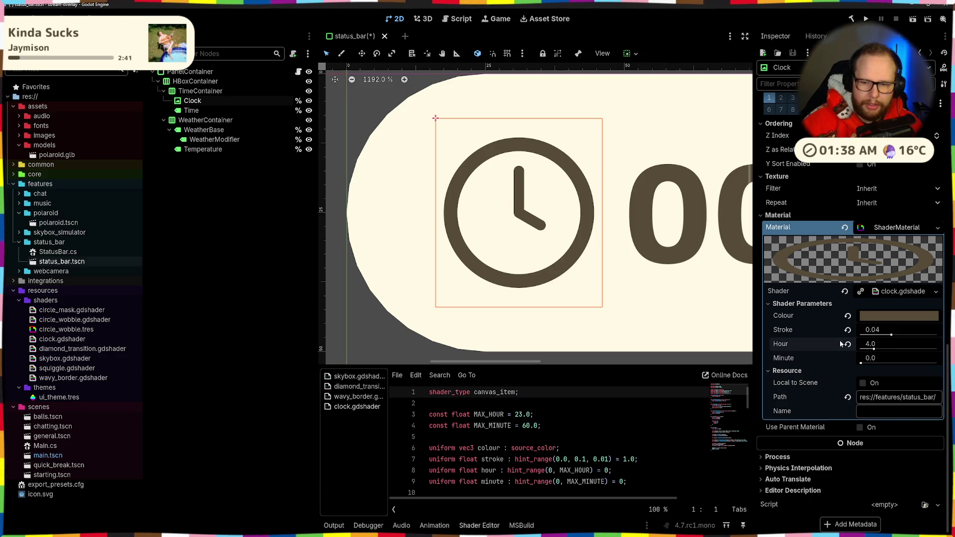
mouse_move(860, 363)
mouse_down()
mouse_move(939, 363)
mouse_move(822, 367)
mouse_up()
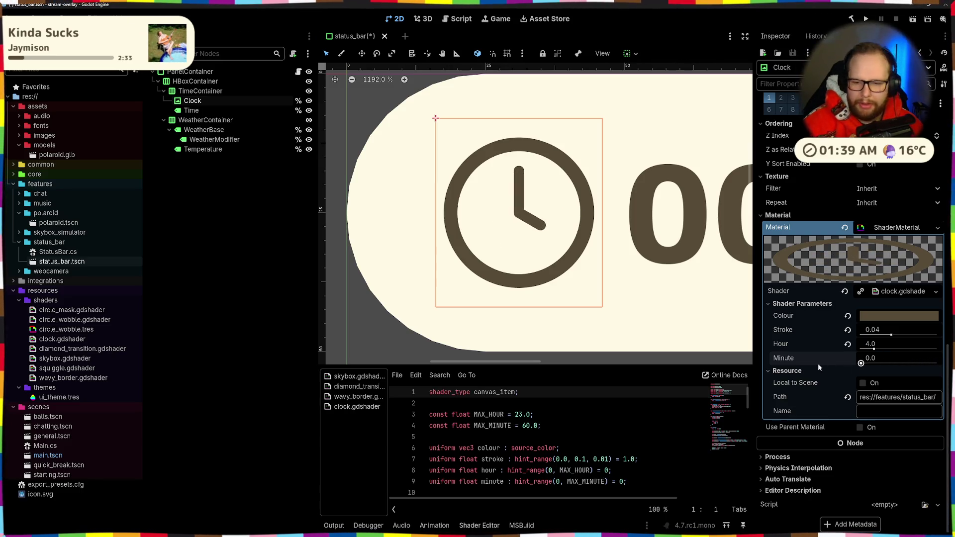
click(847, 344)
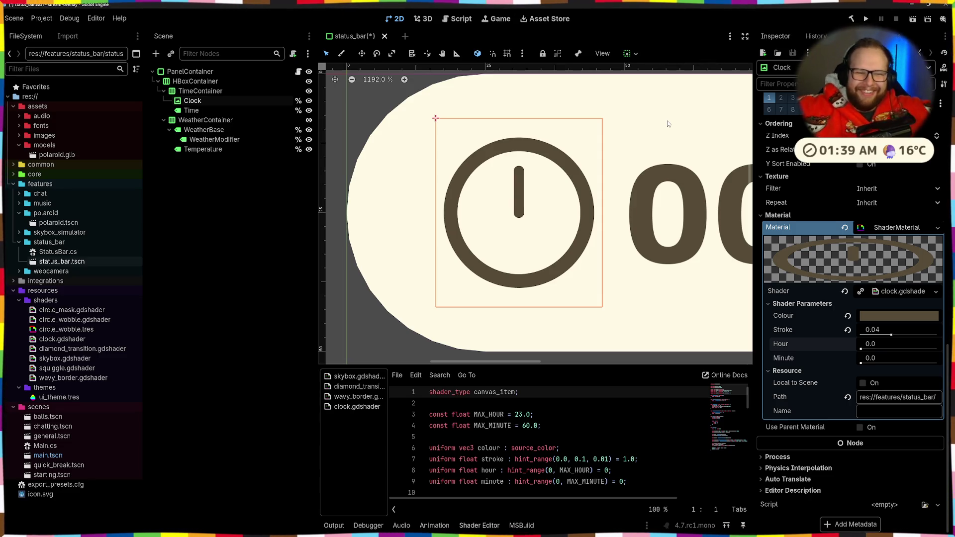
scroll(621, 191, down, 8)
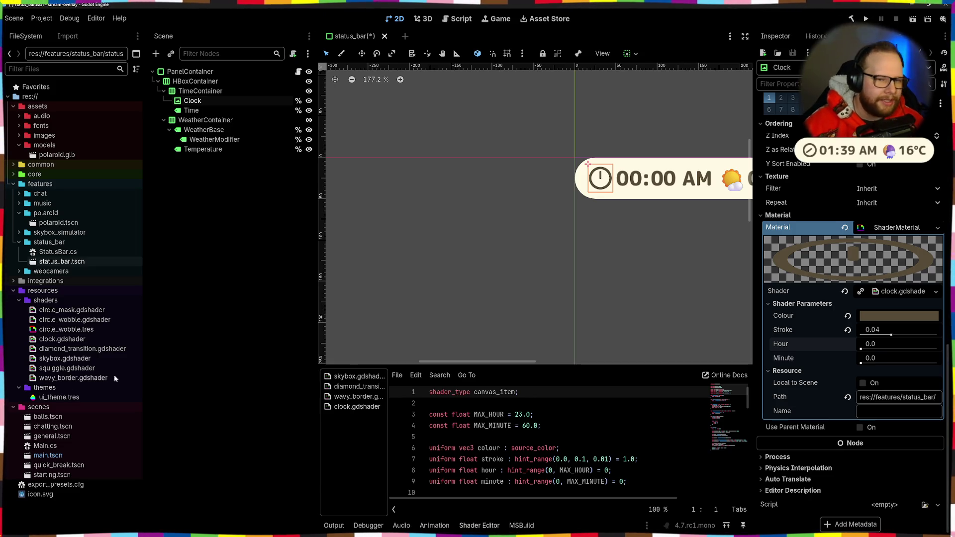
scroll(645, 183, down, 5)
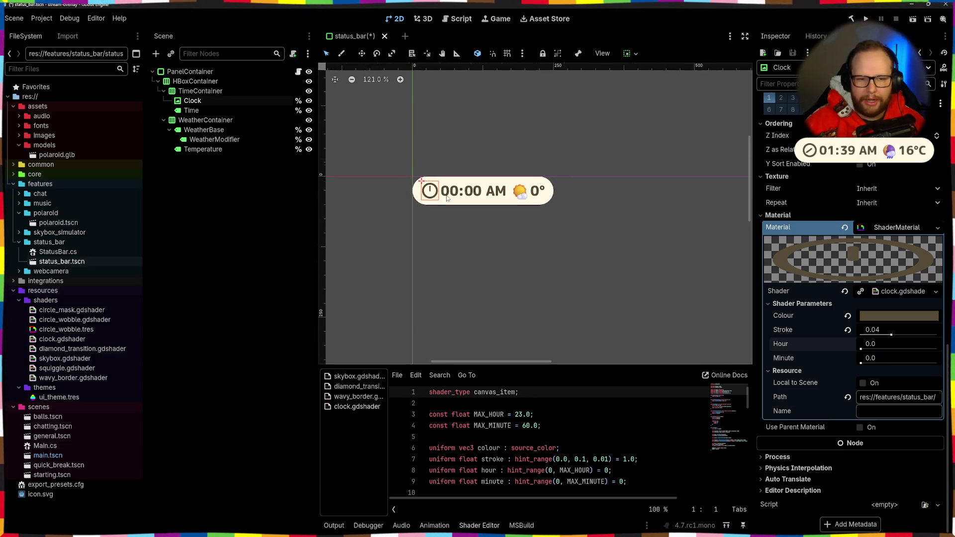
- Deselect Clock and collapse the resources, scenes and models folders, re-expanding scenes
click(269, 225)
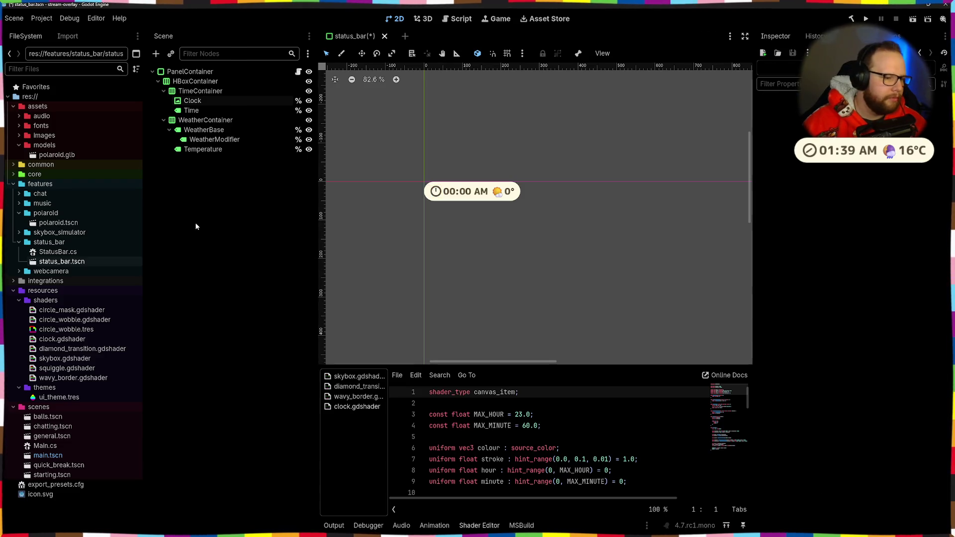
click(14, 290)
click(13, 300)
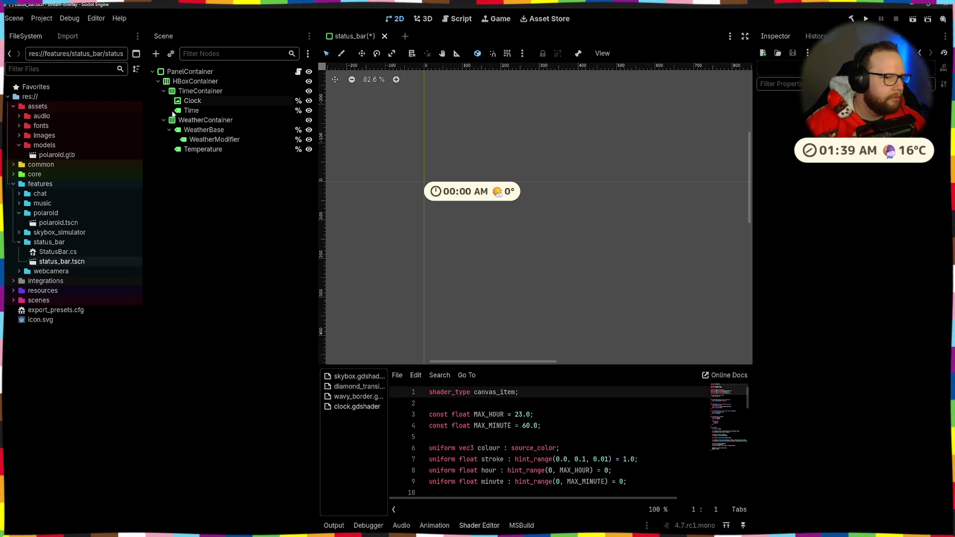
click(19, 145)
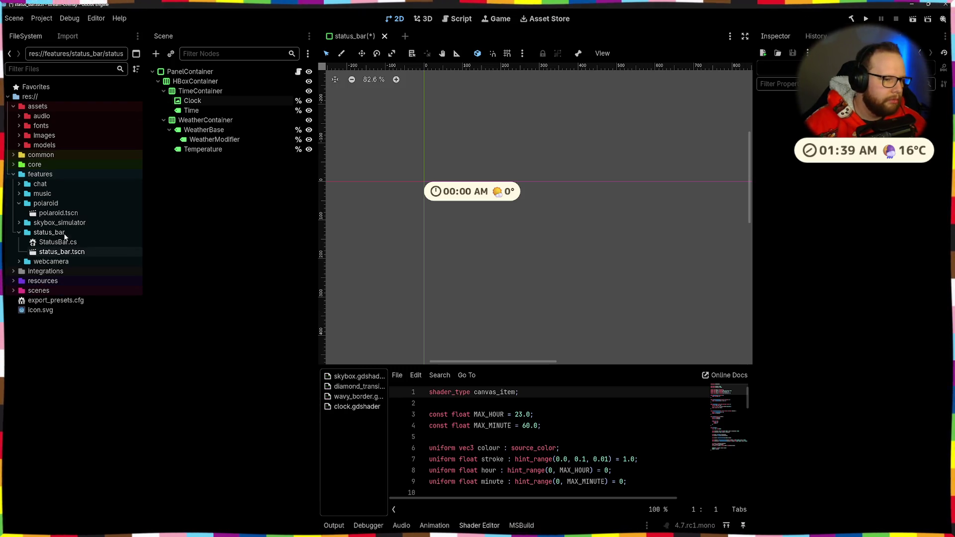
click(13, 290)
- Open balls.tscn, run it, move the control panel aside, then close the running game
double_click(45, 300)
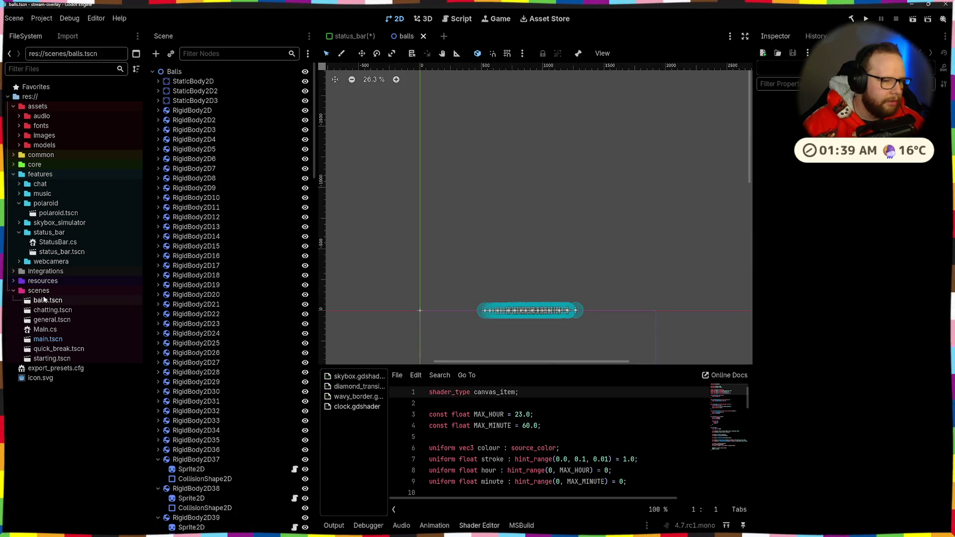
click(913, 19)
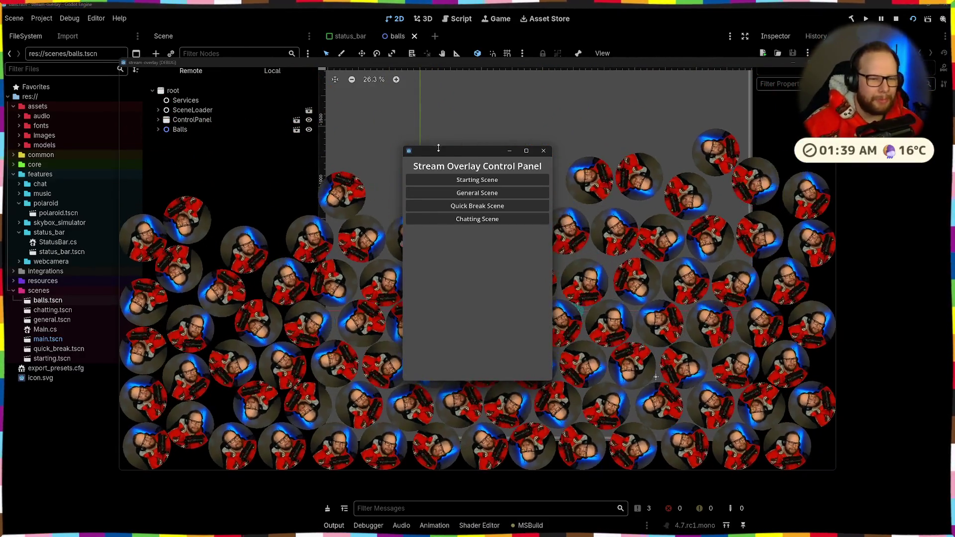
mouse_move(438, 147)
mouse_down()
mouse_move(134, 153)
mouse_move(116, 130)
mouse_up()
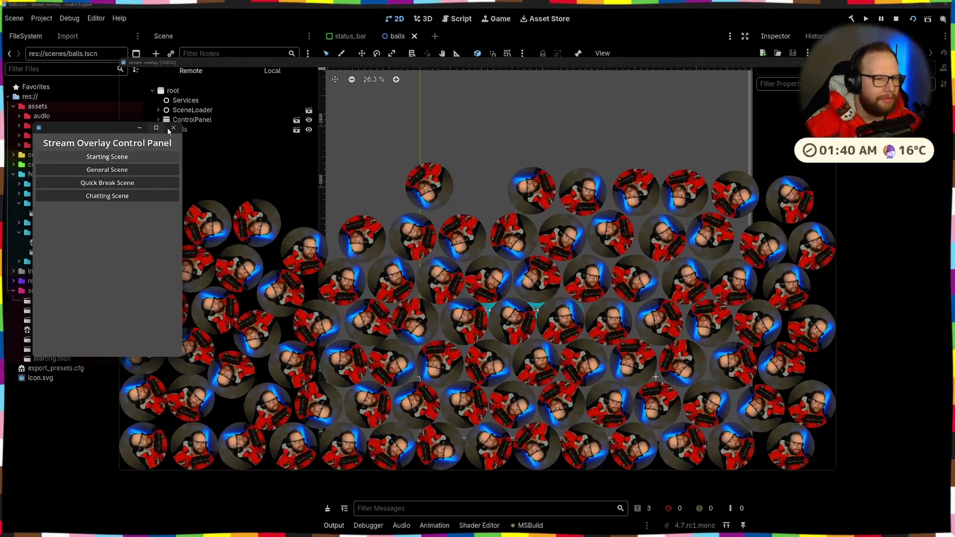
click(427, 82)
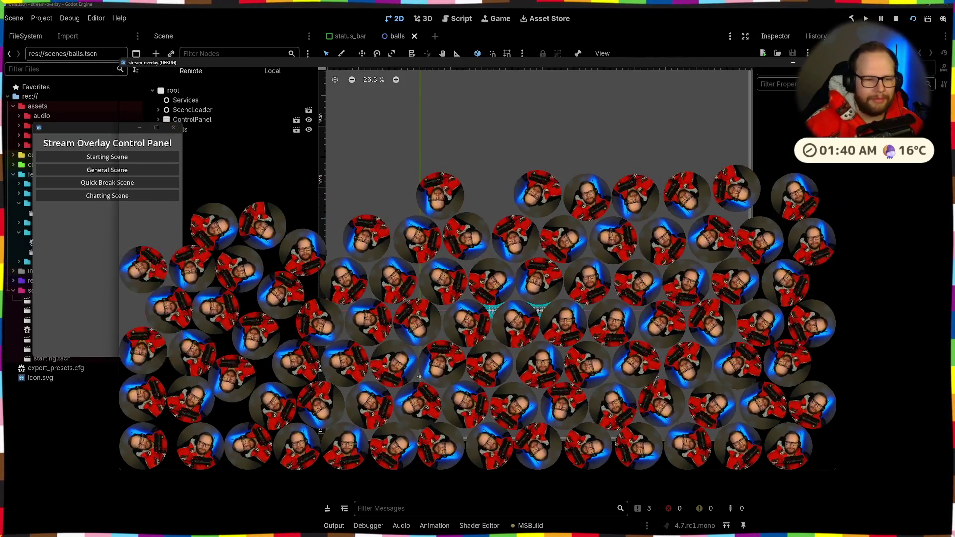
key(alt+F4)
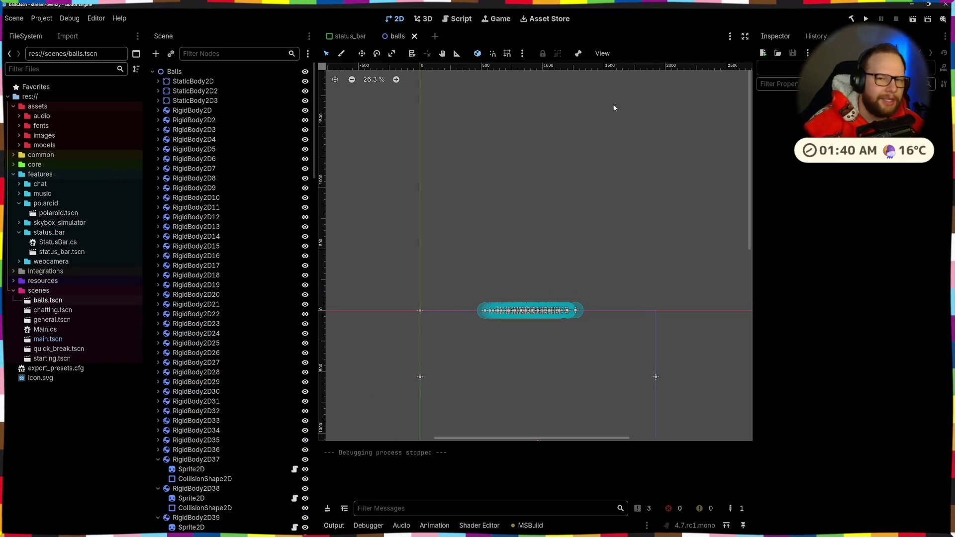
- Switch to the StatusBar code in Visual Studio, then back to Godot's SceneLoader Loading... screen
key(alt+Tab)
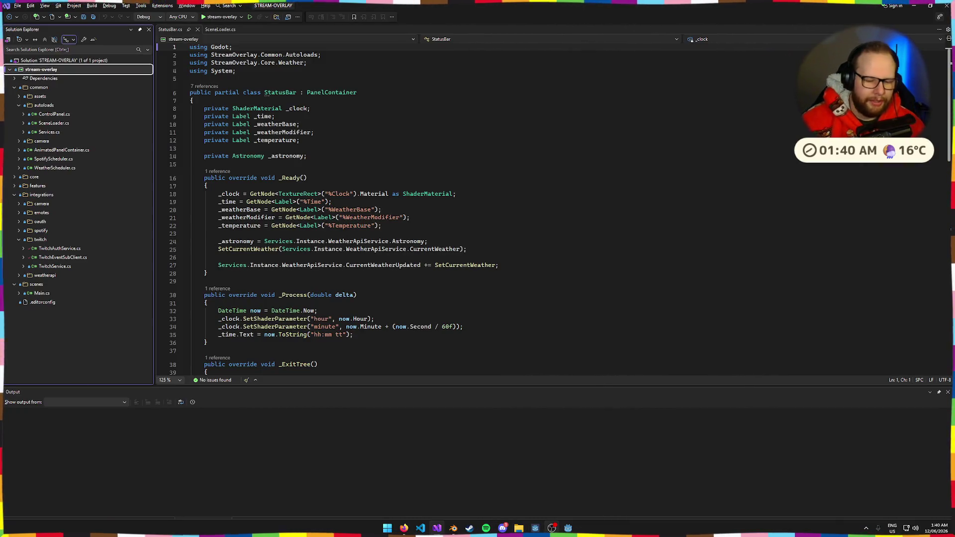
mouse_move(568, 528)
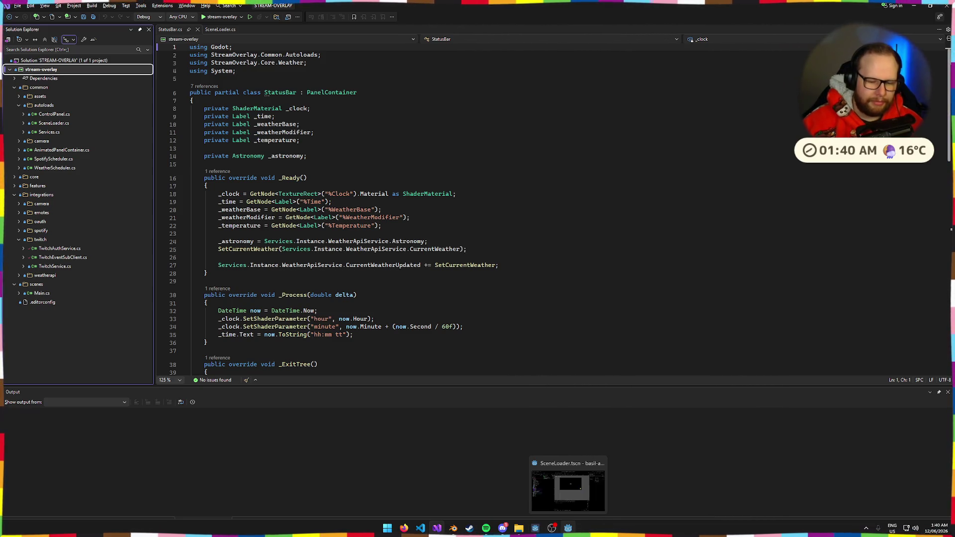
click(587, 495)
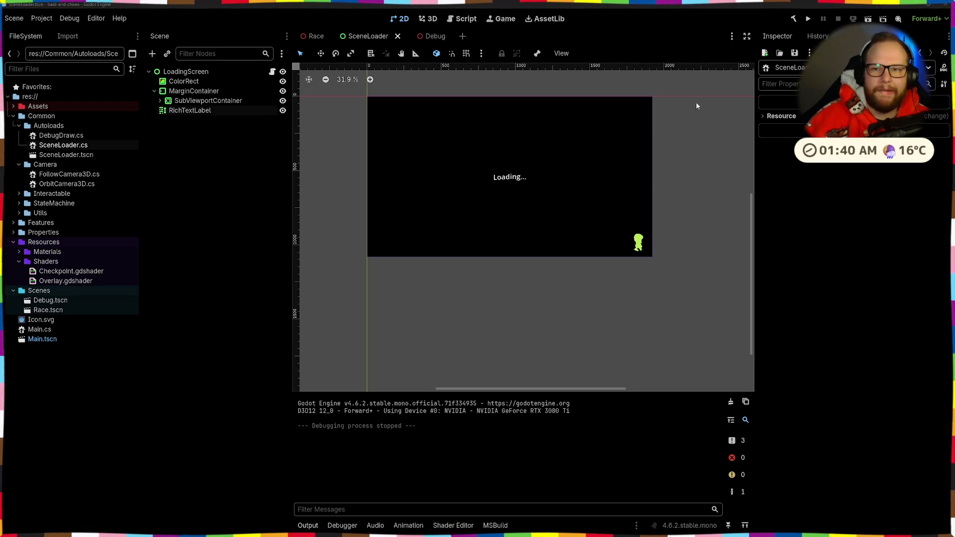
click(154, 91)
click(149, 72)
click(148, 73)
click(147, 73)
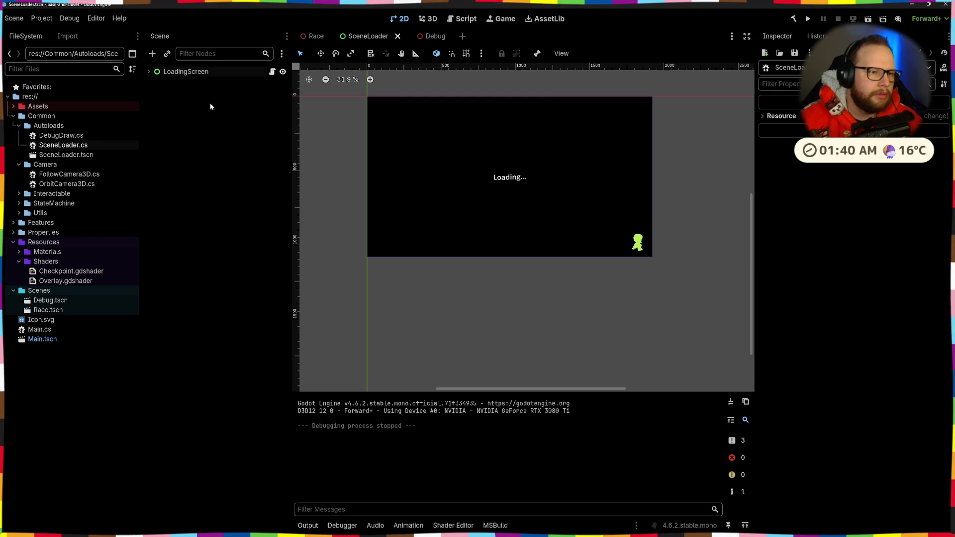
drag(461, 92, 472, 106)
scroll(485, 118, down, 5)
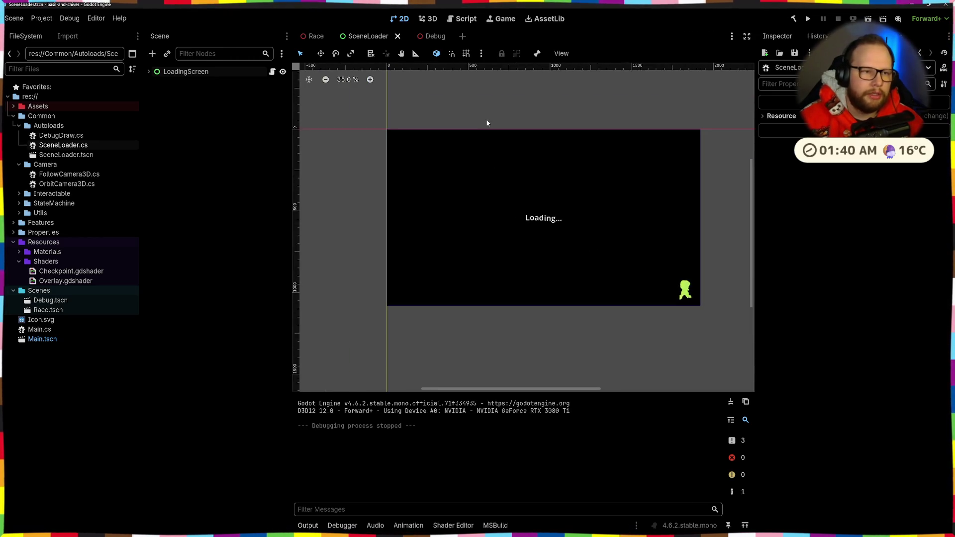
click(316, 36)
mouse_move(490, 168)
mouse_down()
mouse_move(589, 171)
mouse_move(500, 190)
mouse_move(513, 136)
mouse_up()
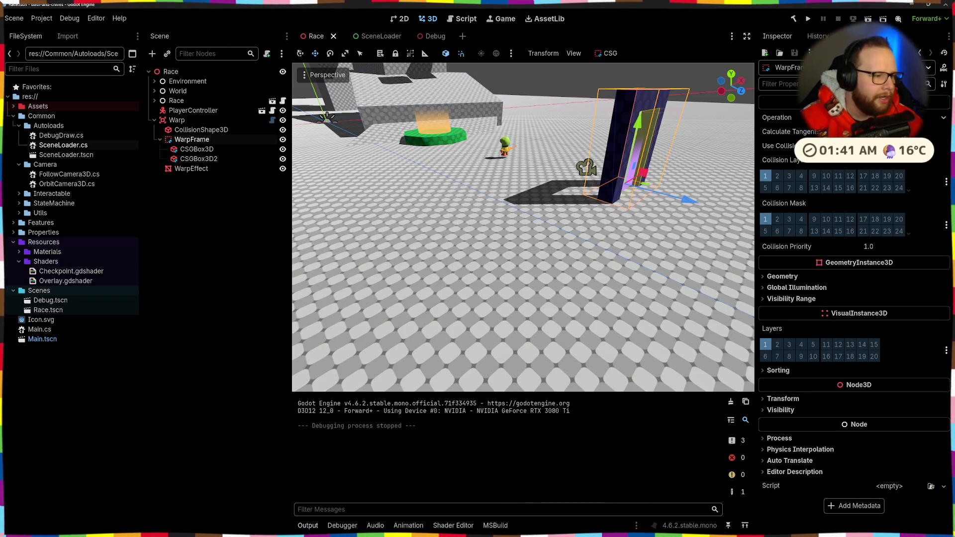
click(200, 257)
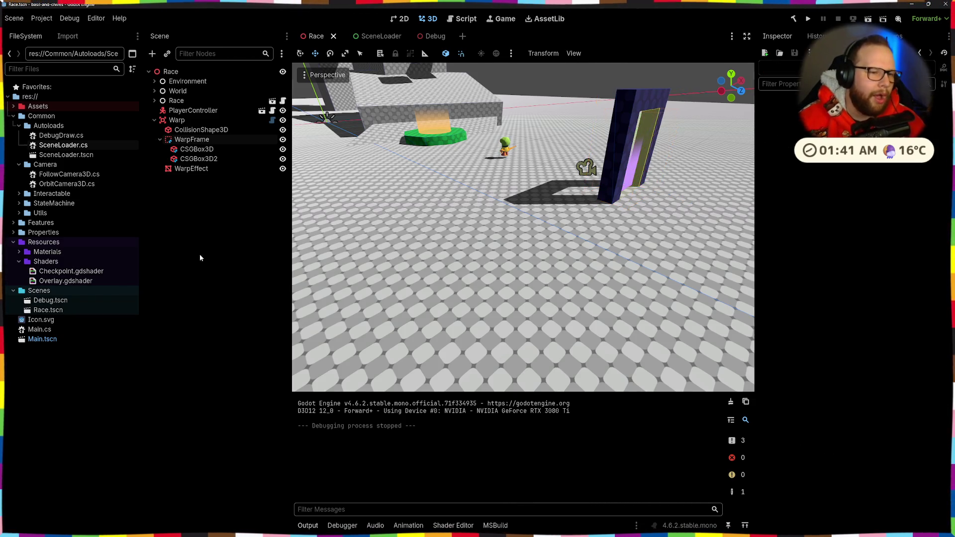
scroll(558, 181, down, 5)
scroll(553, 210, up, 8)
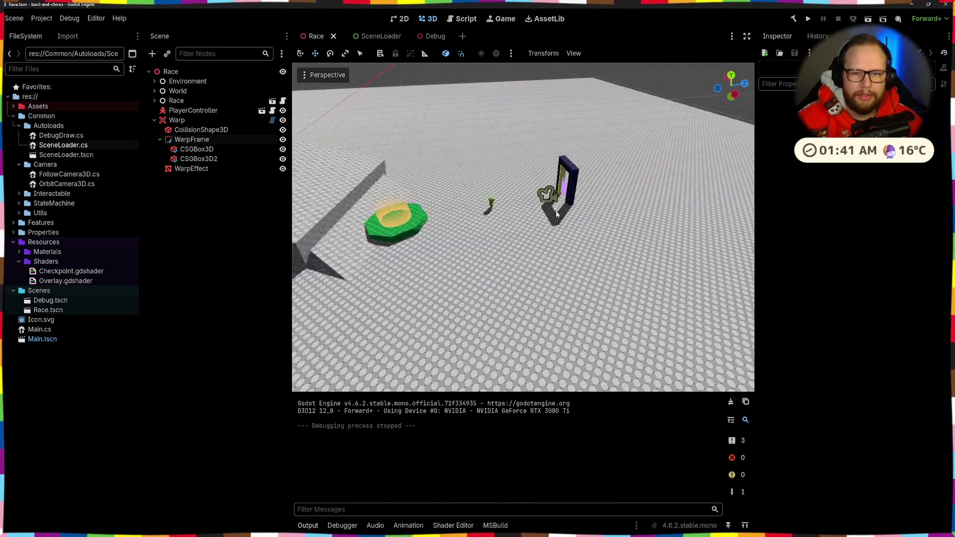
scroll(410, 202, down, 6)
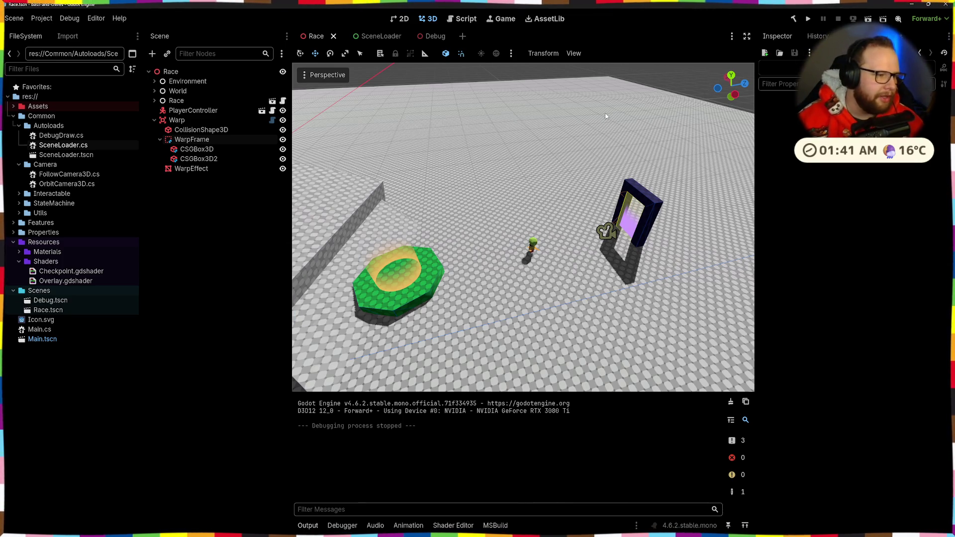
click(368, 36)
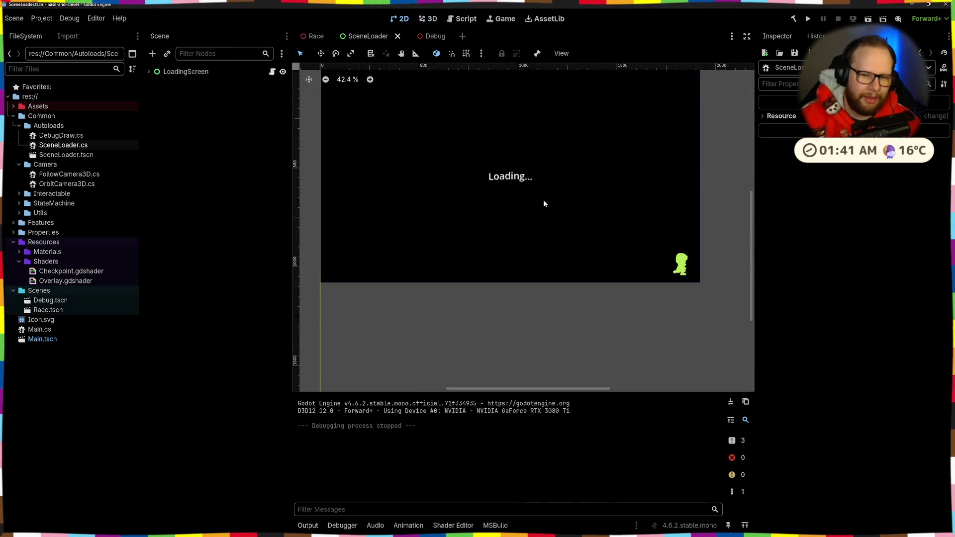
scroll(563, 207, up, 1)
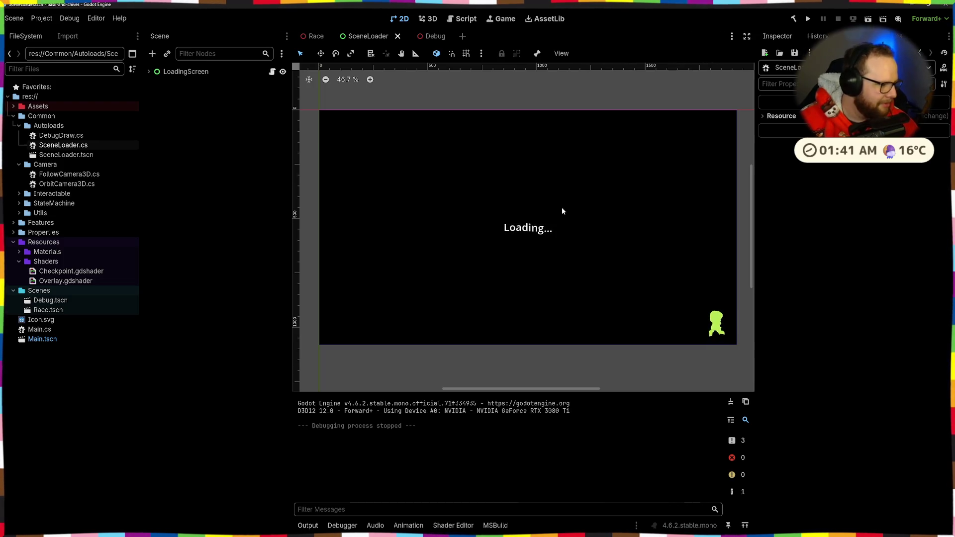
click(527, 228)
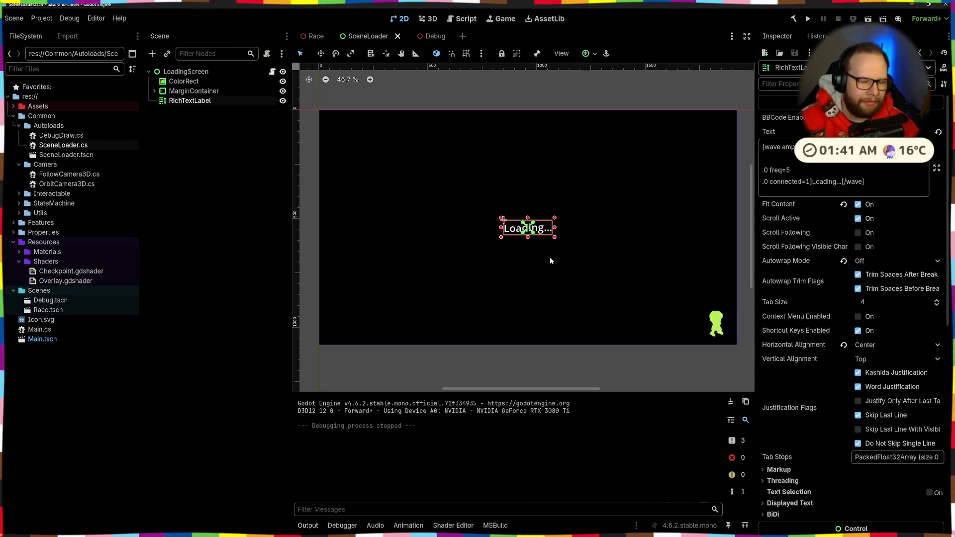
click(714, 324)
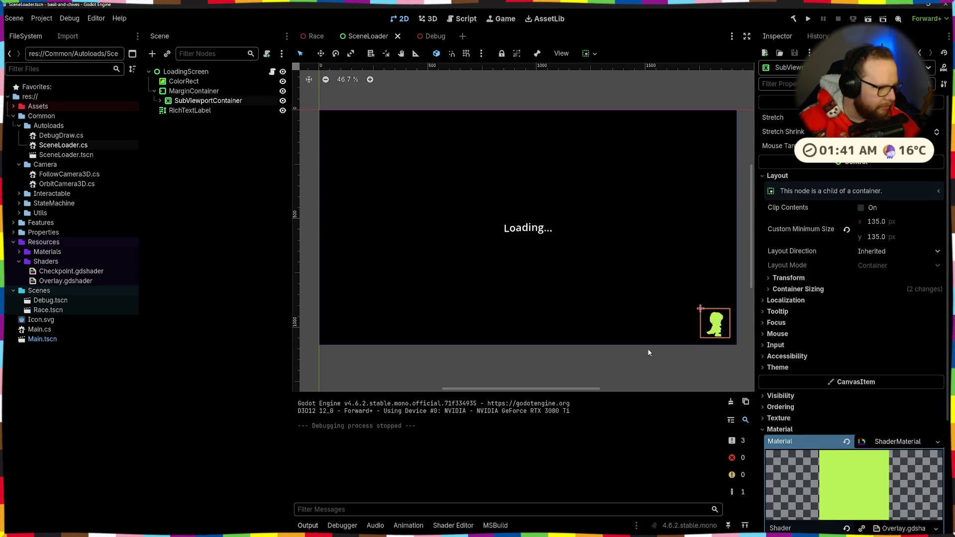
scroll(711, 329, up, 9)
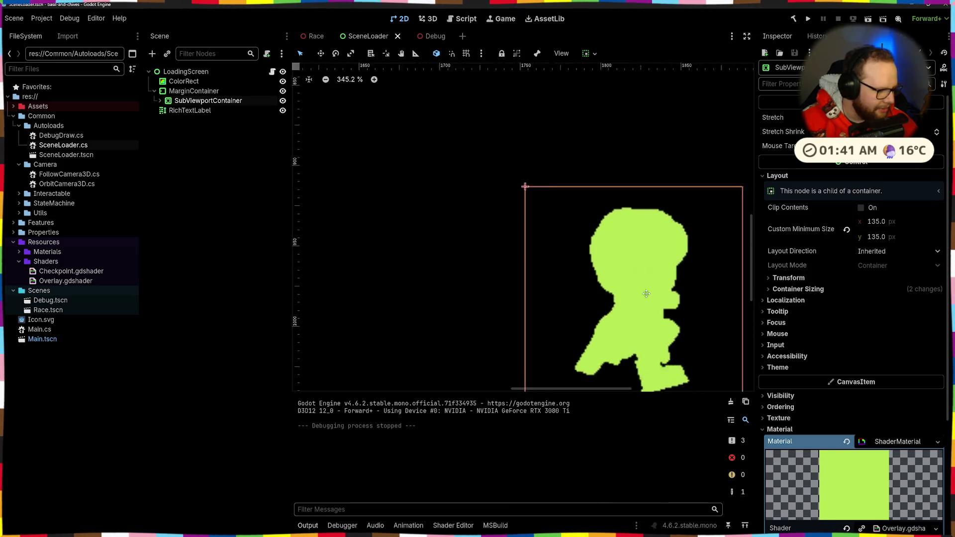
scroll(568, 244, down, 13)
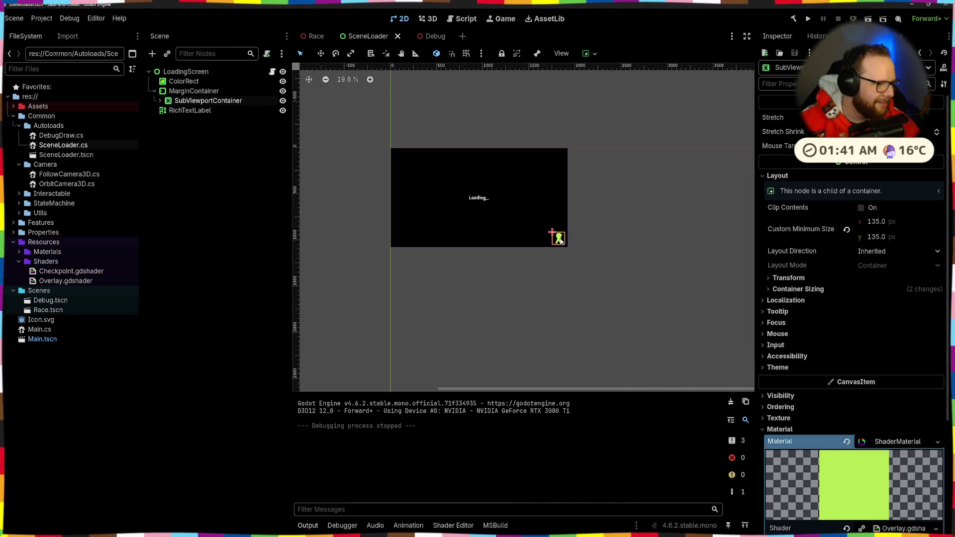
click(601, 228)
scroll(547, 227, up, 3)
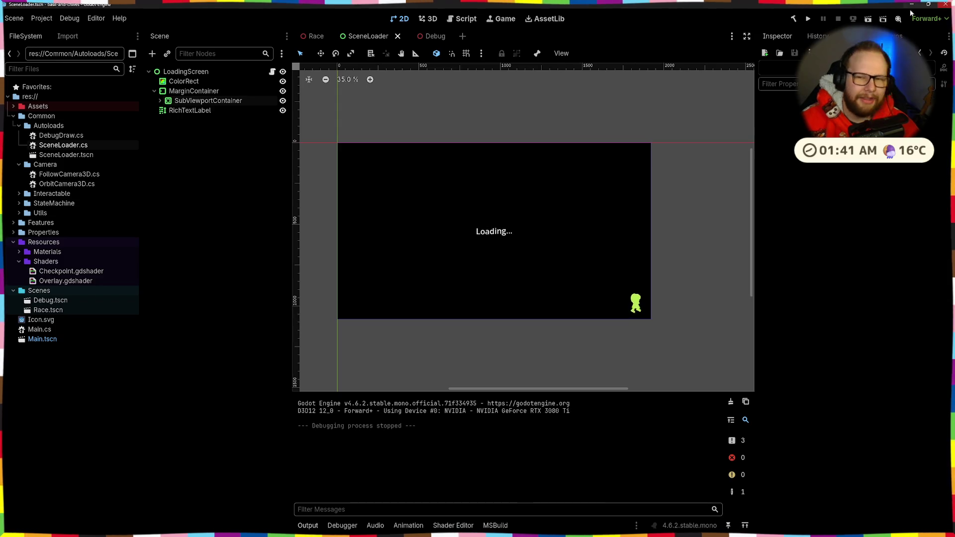
click(811, 18)
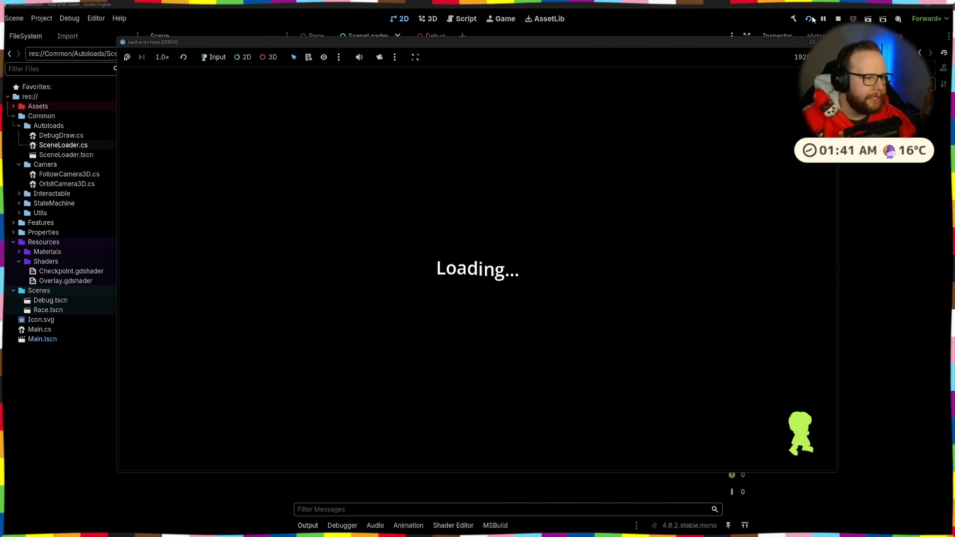
- Run and jump the character past the pipe and up the red blocks to the green checkpoint
key(w)
key(w)
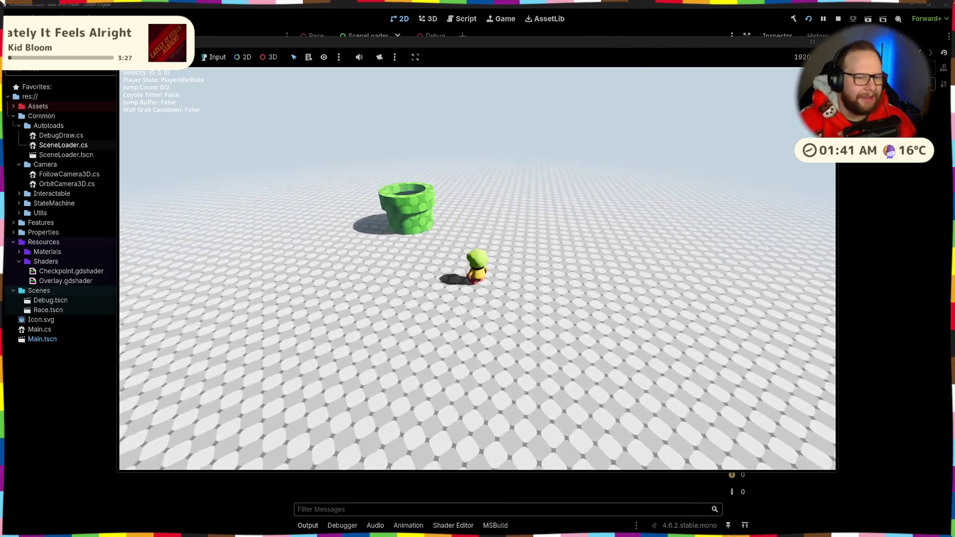
key(space)
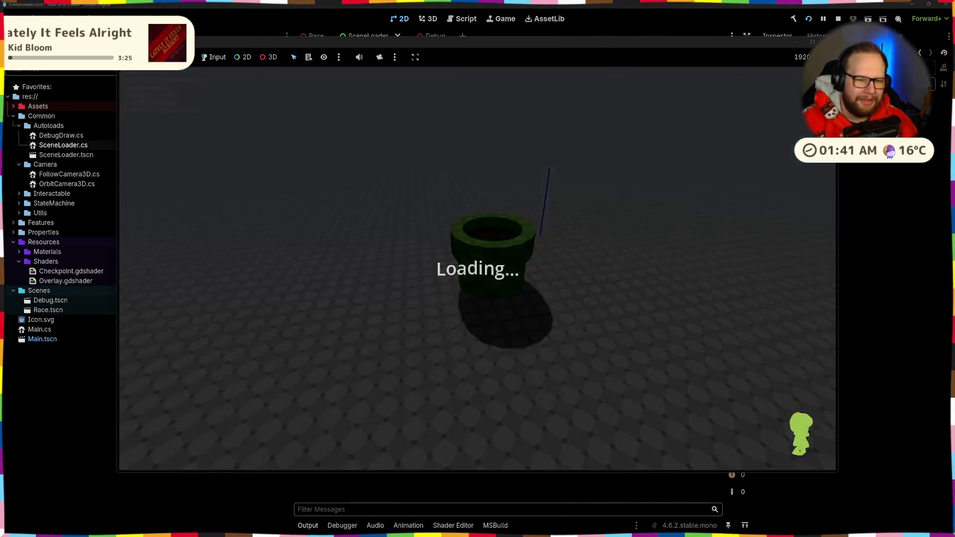
key(w)
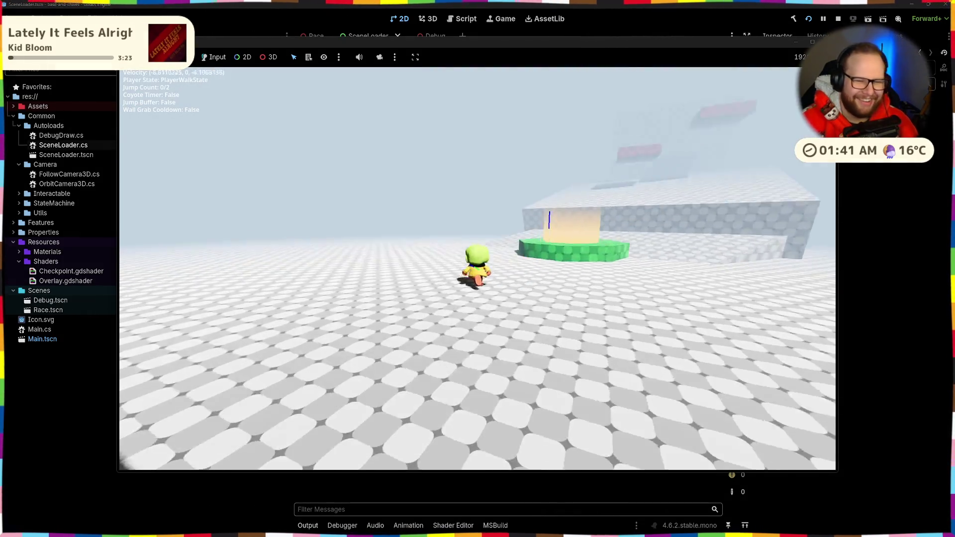
key(space)
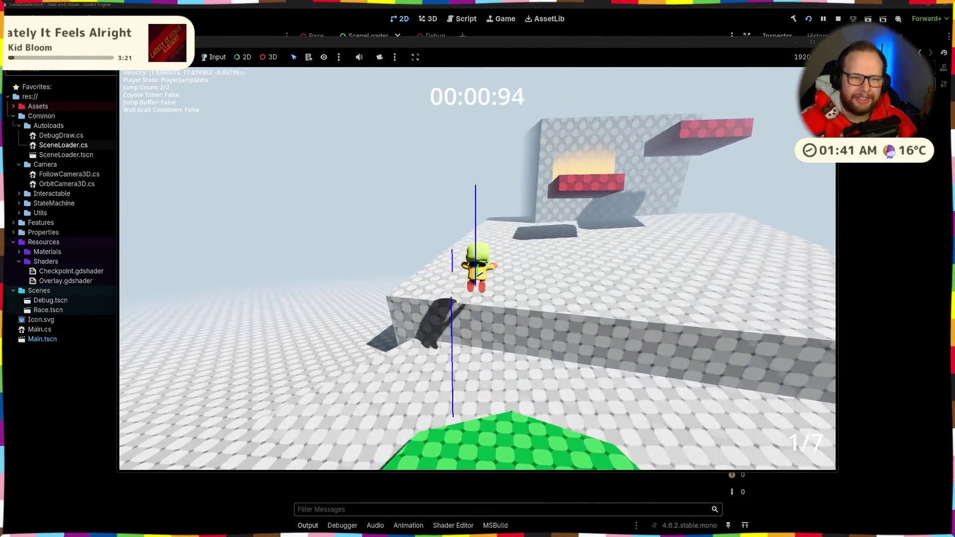
key(space)
key(space)
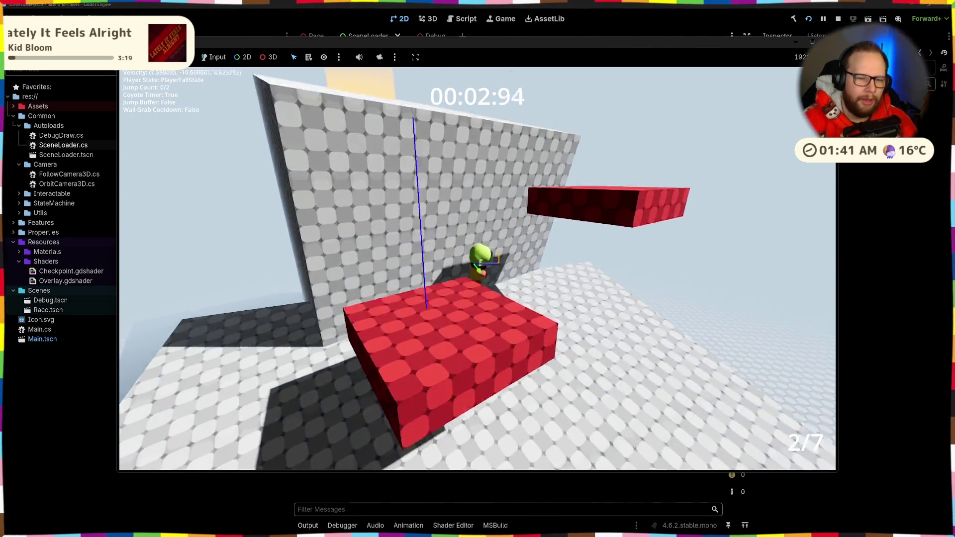
key(w)
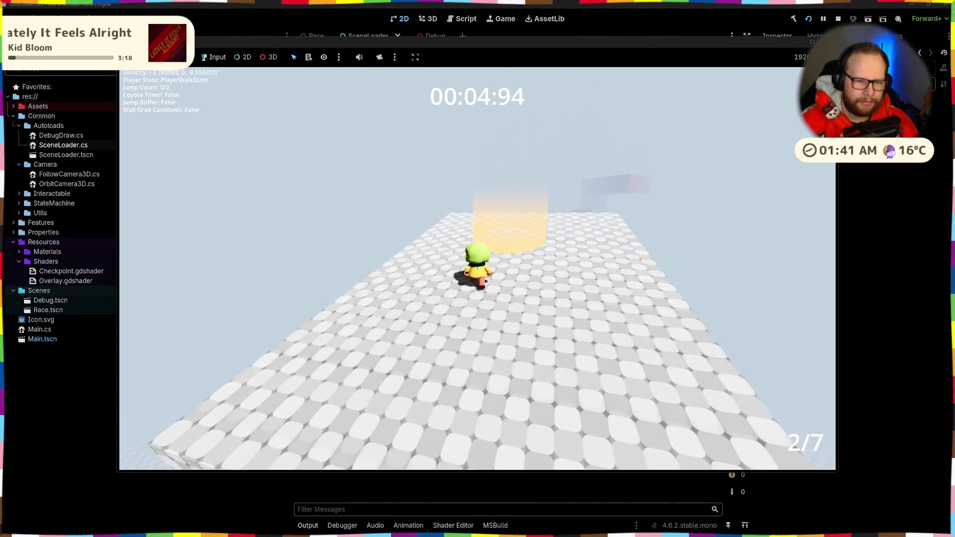
key(space)
key(space)
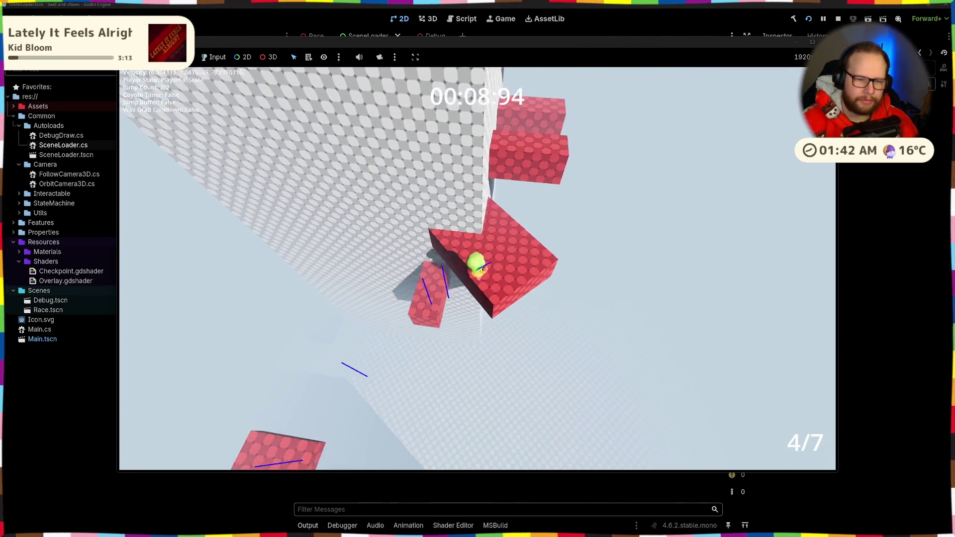
key(space)
key(space)
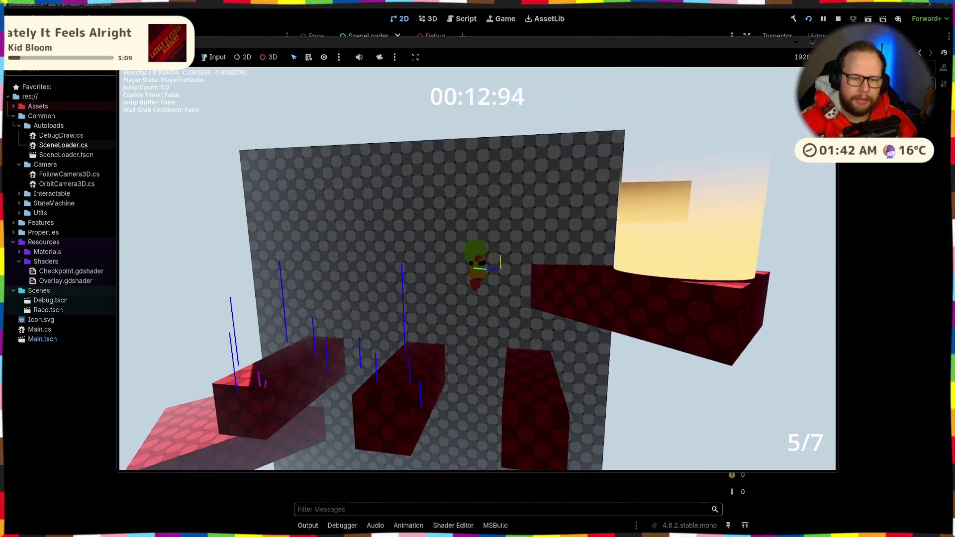
key(space)
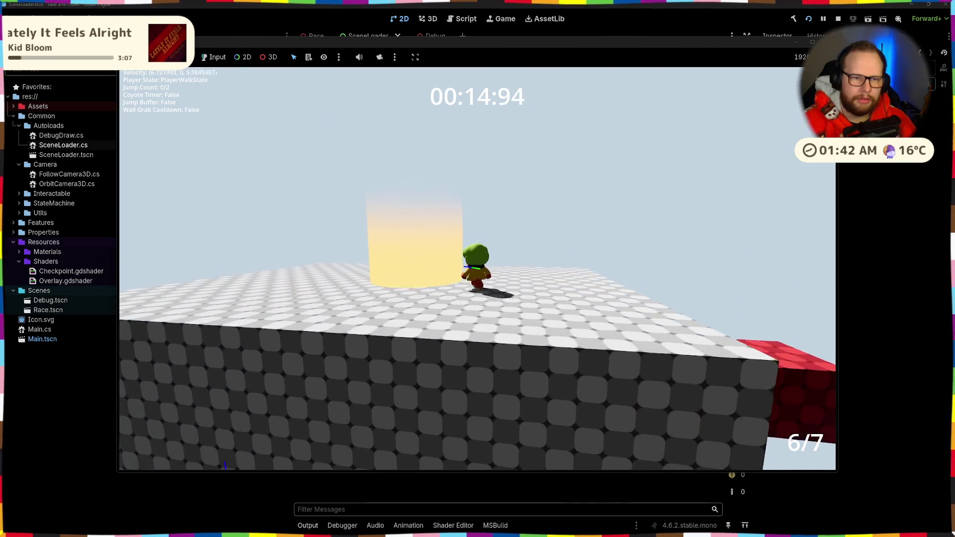
key(d)
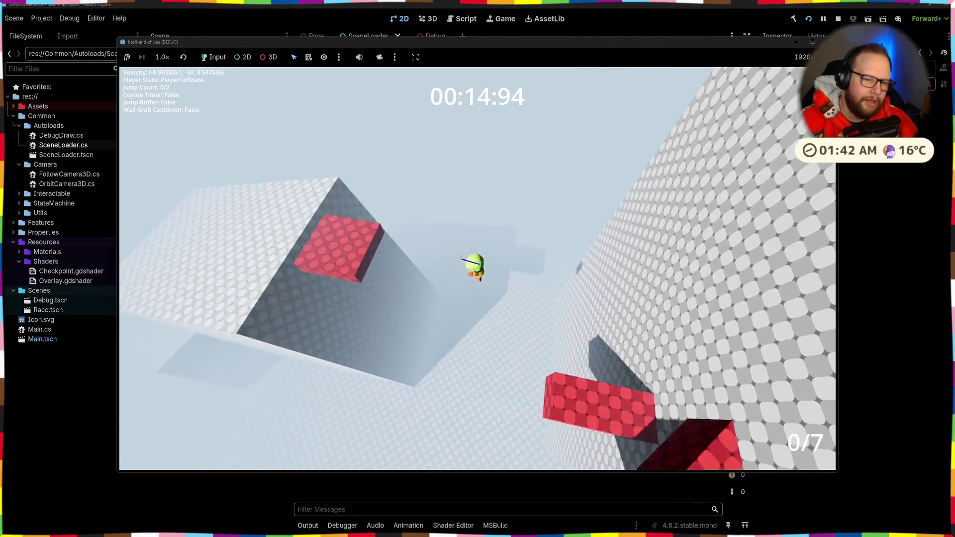
key(space)
key(w)
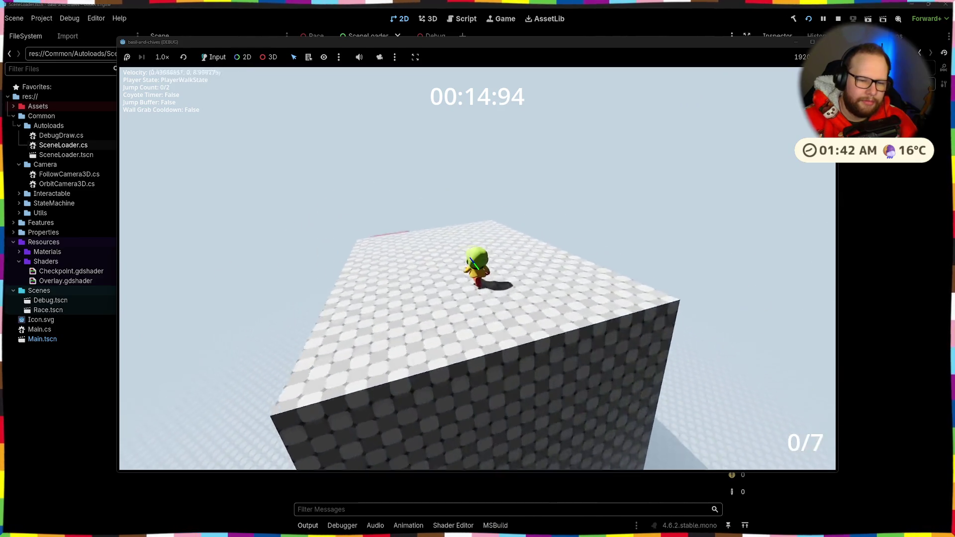
key(space)
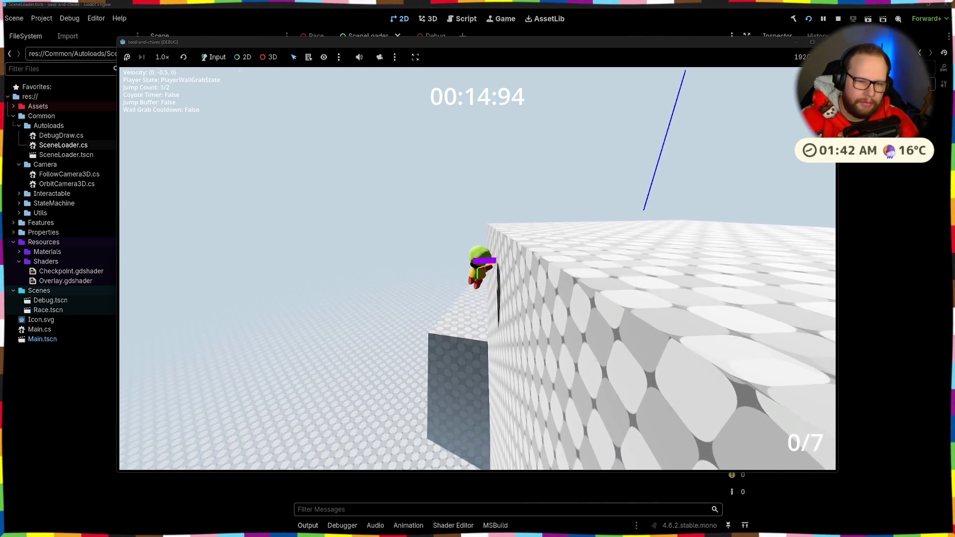
key(w)
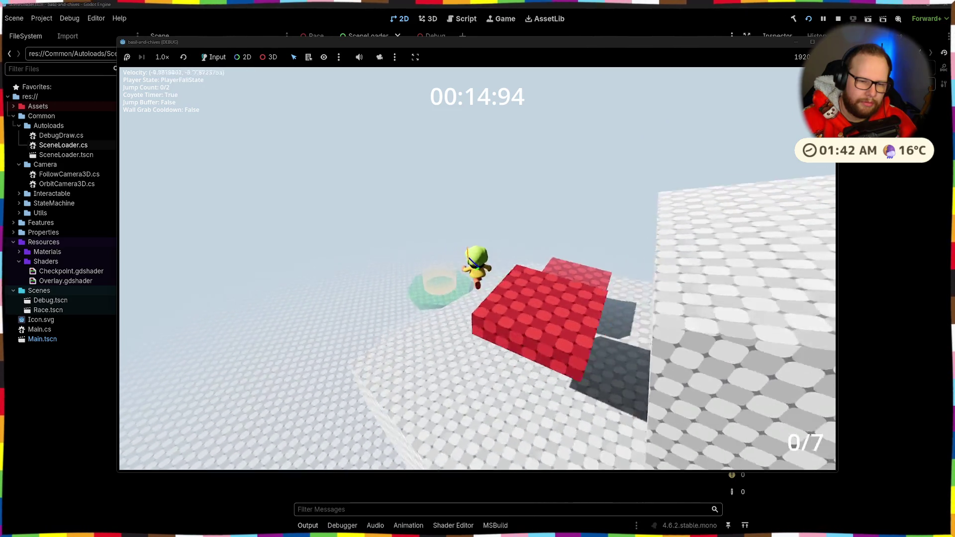
key(w)
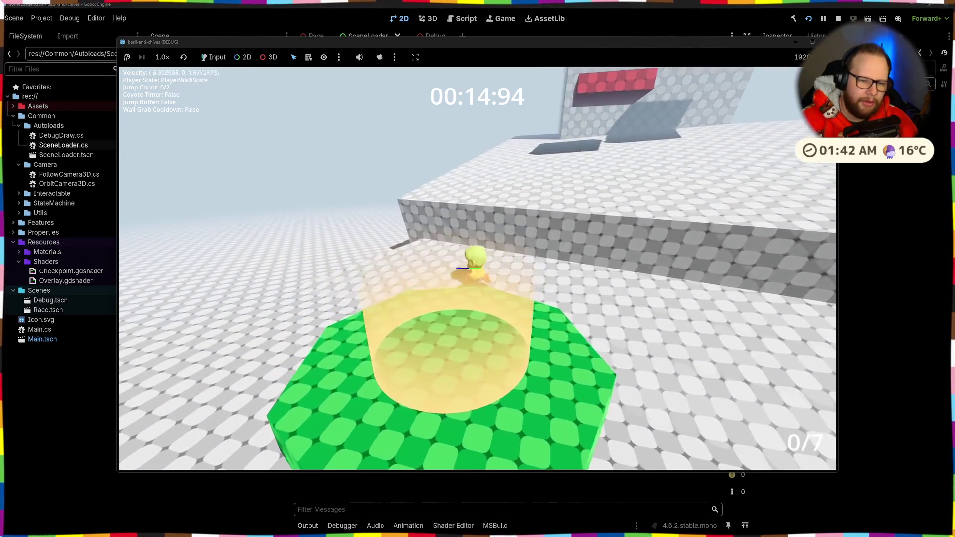
- Climb the red blocks to later checkpoints, cross the large cube, then stop the game with F8
key(w)
key(space)
key(space)
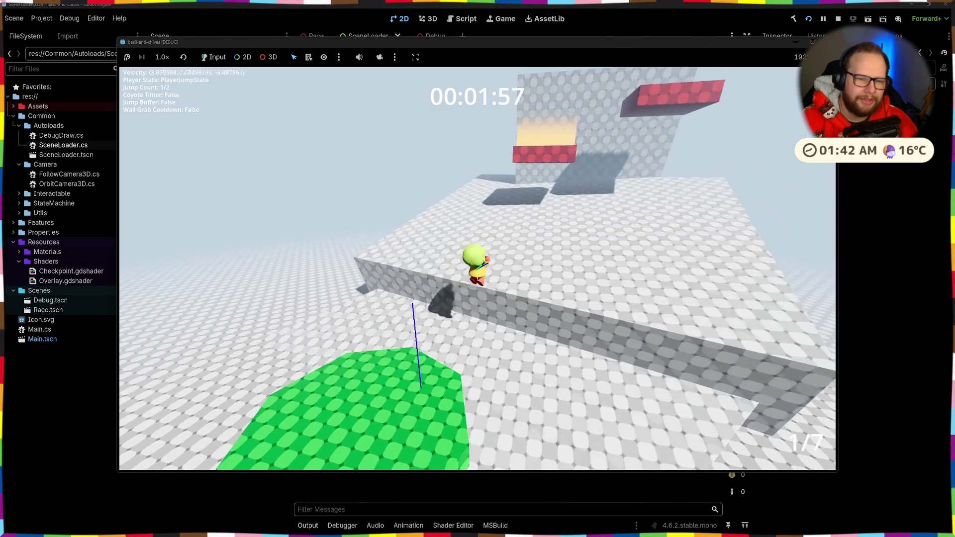
key(w)
key(space)
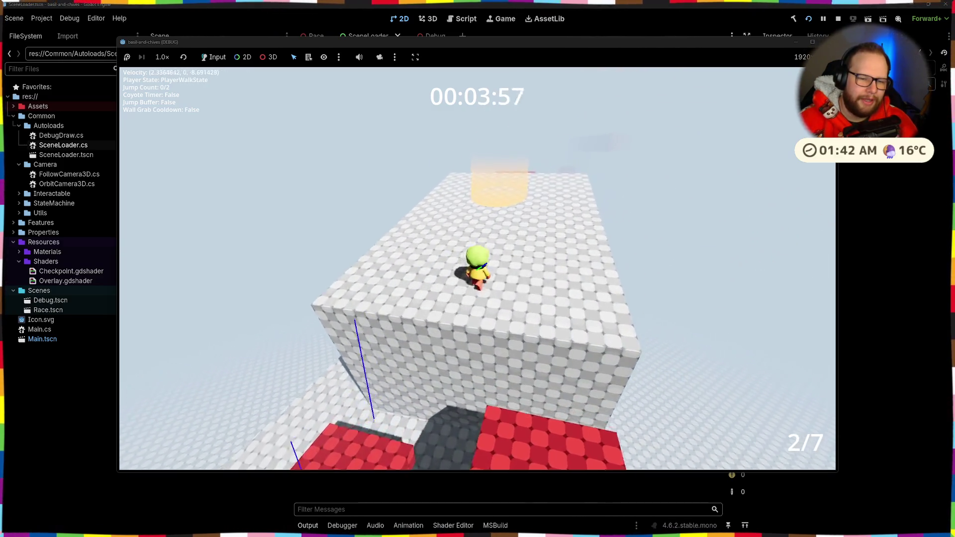
key(w)
key(space)
key(w)
key(w)
key(space)
key(space)
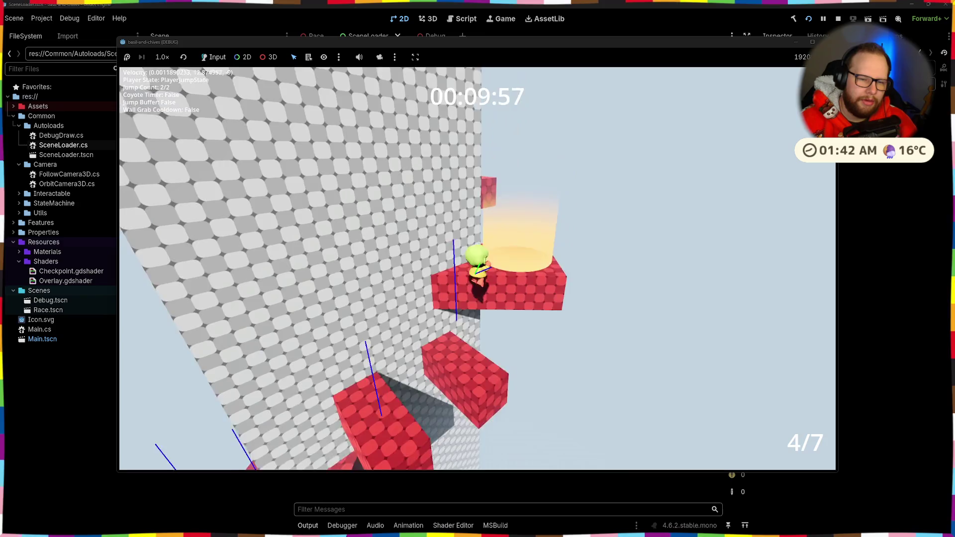
key(w)
key(space)
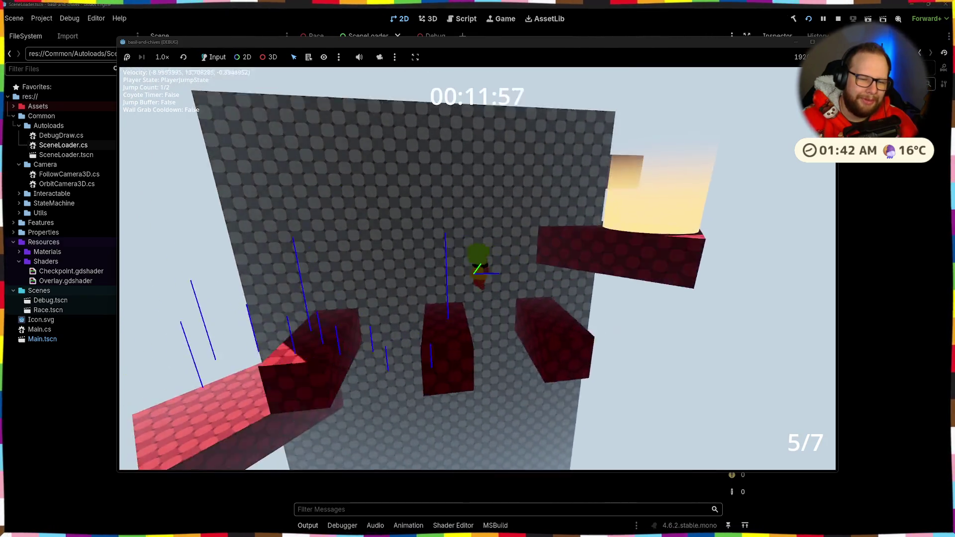
key(space)
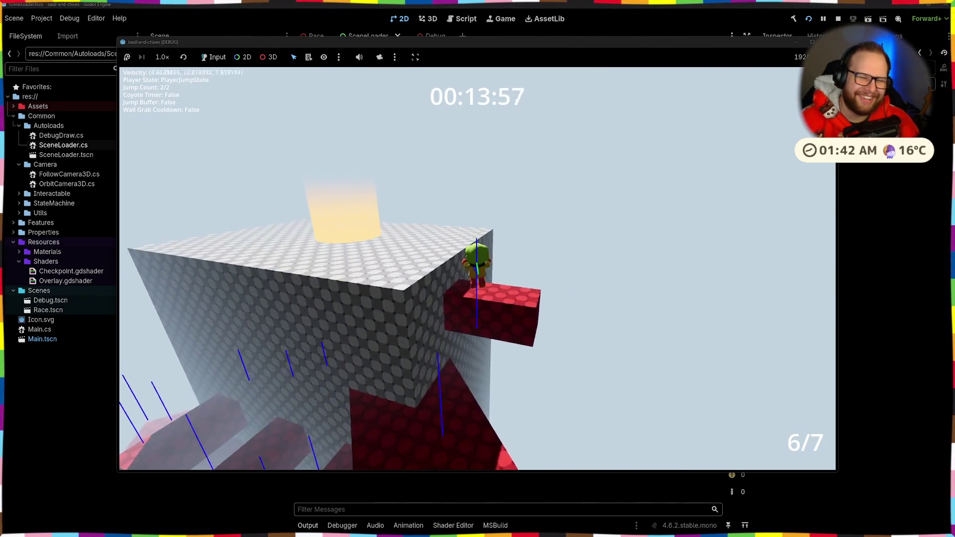
key(w)
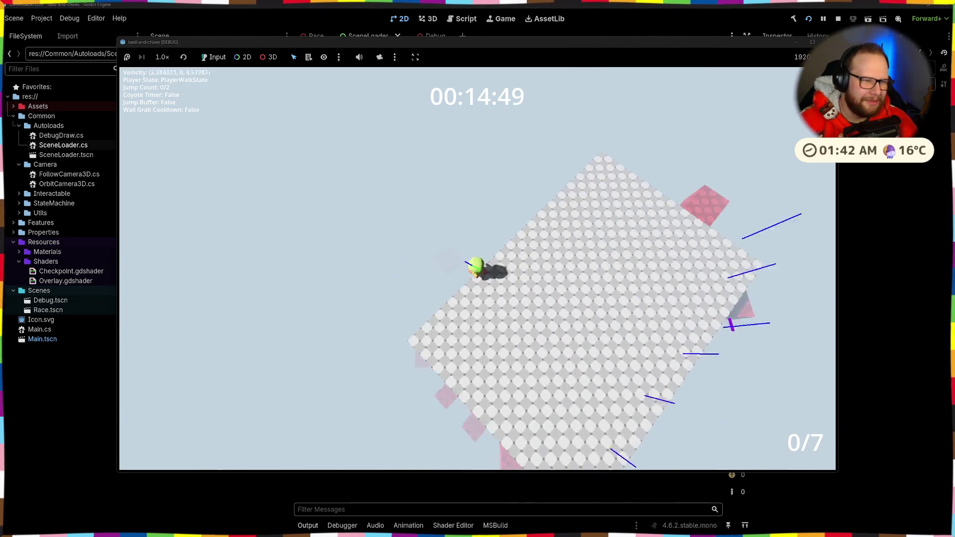
key(w)
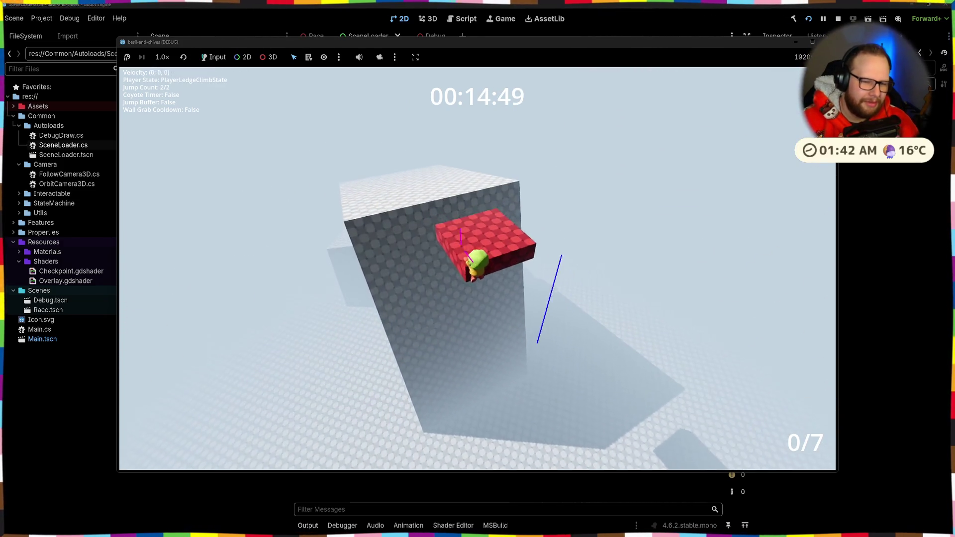
key(w)
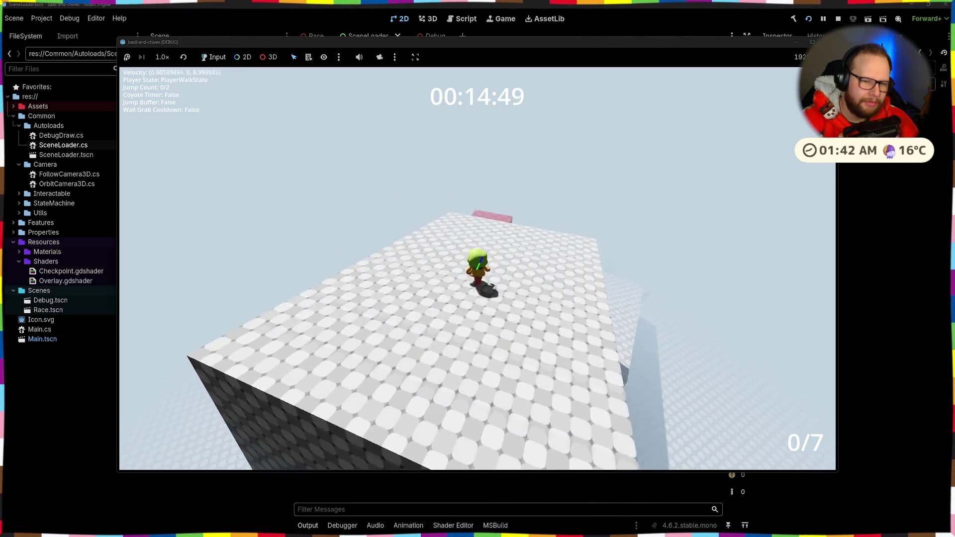
key(w)
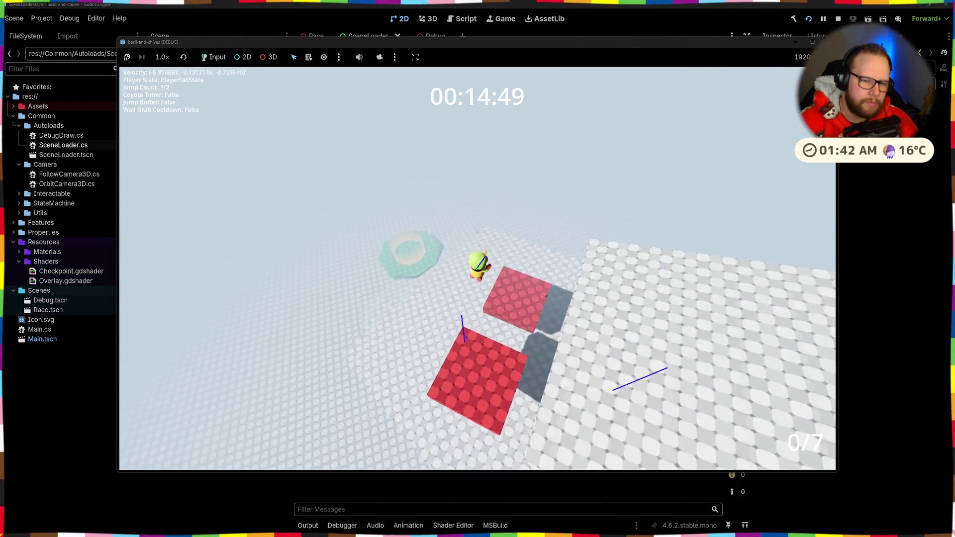
key(space)
key(w)
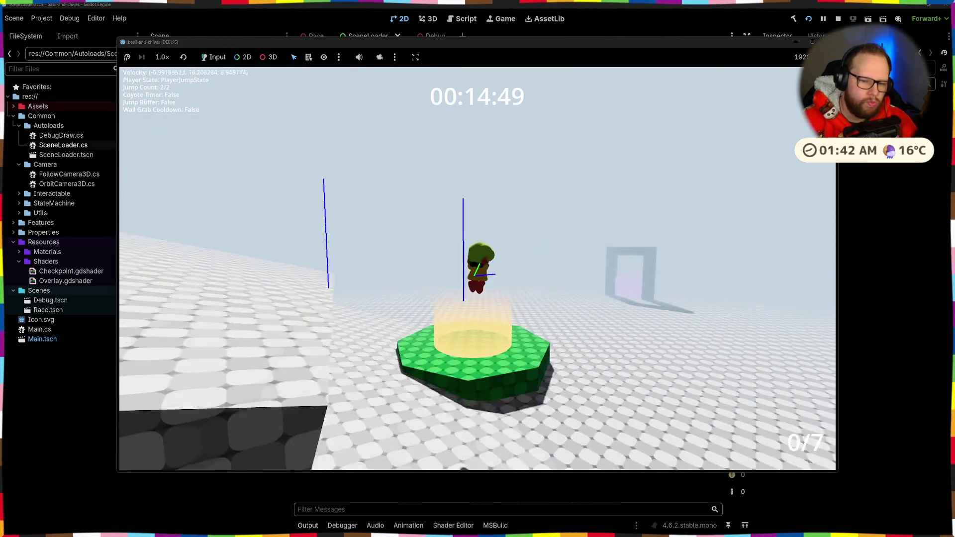
key(w)
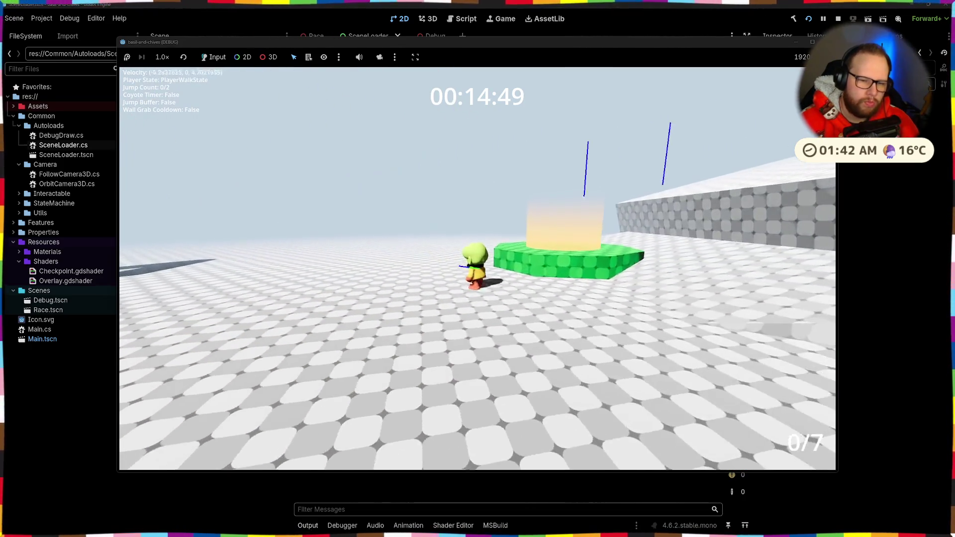
key(w)
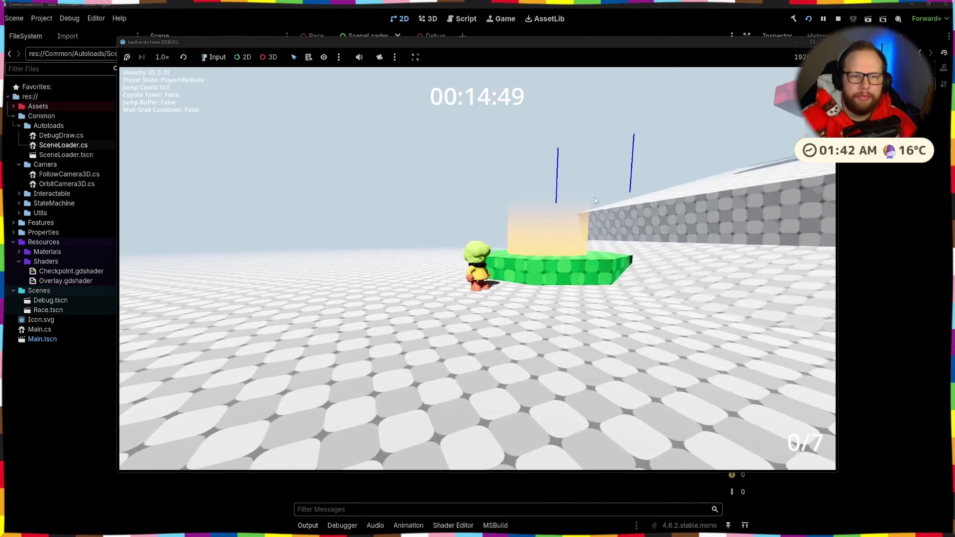
key(F8)
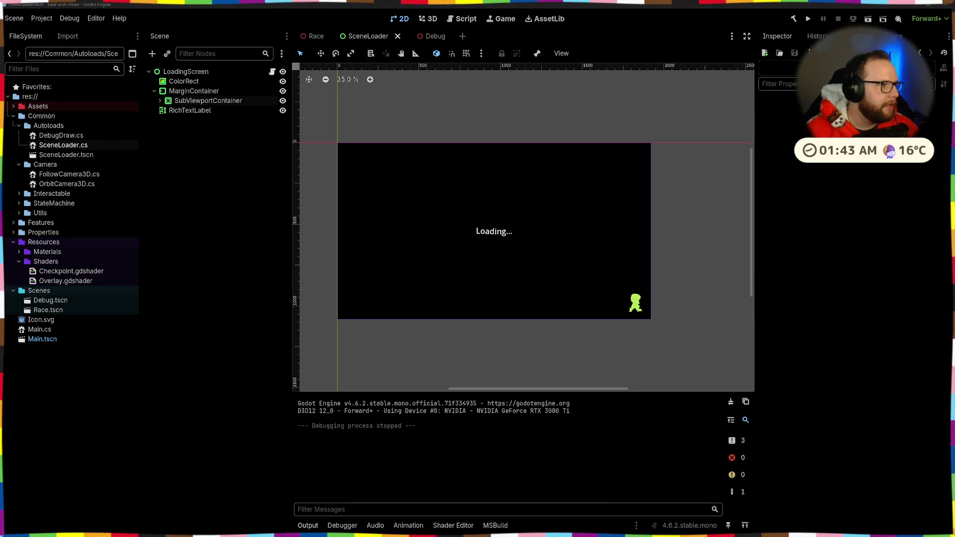
- In a Firefox private window, search 'google fonts' and open the Google Fonts Browse Fonts page
key(ctrl+shift+p)
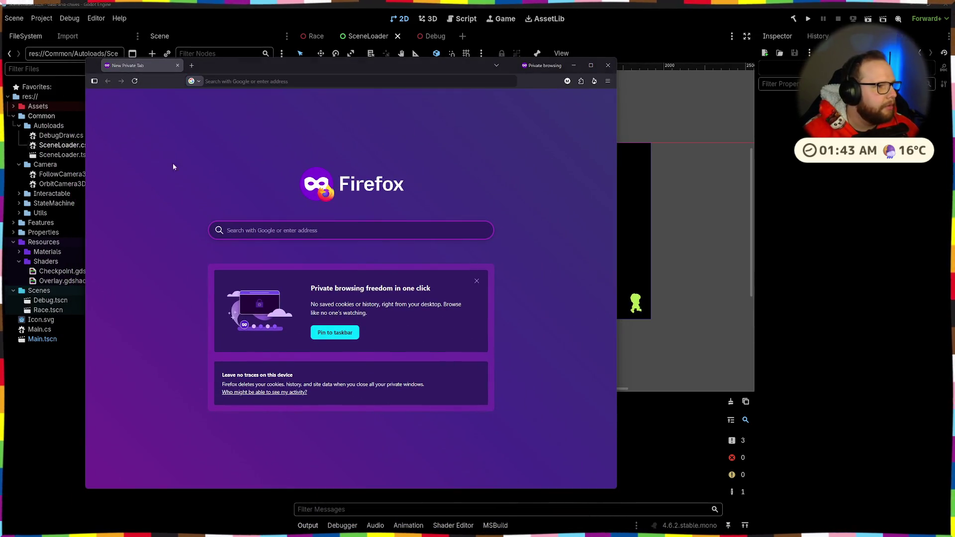
text(google foc)
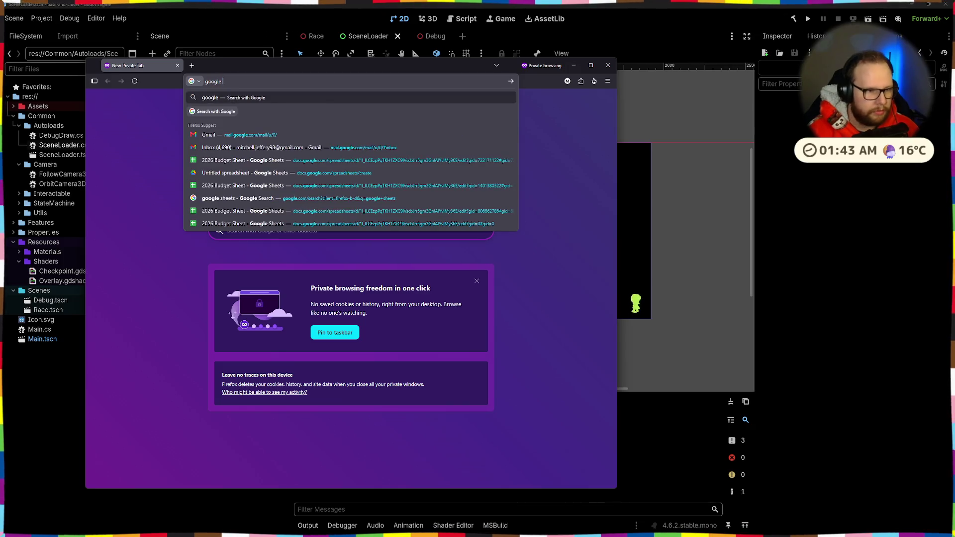
key(BackSpace)
key(BackSpace)
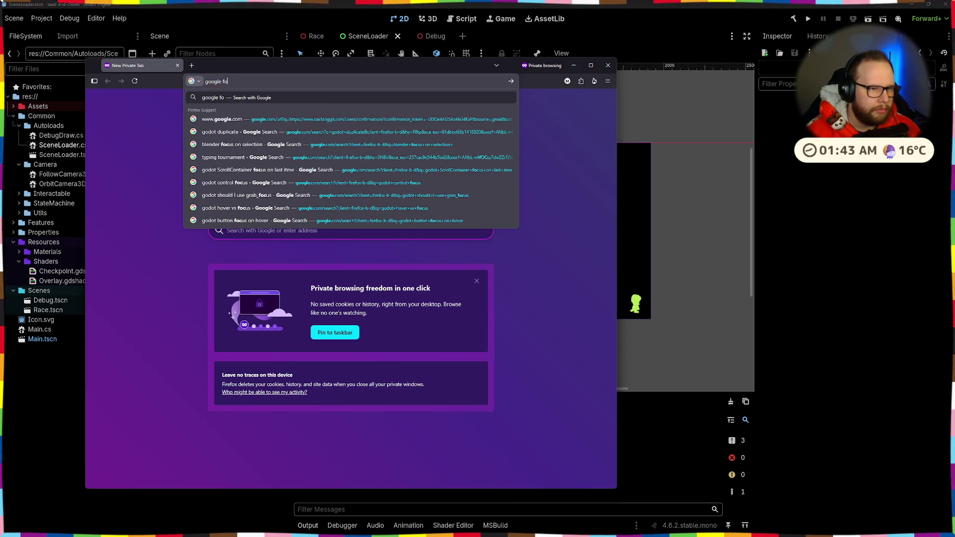
text(docs)
key(BackSpace)
key(BackSpace)
key(BackSpace)
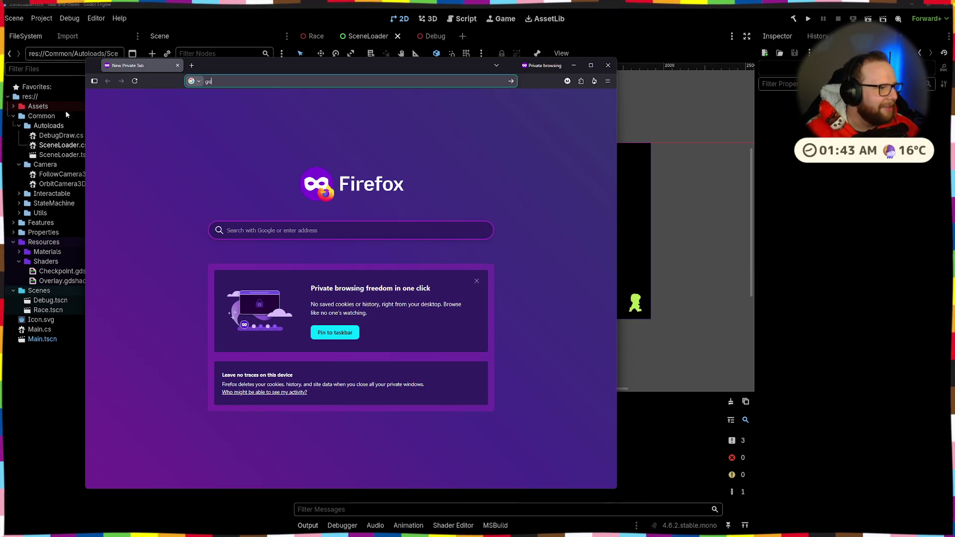
key(super+Down)
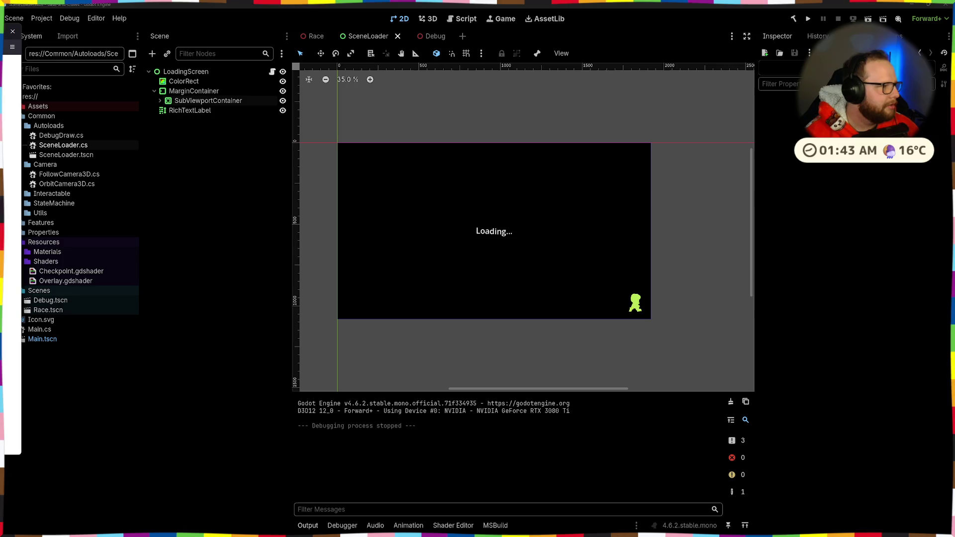
key(Return)
mouse_move(350, 105)
mouse_down()
mouse_move(349, 51)
mouse_move(326, 52)
mouse_up()
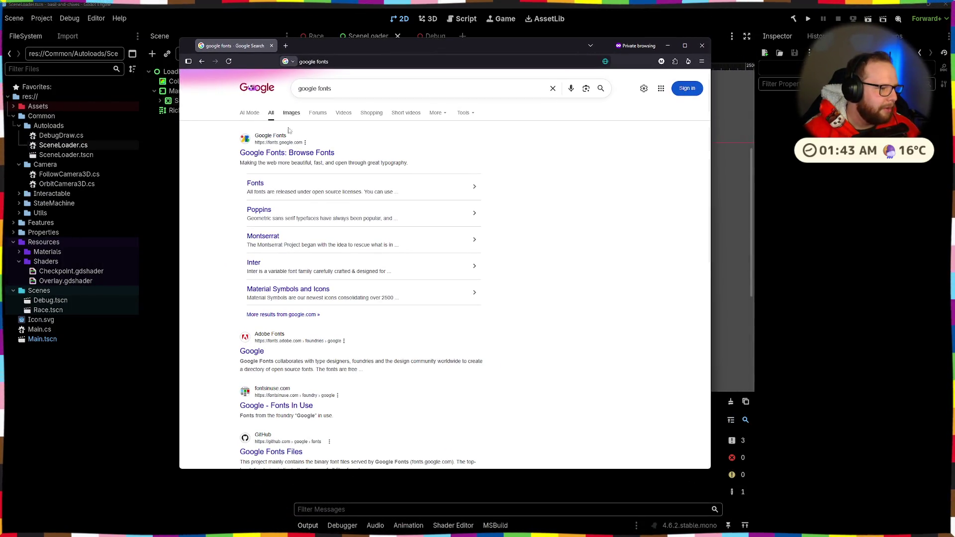
click(265, 157)
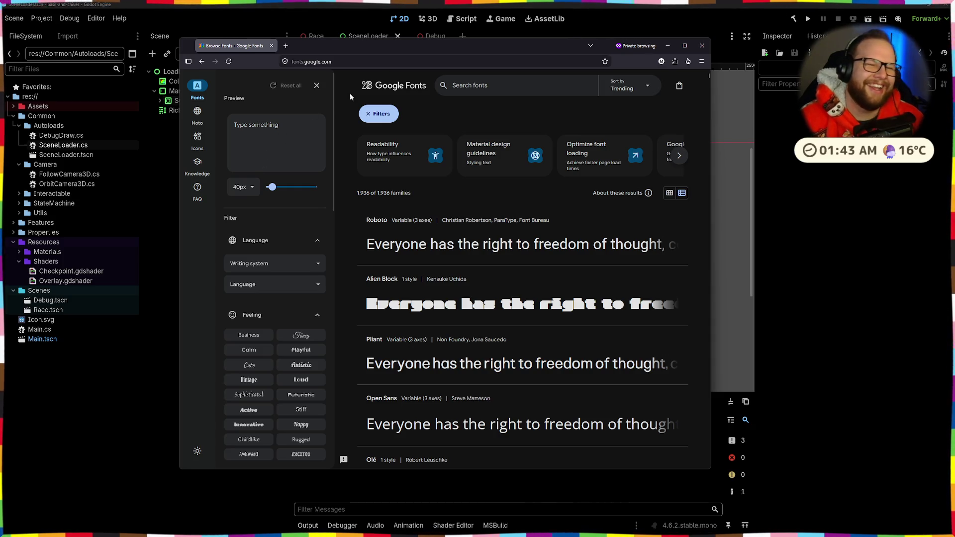
drag(420, 45, 485, 58)
- Replace the Google Fonts preview sample with the text 'Loading...'
scroll(547, 224, down, 5)
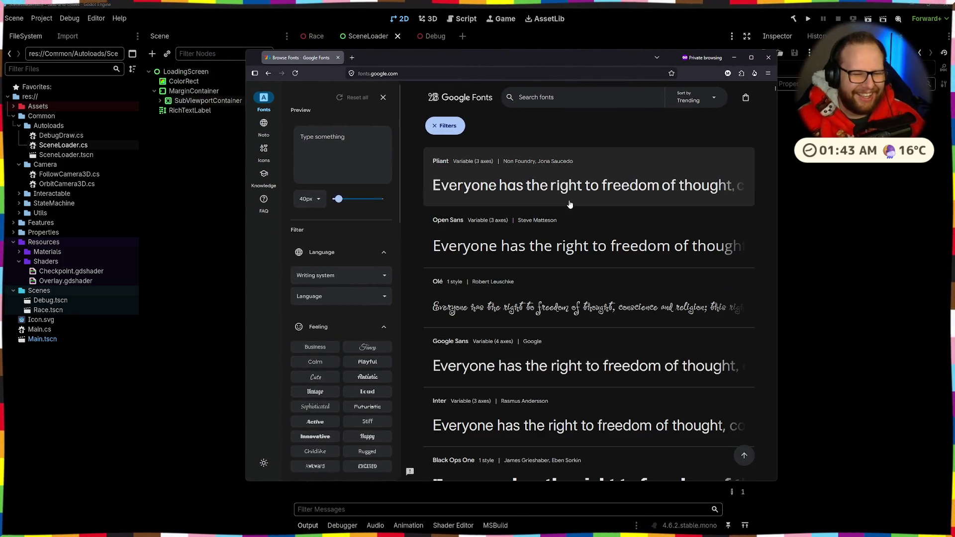
scroll(542, 243, down, 3)
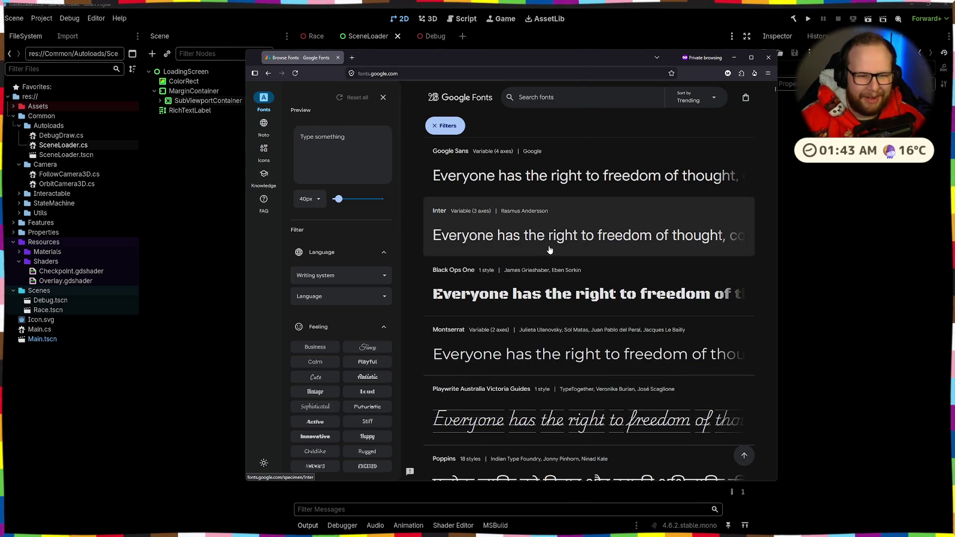
scroll(547, 249, down, 6)
scroll(554, 255, up, 2)
click(356, 180)
text(Basi)
key(BackSpace)
key(BackSpace)
key(BackSpace)
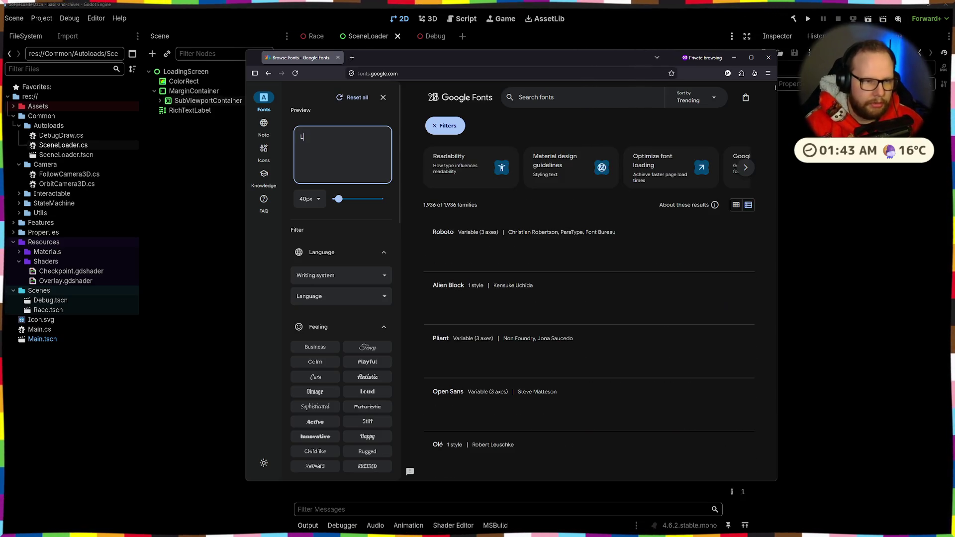
text(Loading...)
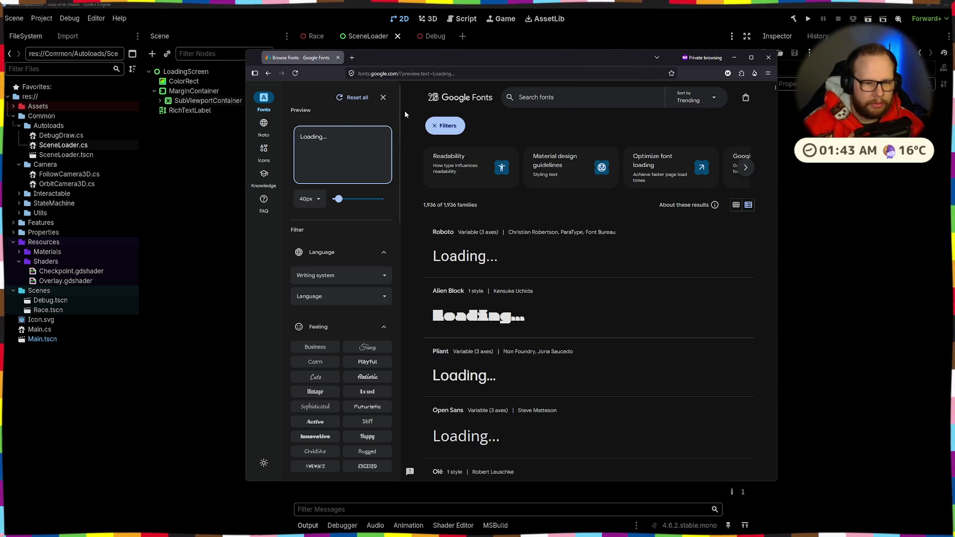
- Scroll through the font list to compare how each family renders 'Loading...'
scroll(352, 282, down, 10)
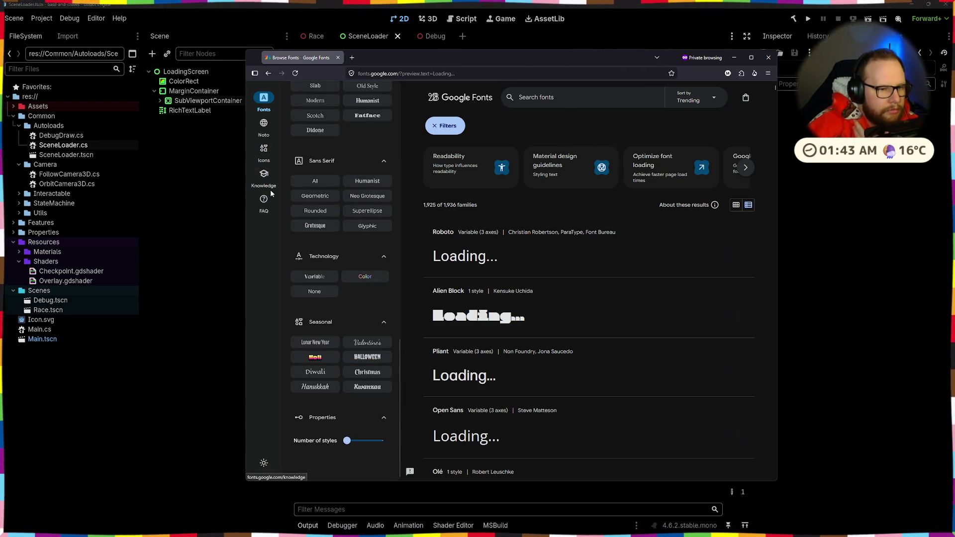
scroll(356, 278, down, 1)
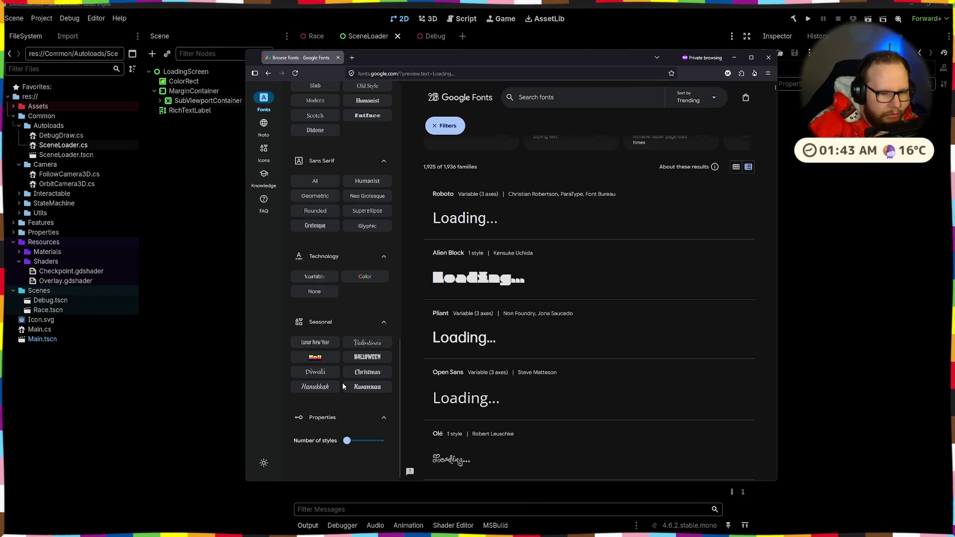
scroll(450, 336, down, 7)
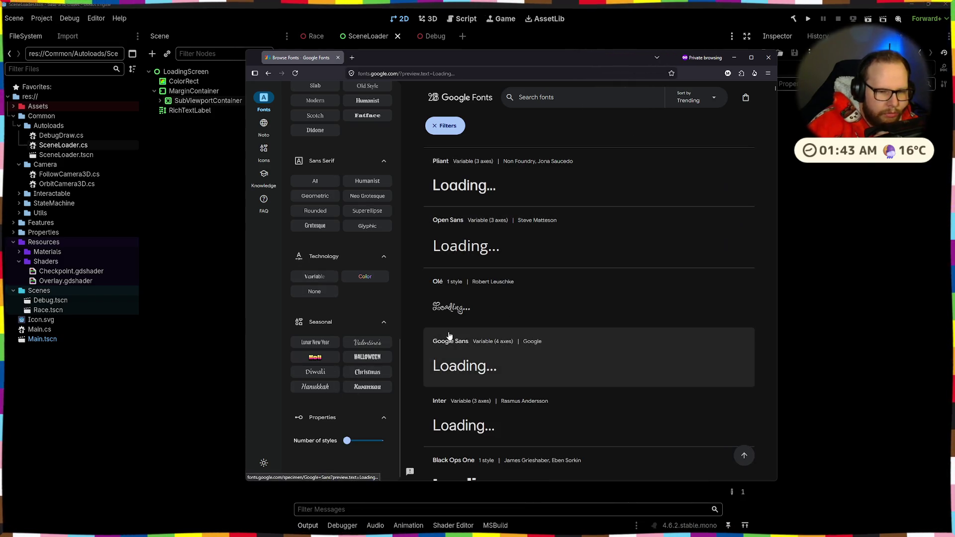
scroll(450, 336, down, 5)
scroll(449, 336, down, 12)
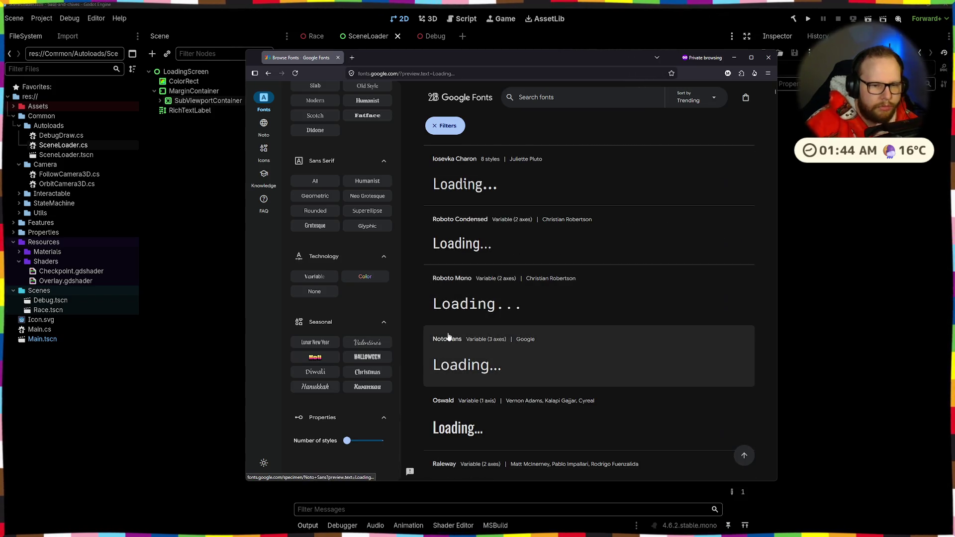
scroll(450, 336, down, 4)
scroll(469, 326, down, 4)
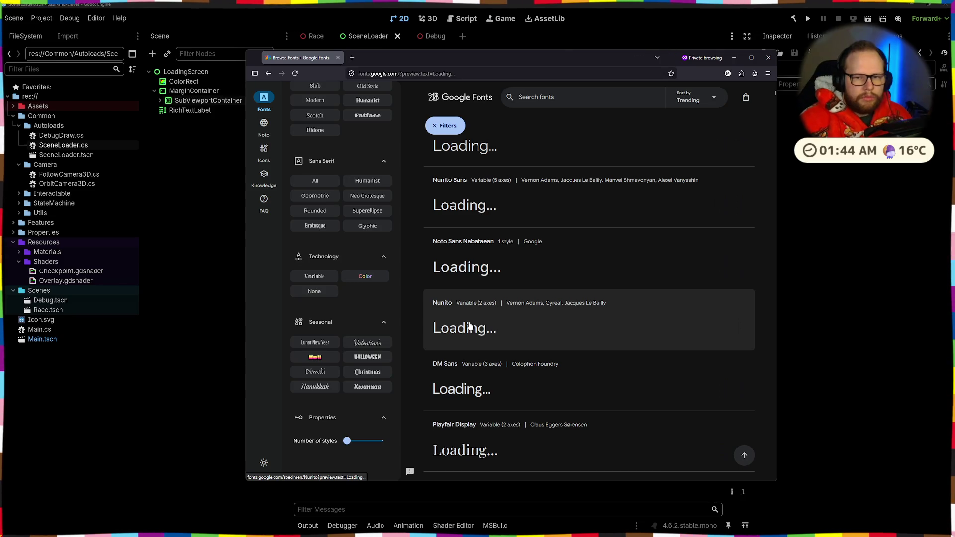
scroll(467, 322, down, 5)
scroll(468, 320, down, 3)
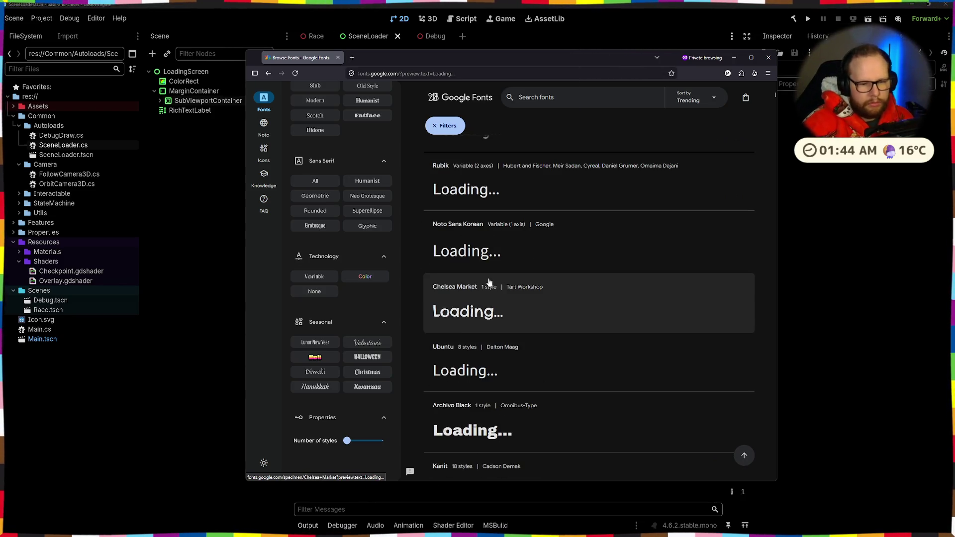
scroll(477, 278, down, 3)
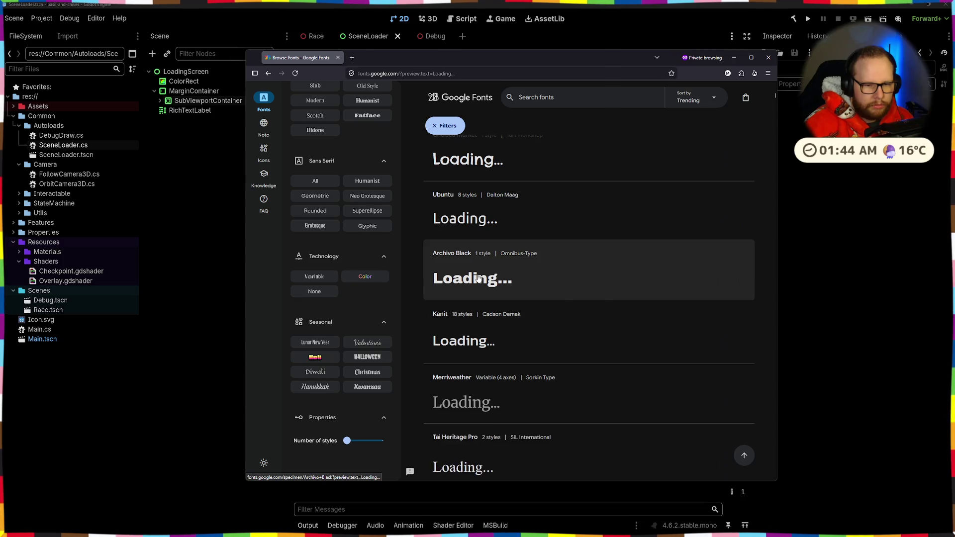
scroll(464, 297, down, 12)
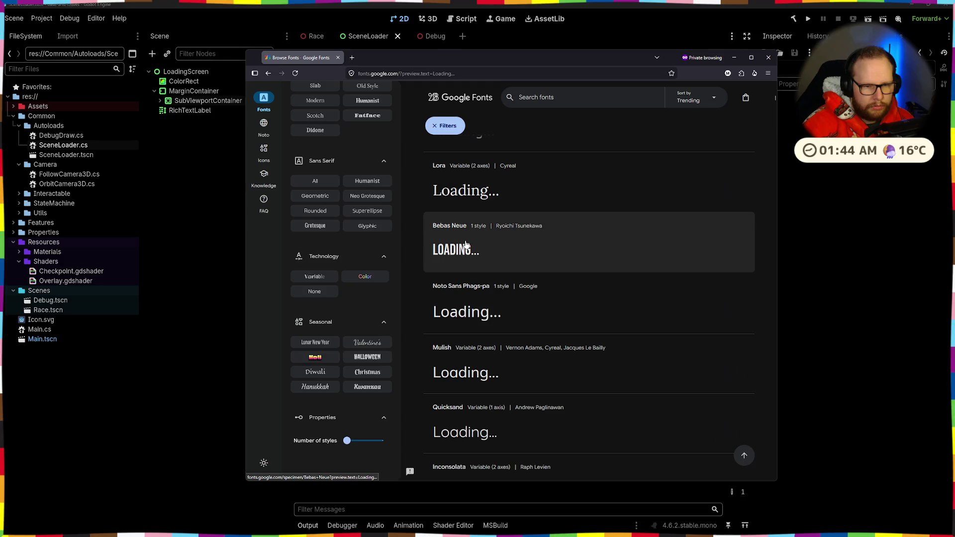
scroll(337, 238, up, 3)
- Filter the results to Sans Serif Rounded families and look through them
click(309, 348)
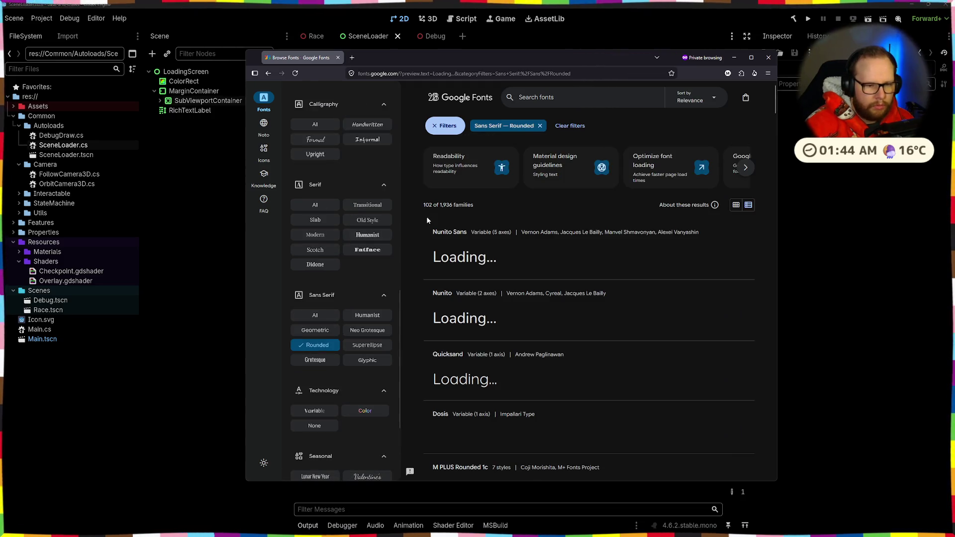
scroll(542, 215, down, 6)
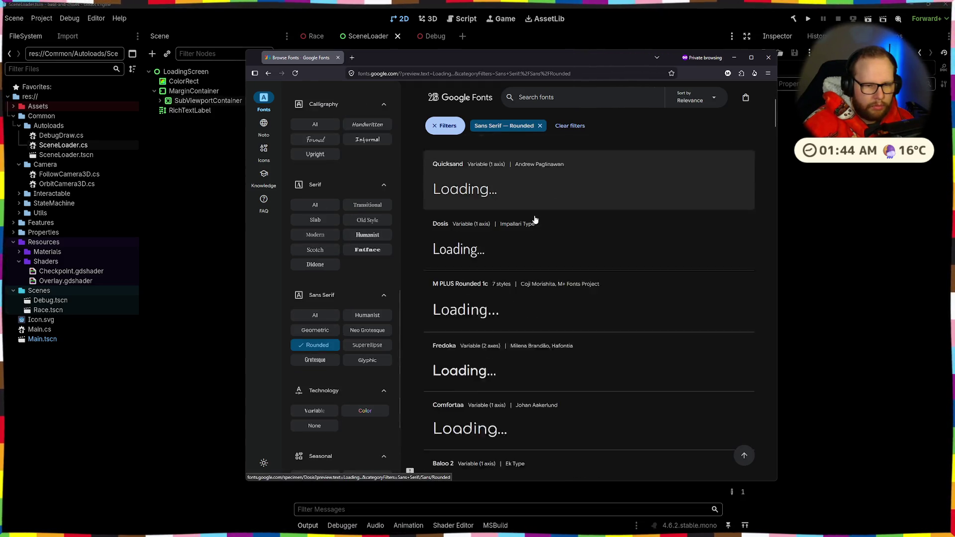
scroll(532, 220, down, 8)
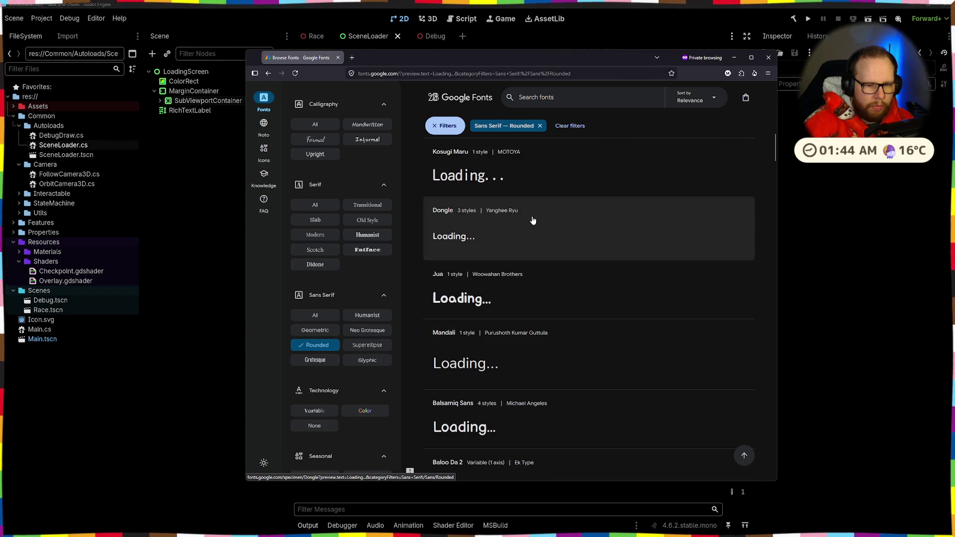
scroll(532, 220, down, 3)
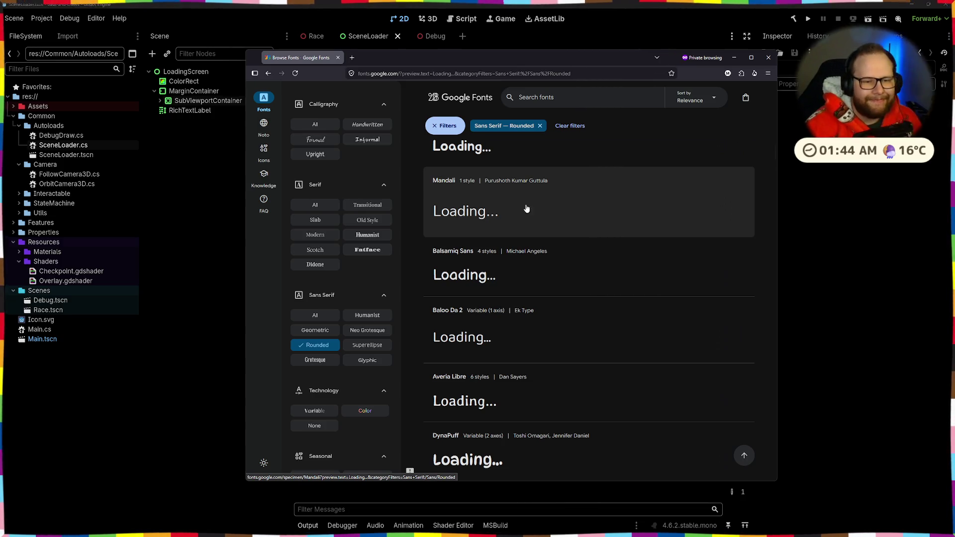
scroll(480, 276, up, 1)
- Open Mandali, Balsamiq Sans and Sniglet in new background tabs
middle_click(480, 273)
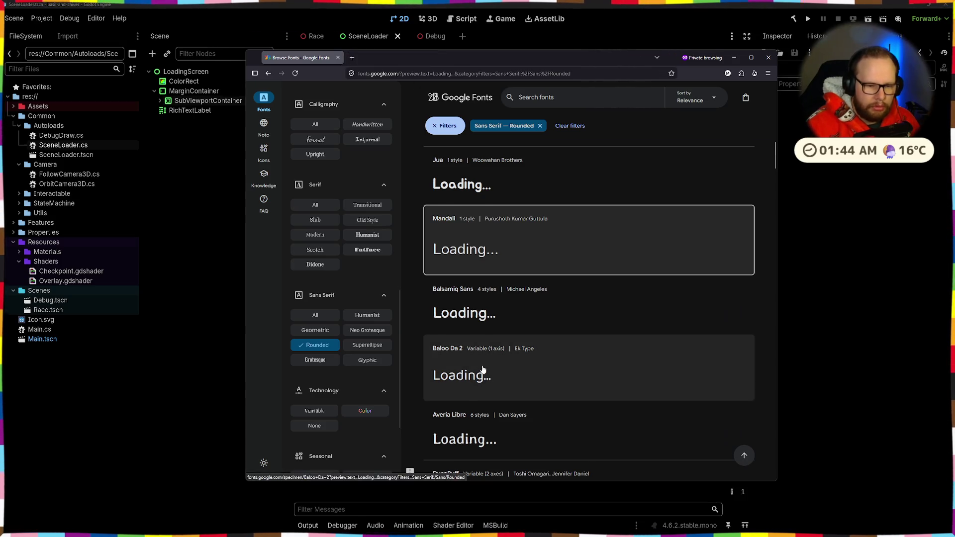
scroll(479, 366, down, 3)
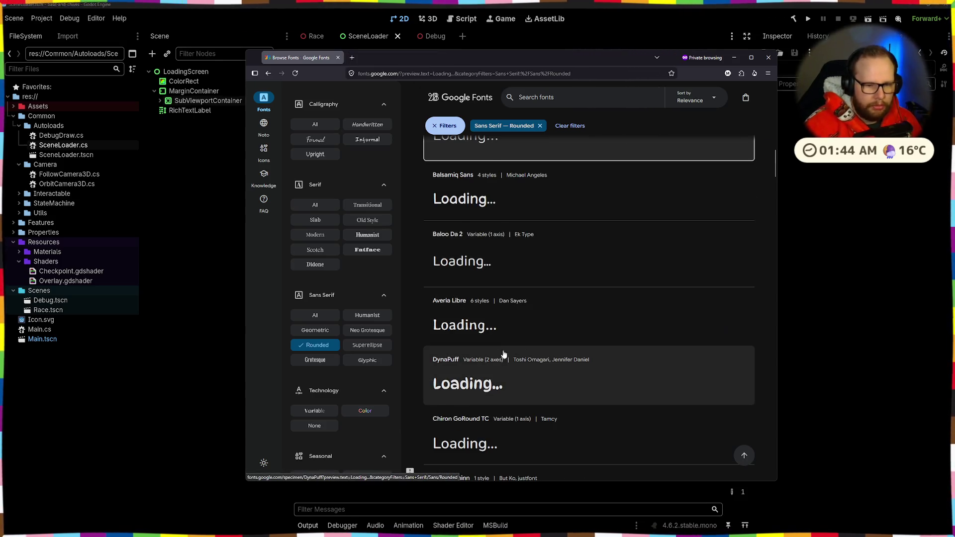
scroll(500, 298, up, 1)
middle_click(505, 251)
scroll(507, 267, down, 5)
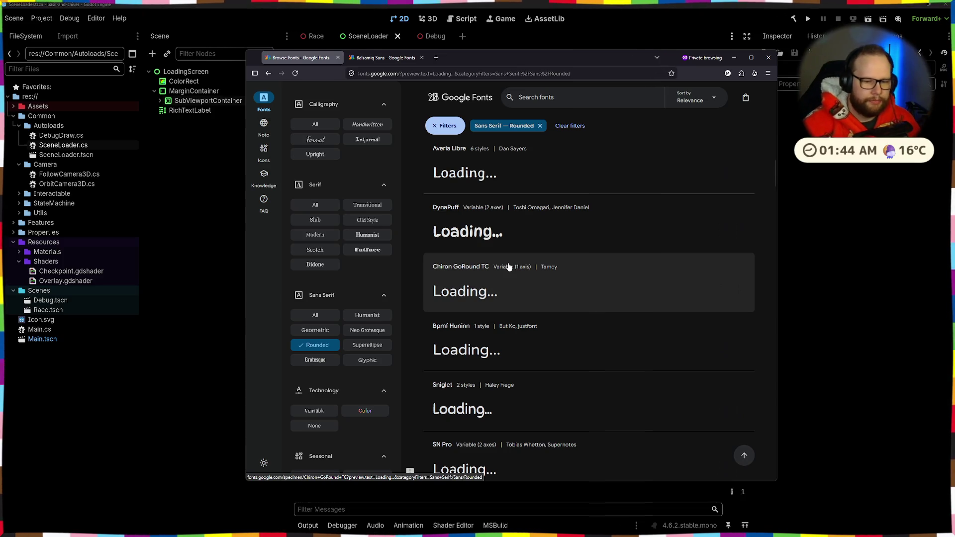
scroll(509, 267, down, 3)
middle_click(500, 271)
- Scroll further down the rounded sans-serif results
scroll(484, 279, down, 3)
scroll(484, 279, down, 7)
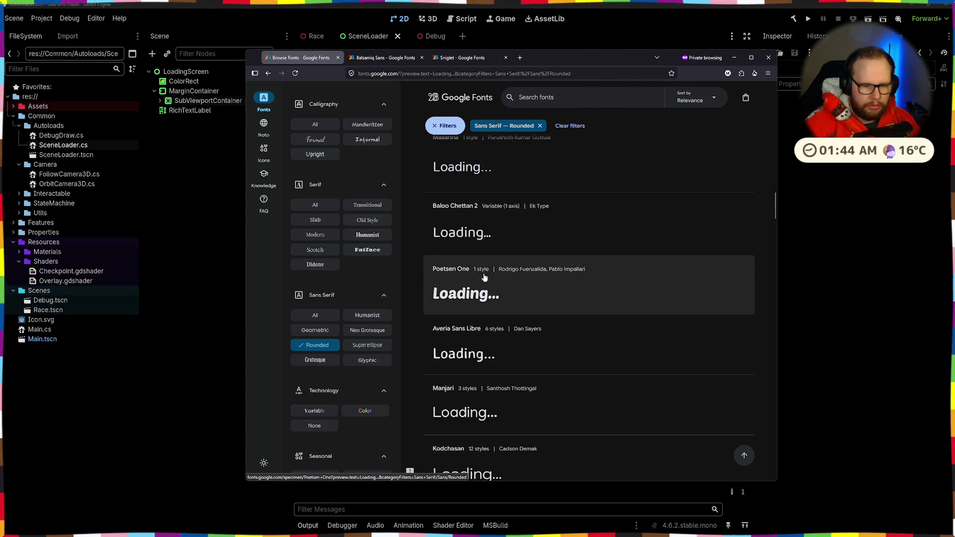
scroll(484, 276, down, 5)
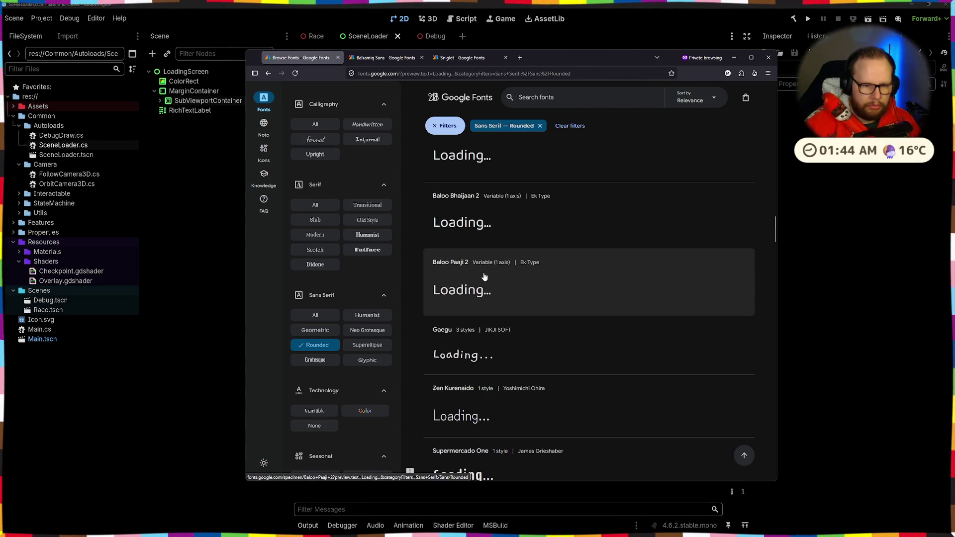
scroll(484, 277, down, 3)
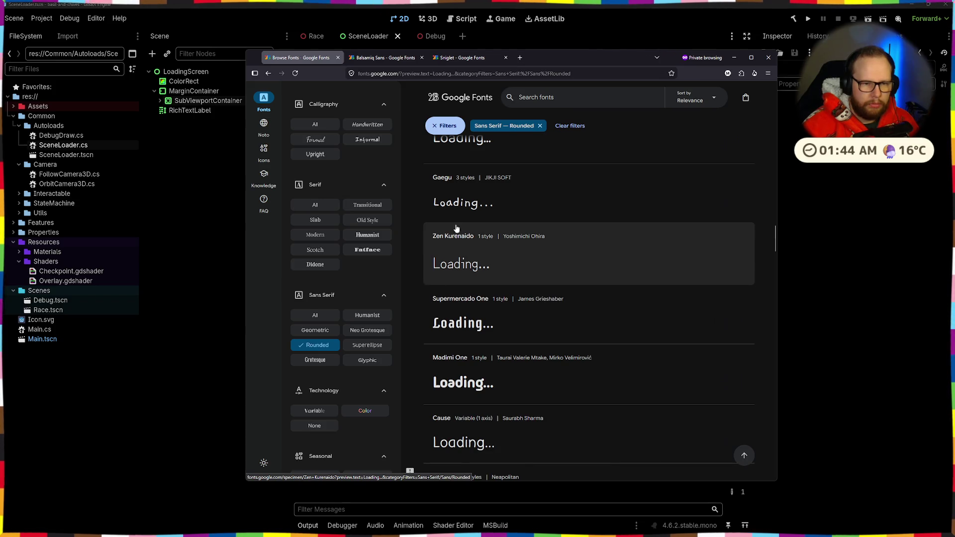
scroll(480, 204, down, 2)
scroll(480, 206, down, 9)
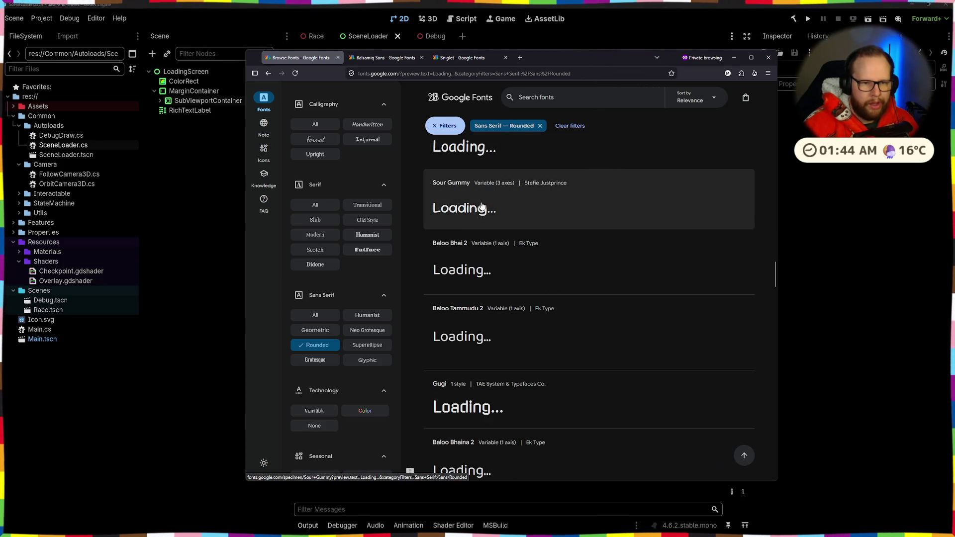
scroll(534, 205, down, 2)
scroll(542, 197, down, 5)
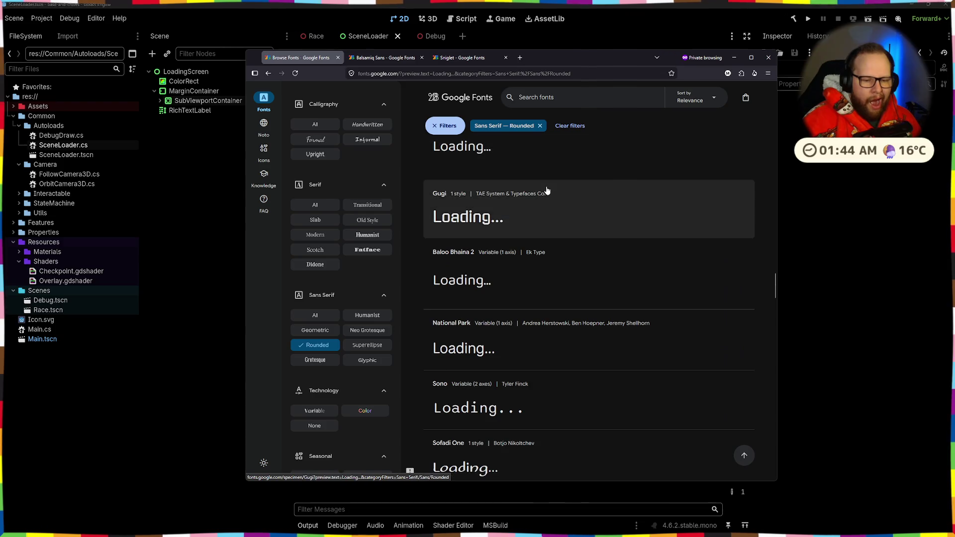
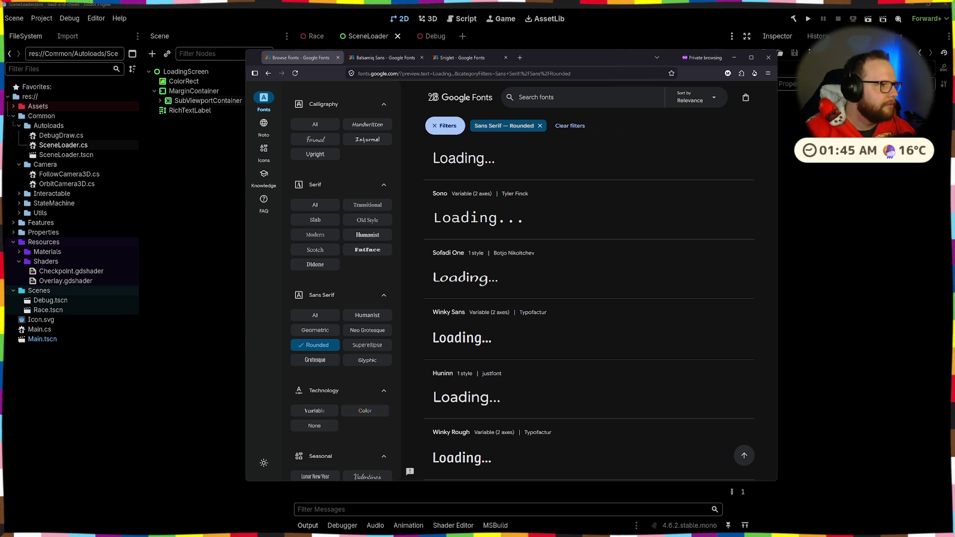
- Compare the Balsamiq Sans and Sniglet specimens, then return to the rounded fonts list
scroll(476, 170, down, 2)
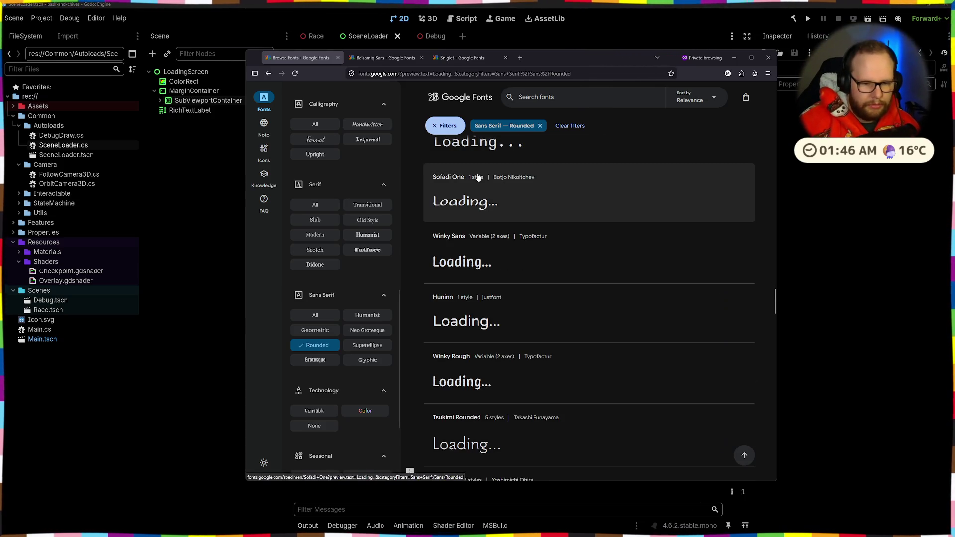
click(388, 58)
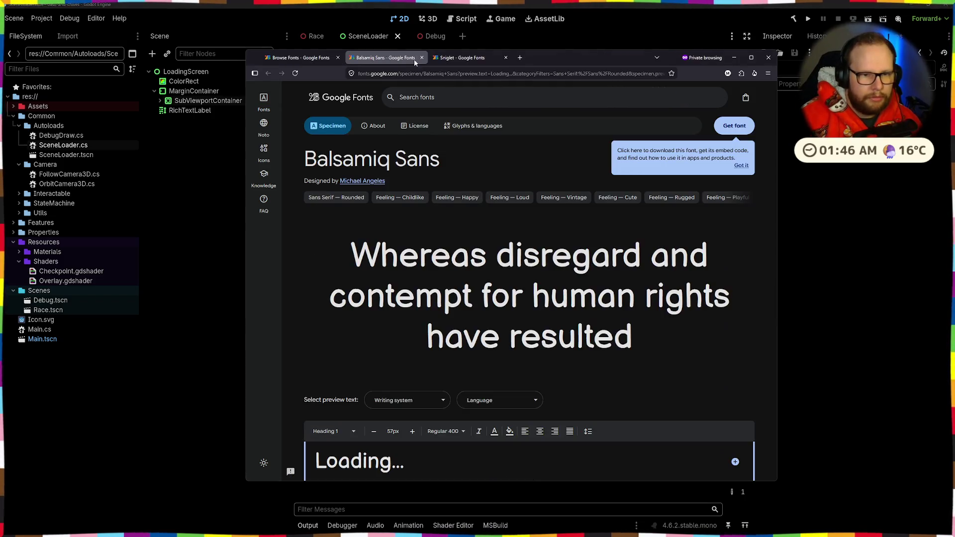
click(464, 59)
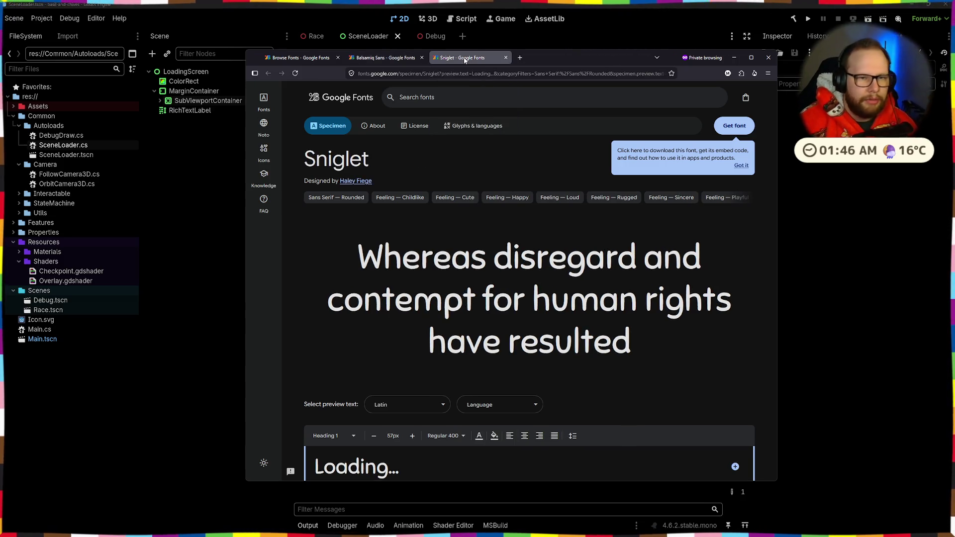
click(390, 62)
click(454, 59)
click(381, 59)
click(286, 60)
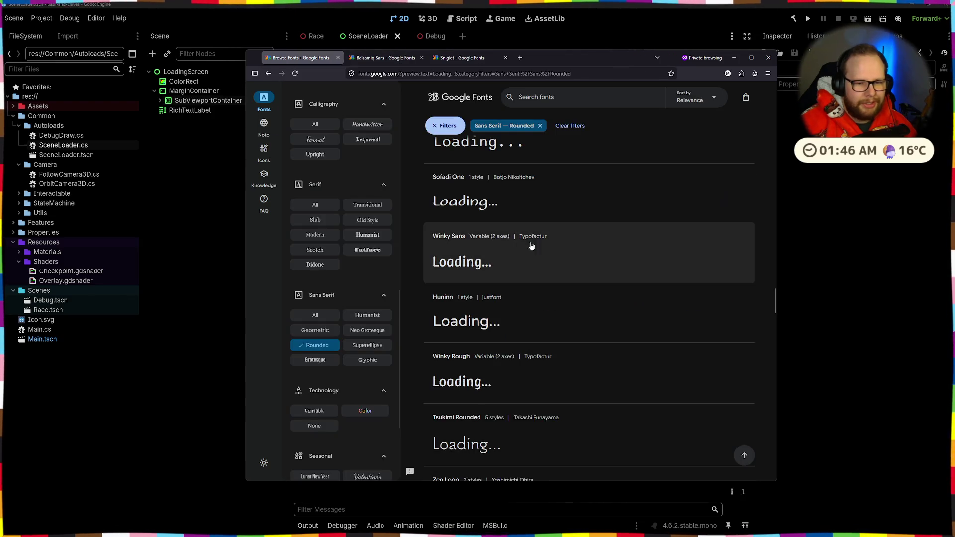
- Scroll through the filtered list of rounded fonts
scroll(544, 228, up, 2)
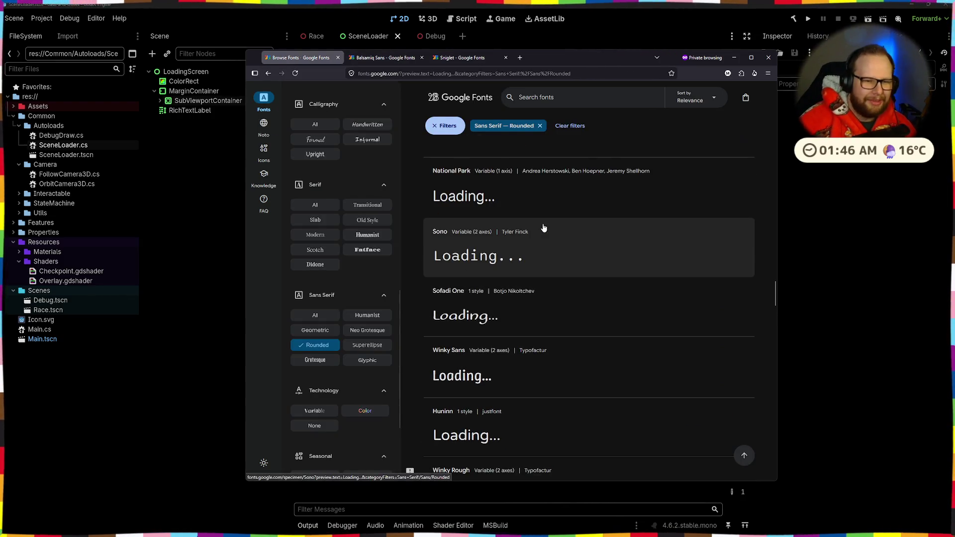
scroll(544, 228, down, 12)
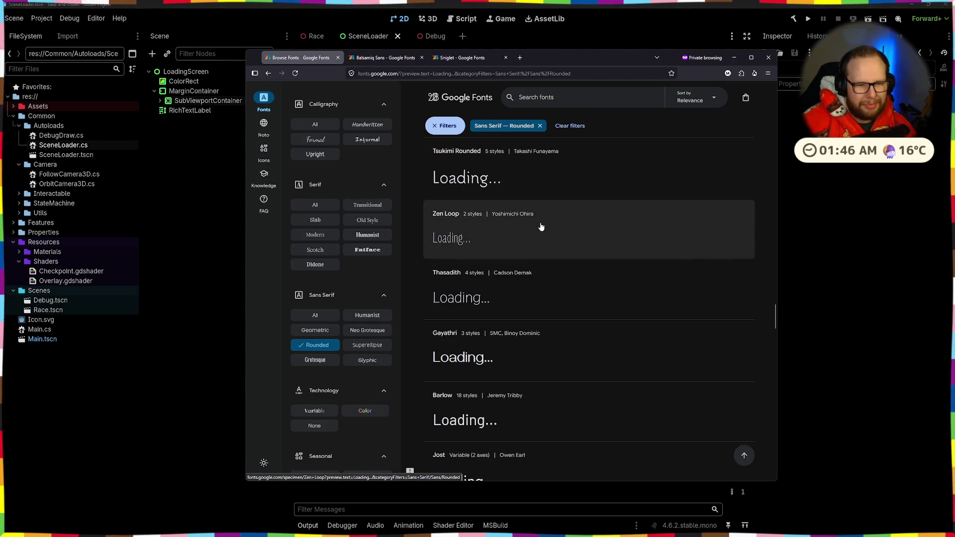
scroll(541, 227, down, 15)
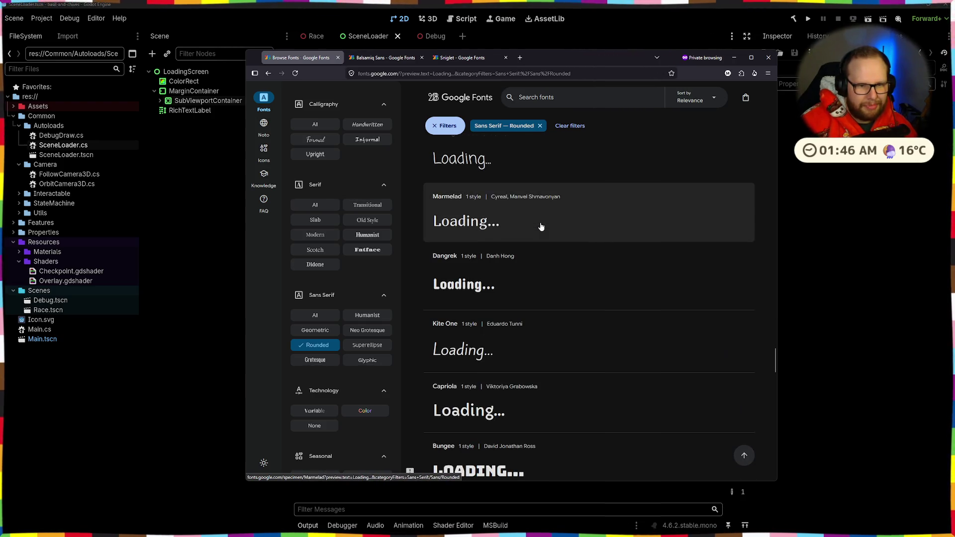
scroll(541, 227, down, 4)
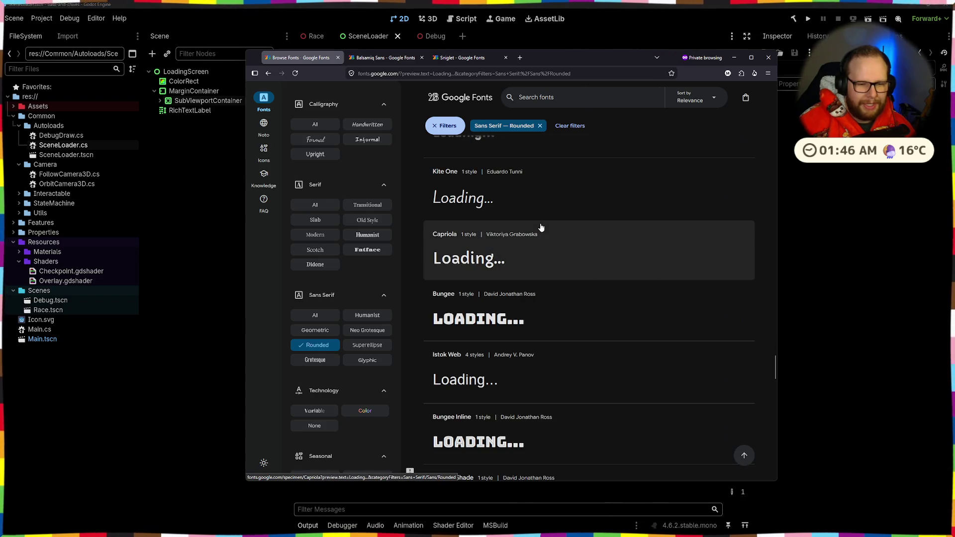
scroll(541, 226, down, 4)
scroll(541, 226, down, 20)
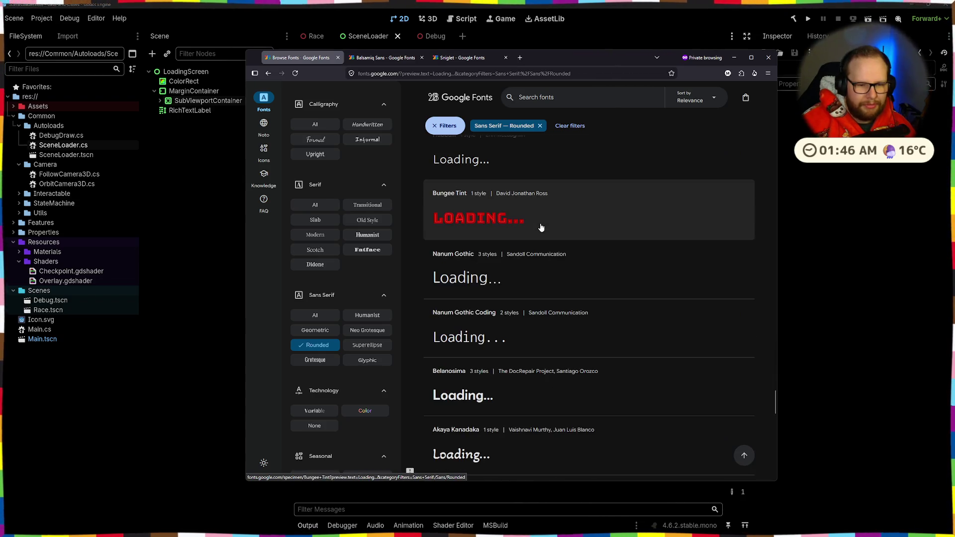
scroll(541, 227, down, 15)
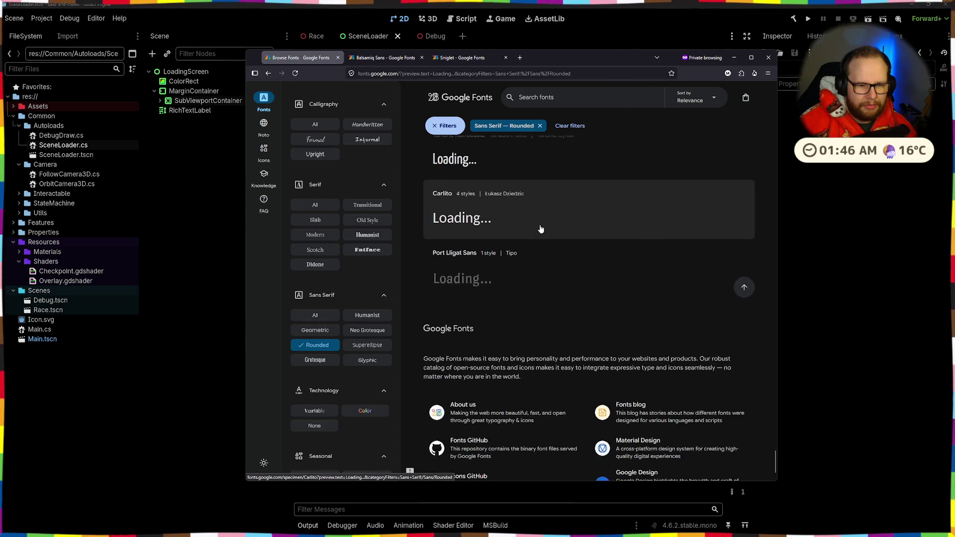
scroll(541, 229, up, 5)
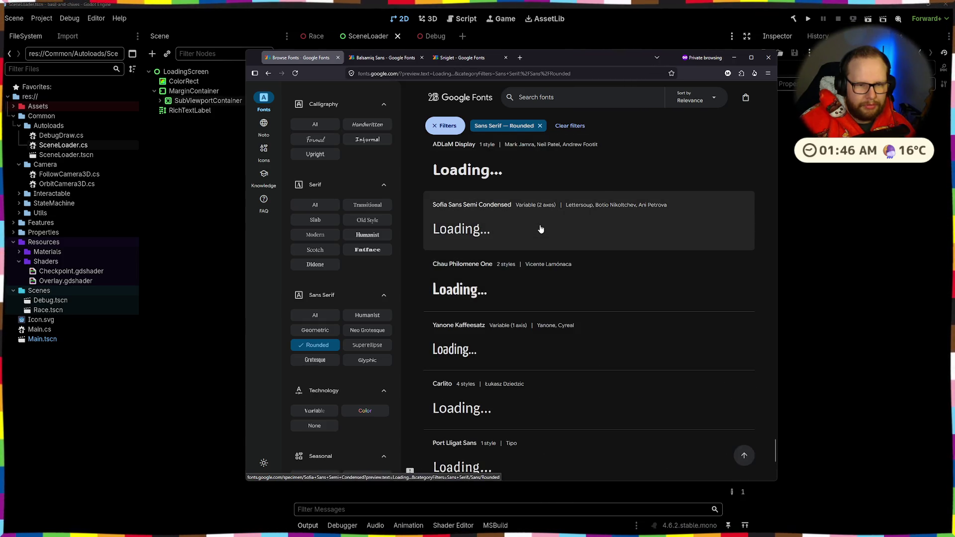
scroll(541, 229, up, 4)
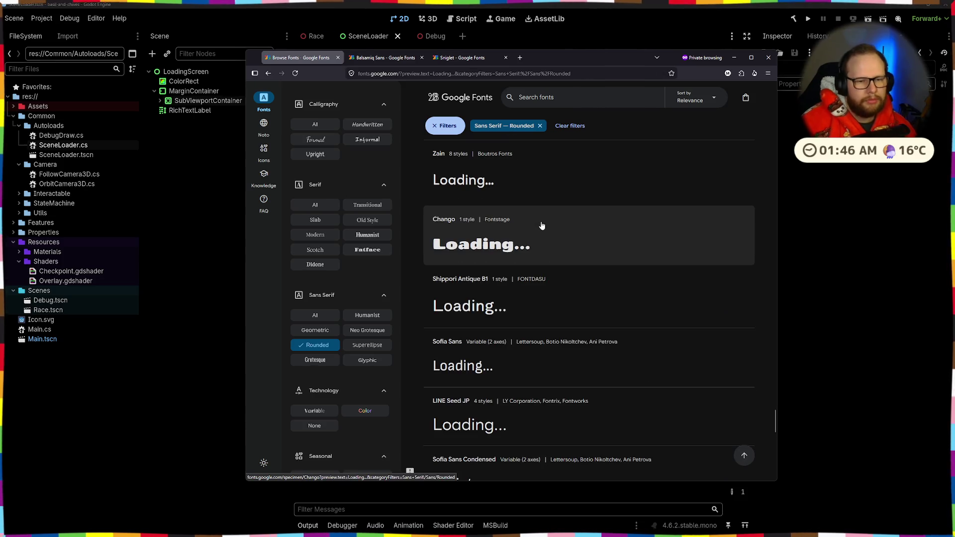
scroll(537, 217, up, 10)
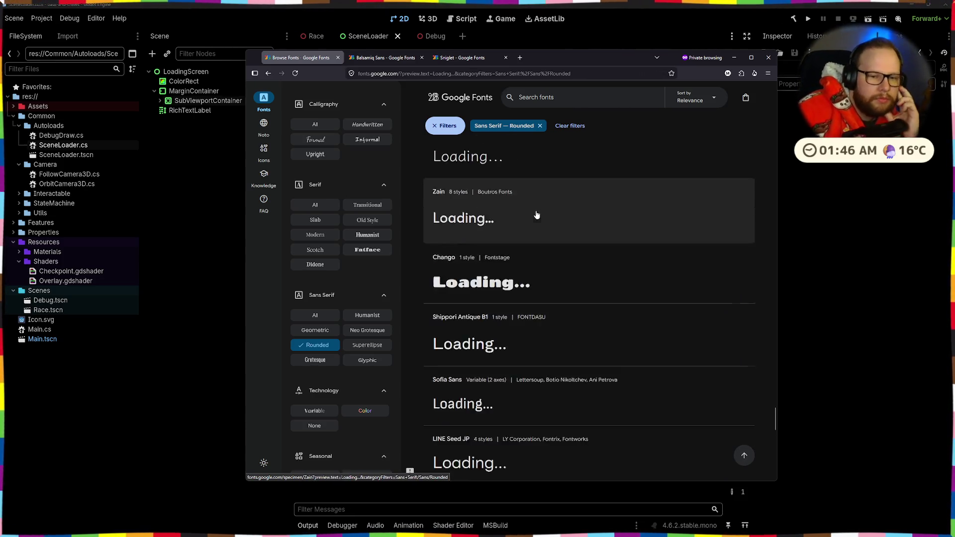
scroll(537, 199, up, 4)
- Load itch.io in a new private tab and go to the game browsing listing
click(521, 58)
text(itch.io/)
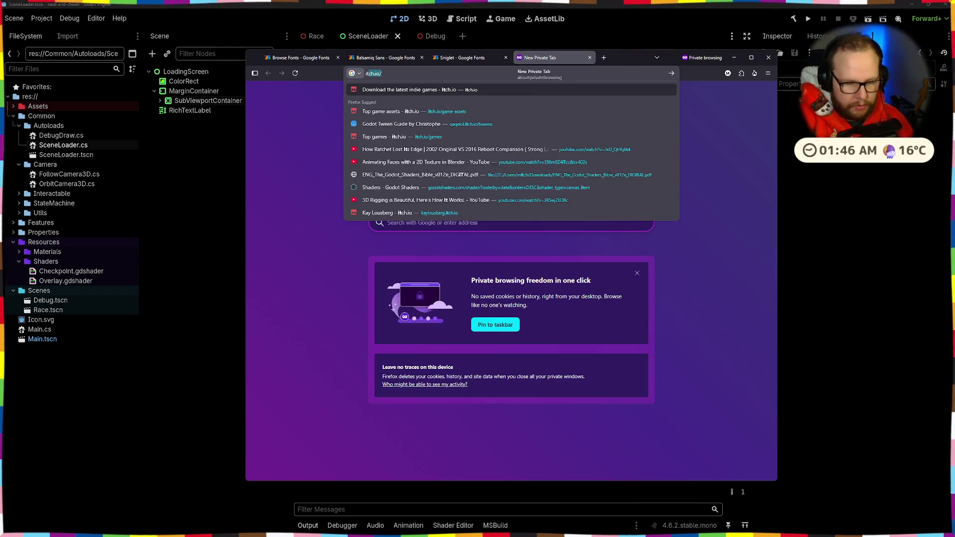
key(Return)
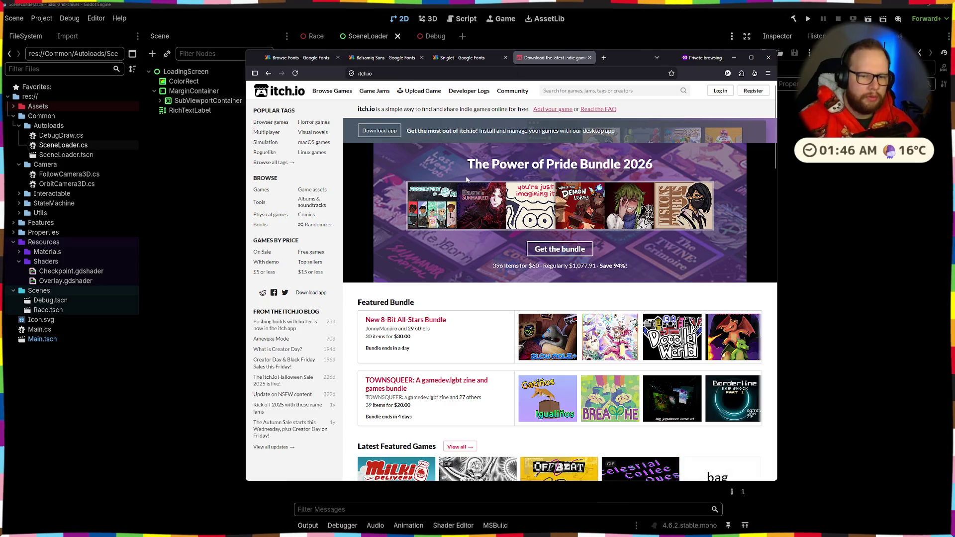
scroll(547, 273, down, 5)
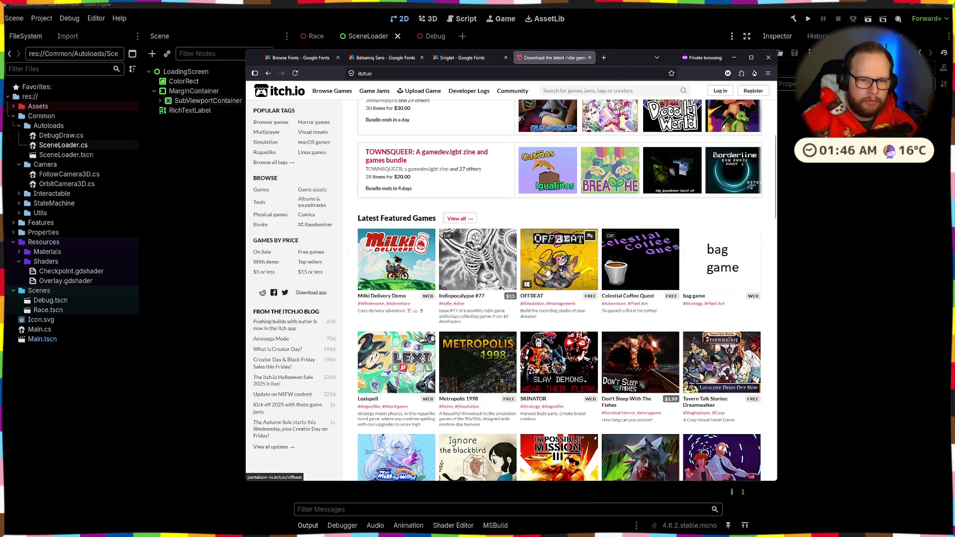
scroll(547, 273, up, 5)
click(338, 91)
- Open the TAKE CARE OF THE DOG game page and look through it
mouse_move(338, 94)
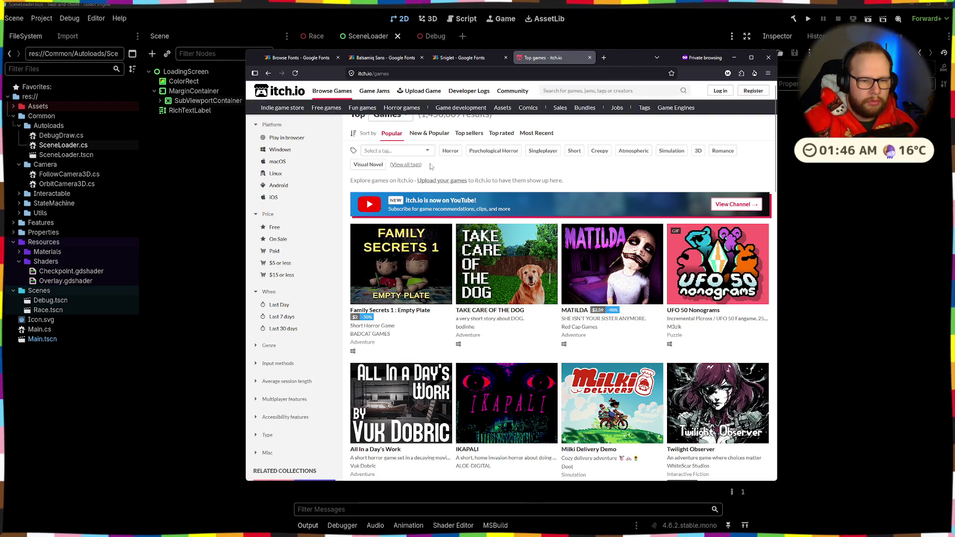
click(506, 264)
scroll(530, 183, down, 6)
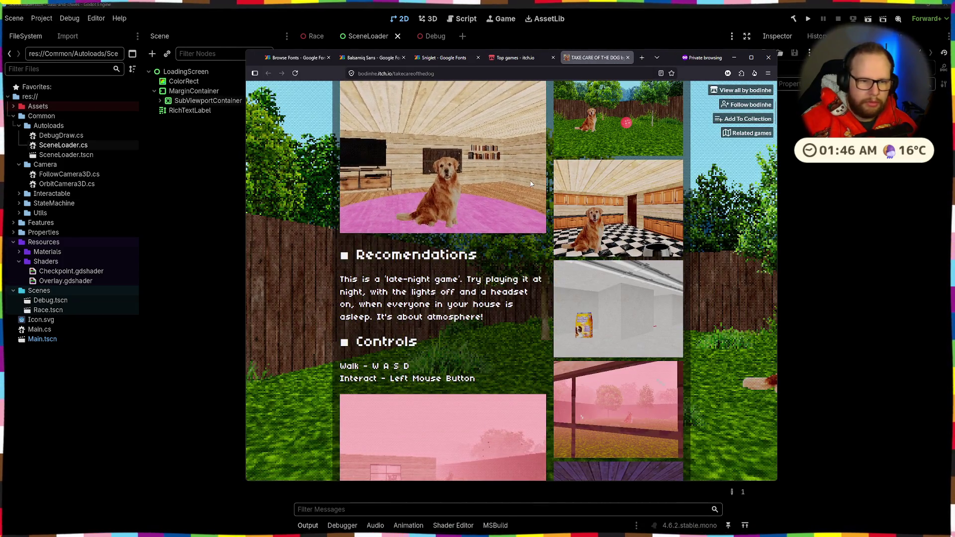
scroll(530, 184, up, 2)
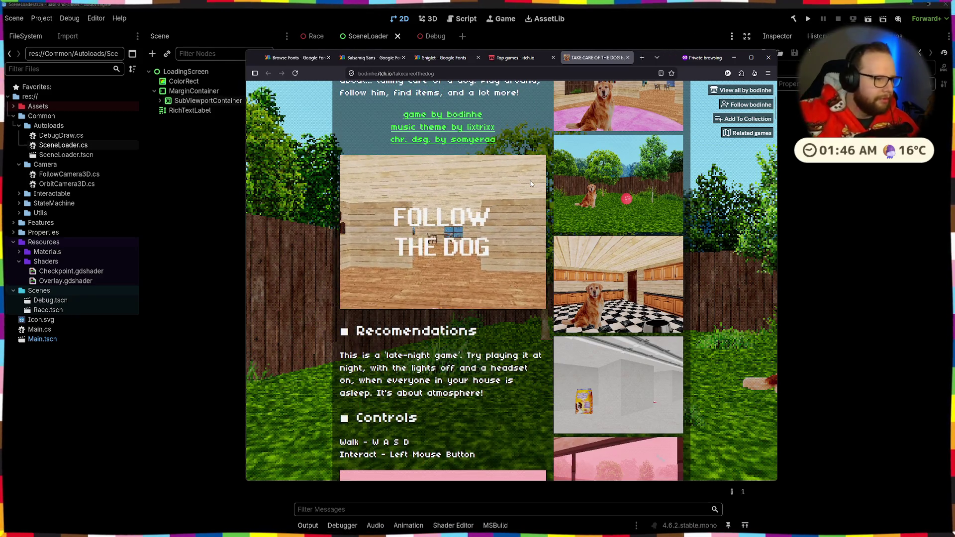
scroll(494, 232, down, 5)
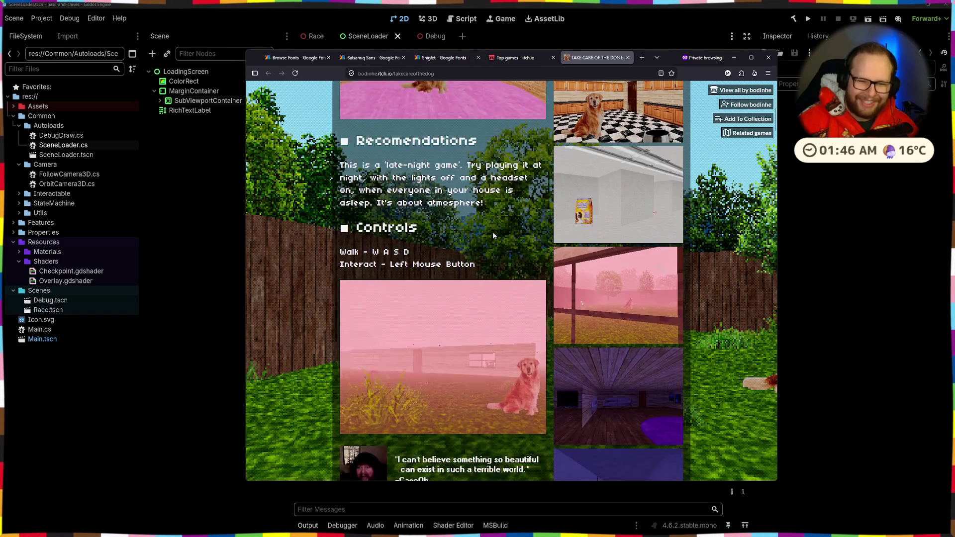
scroll(495, 231, down, 2)
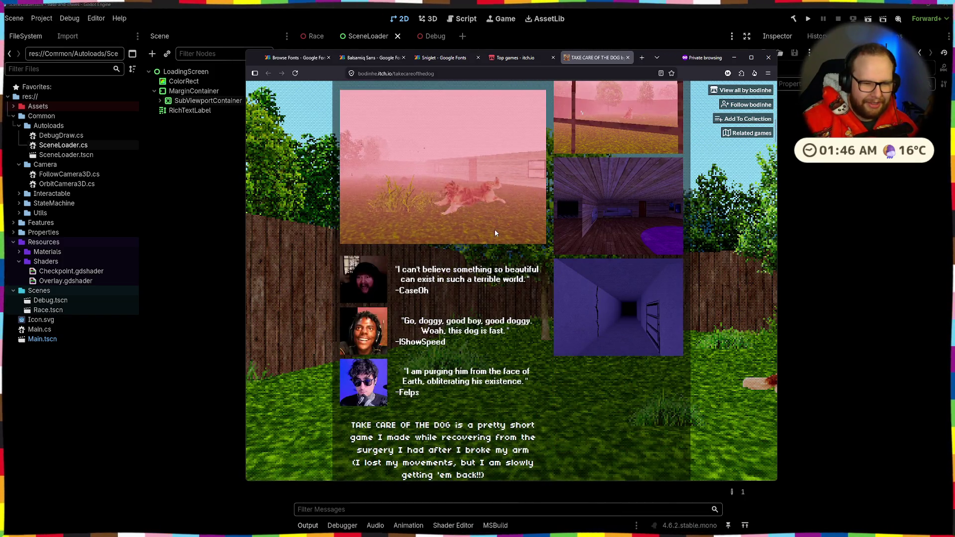
scroll(495, 231, up, 4)
scroll(495, 230, down, 1)
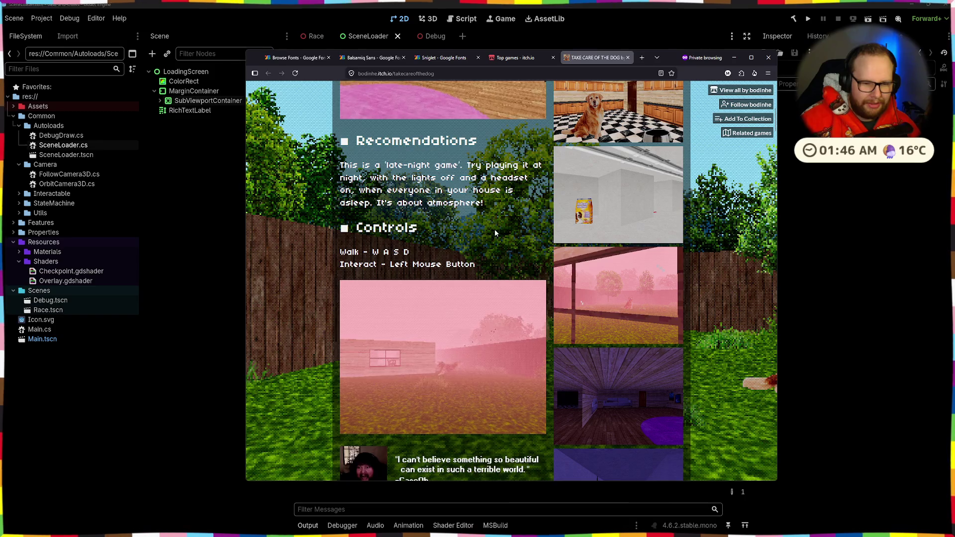
scroll(649, 394, up, 6)
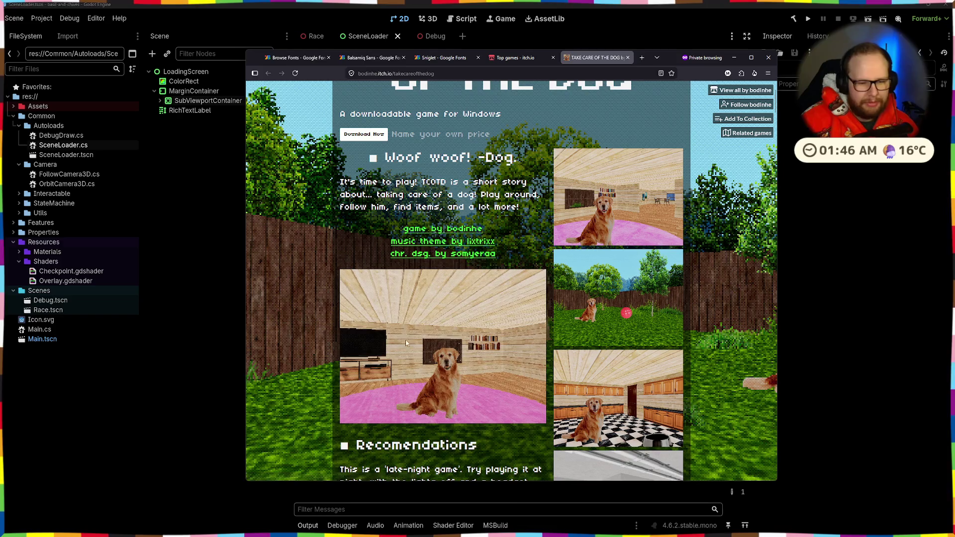
- Go back to the top games listing and switch it to game assets
mouse_move(519, 58)
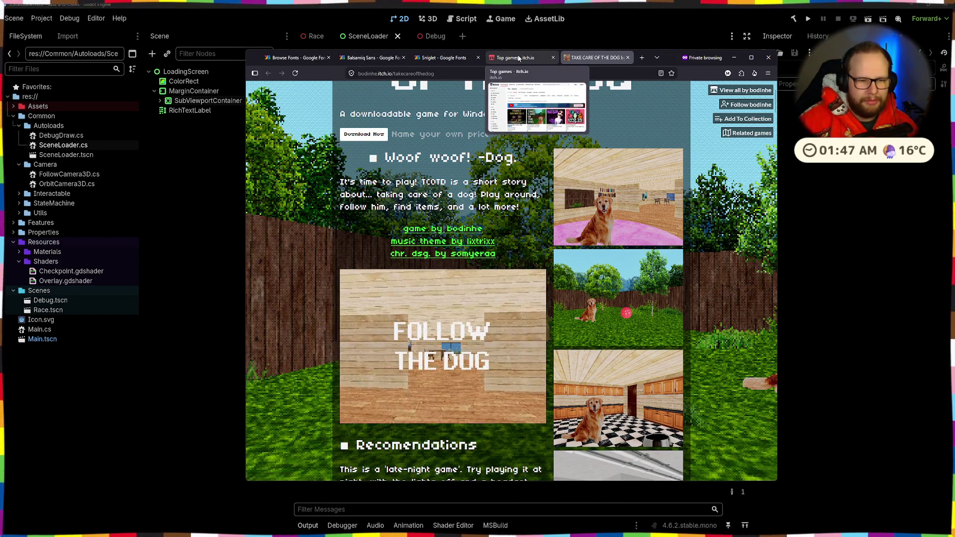
click(519, 58)
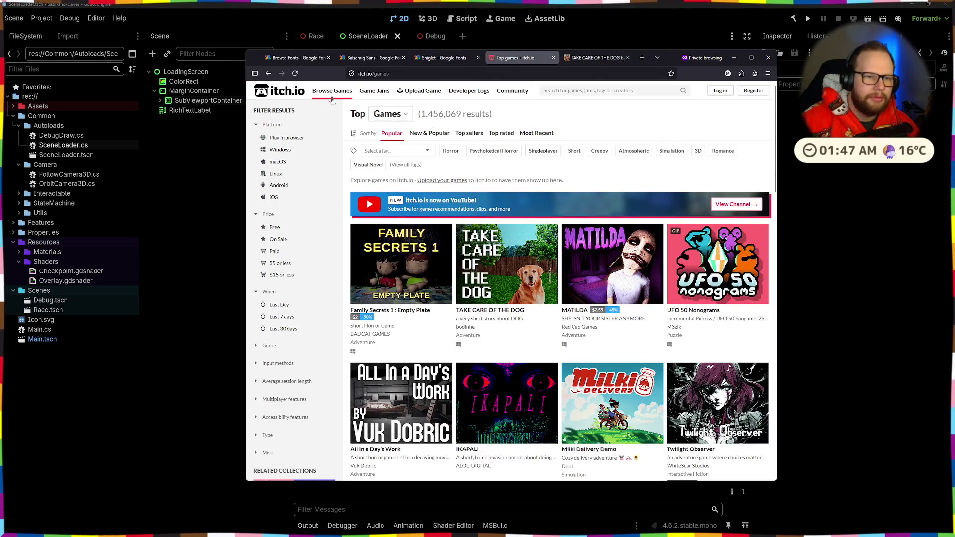
mouse_move(330, 101)
click(504, 112)
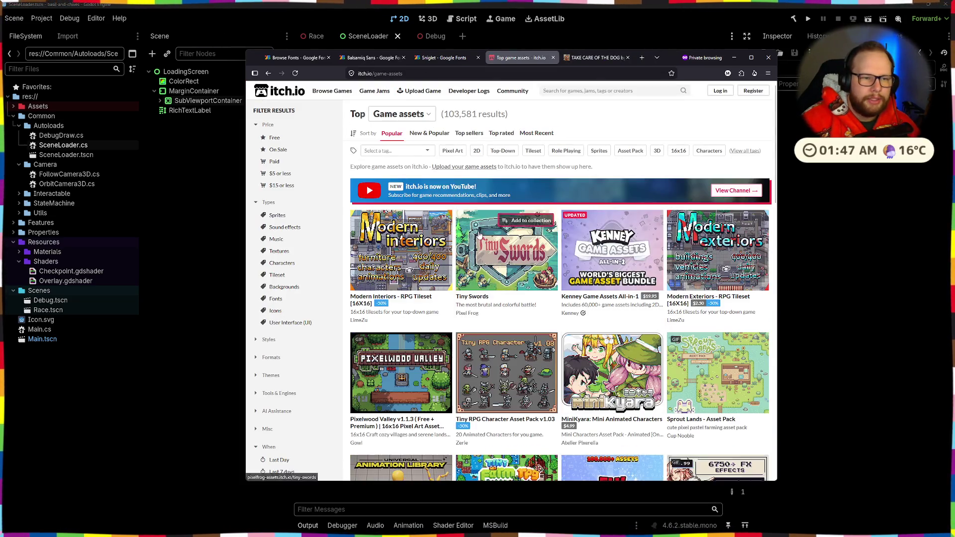
- Filter the game assets to the Fonts tag and scroll the results
click(410, 150)
key(Return)
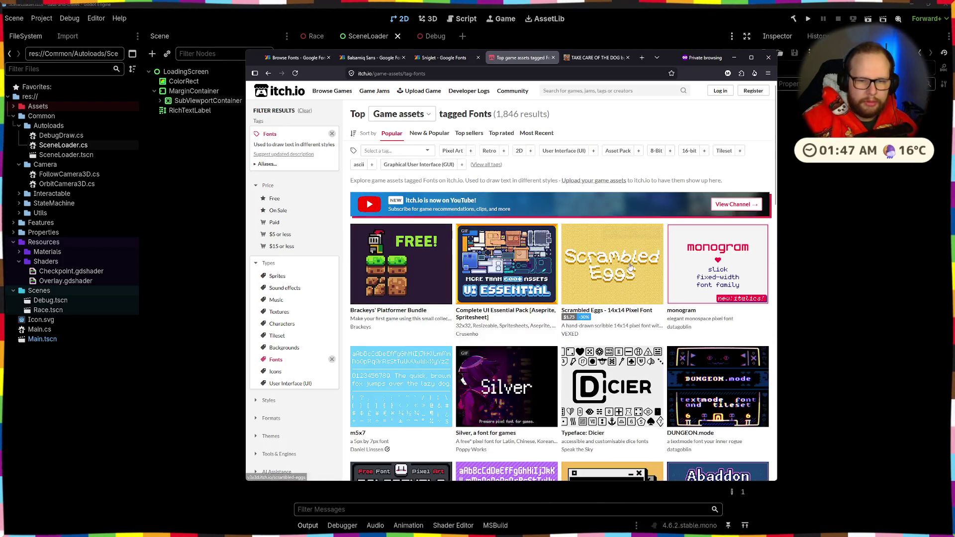
mouse_move(627, 238)
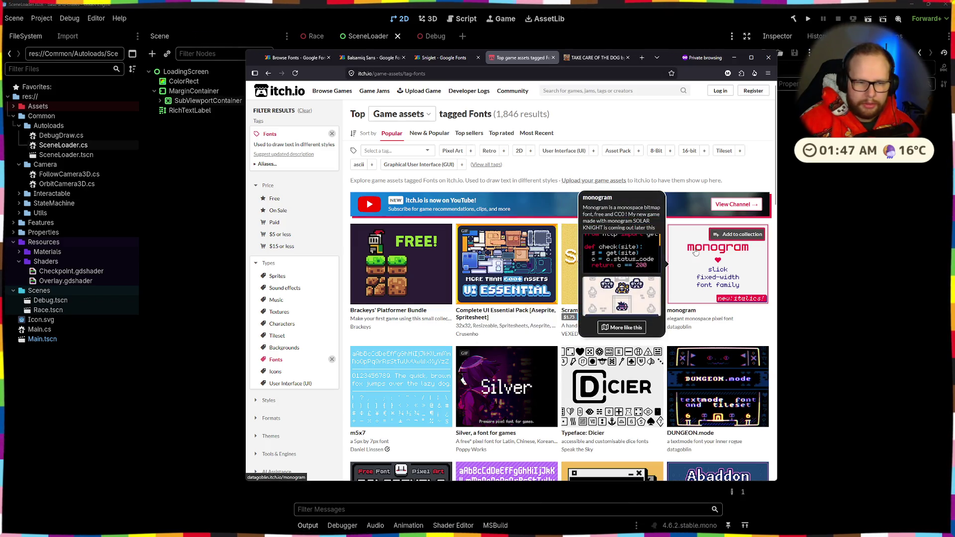
scroll(371, 248, down, 4)
scroll(371, 249, down, 2)
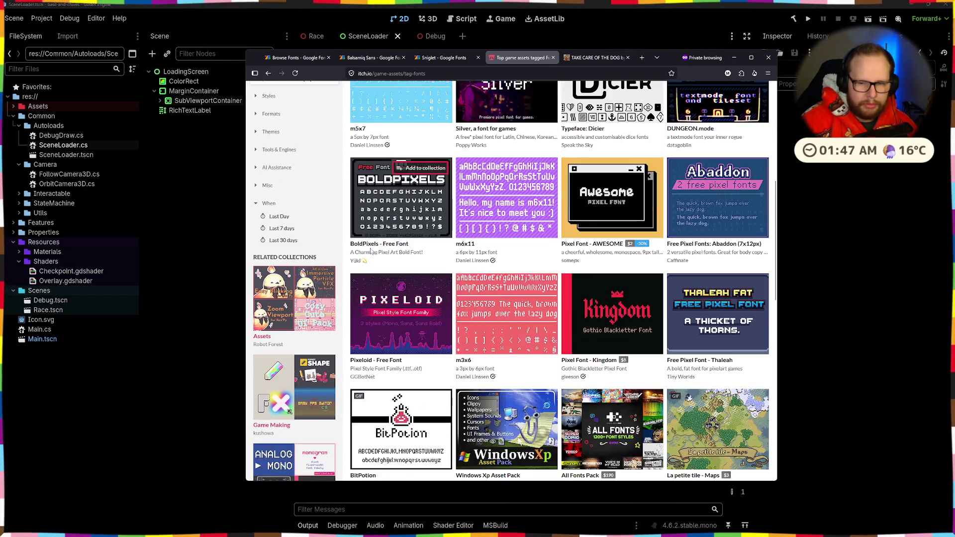
scroll(371, 251, down, 2)
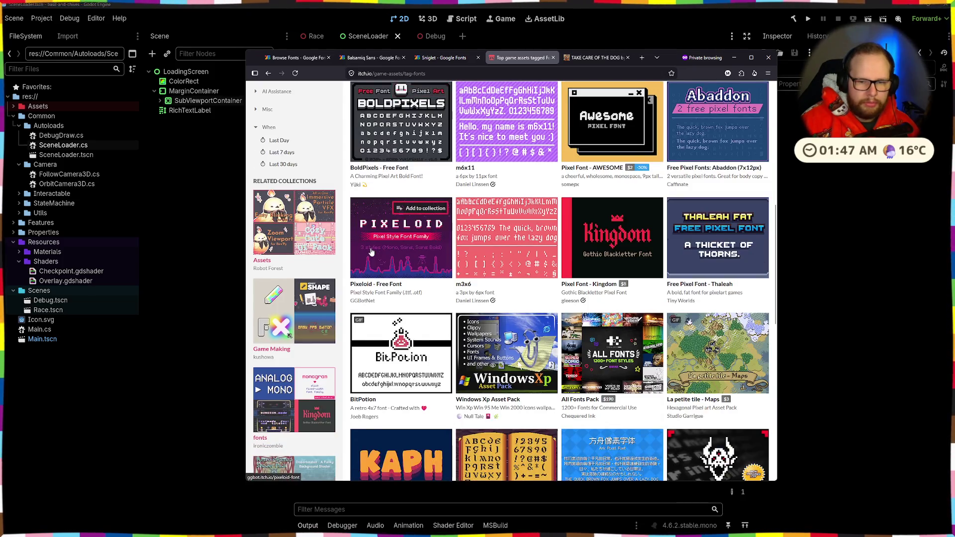
scroll(637, 116, down, 4)
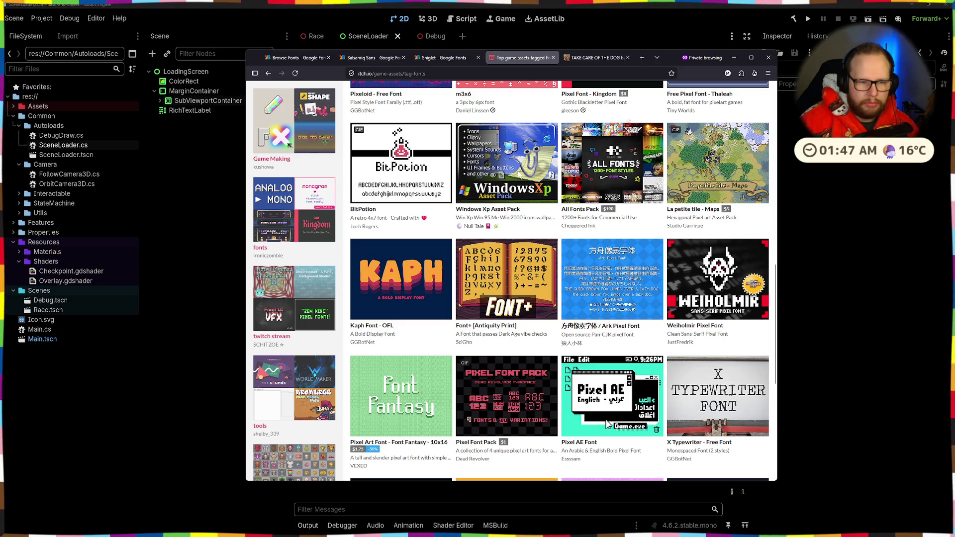
- Open the Kaph font page in a new tab, view it, and return to the listing
middle_click(401, 279)
click(539, 58)
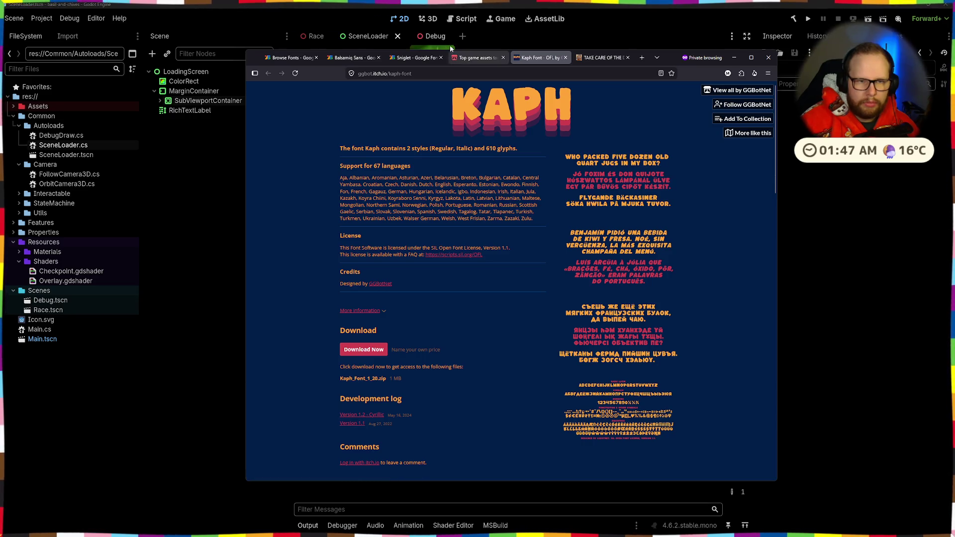
click(478, 57)
- Browse far down the itch.io fonts listing, then view and close the Kaph font page
scroll(571, 159, down, 7)
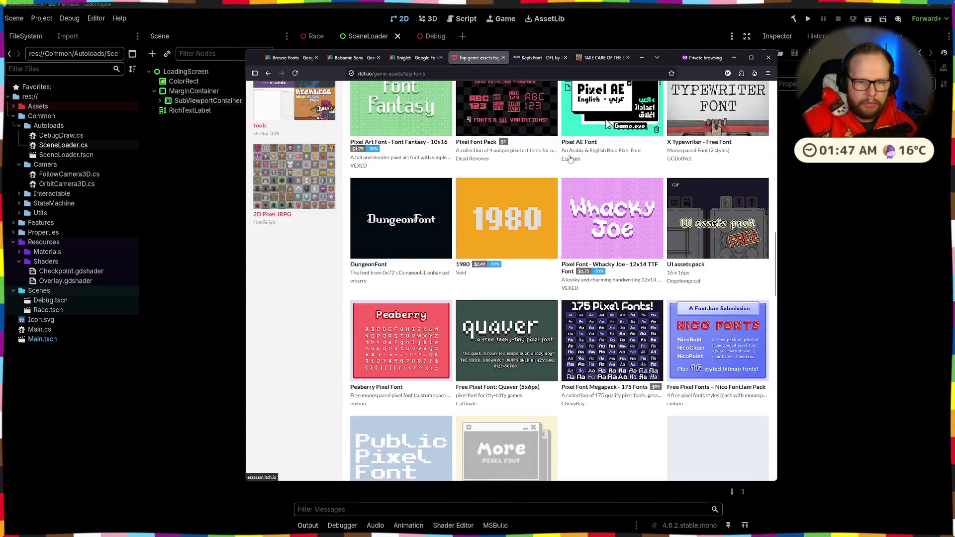
scroll(570, 159, down, 2)
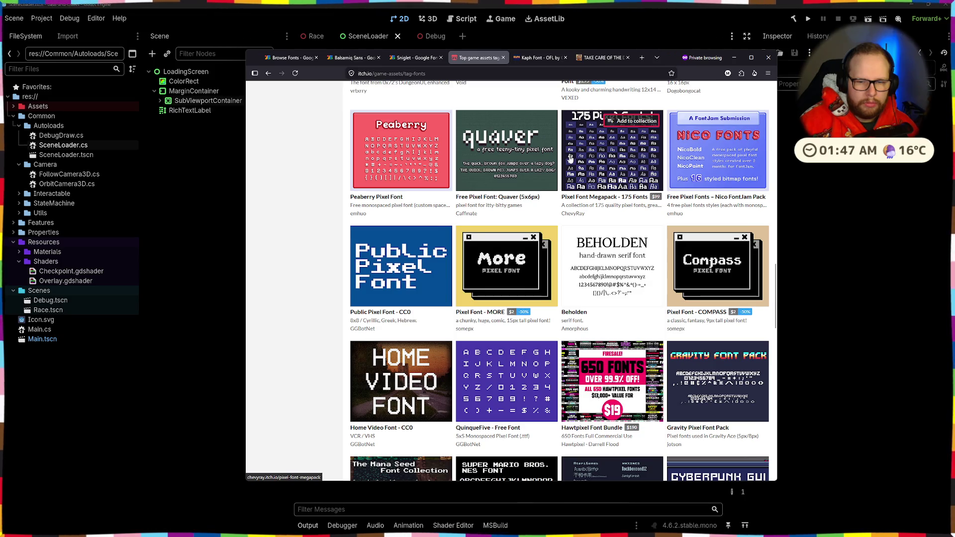
scroll(570, 159, down, 2)
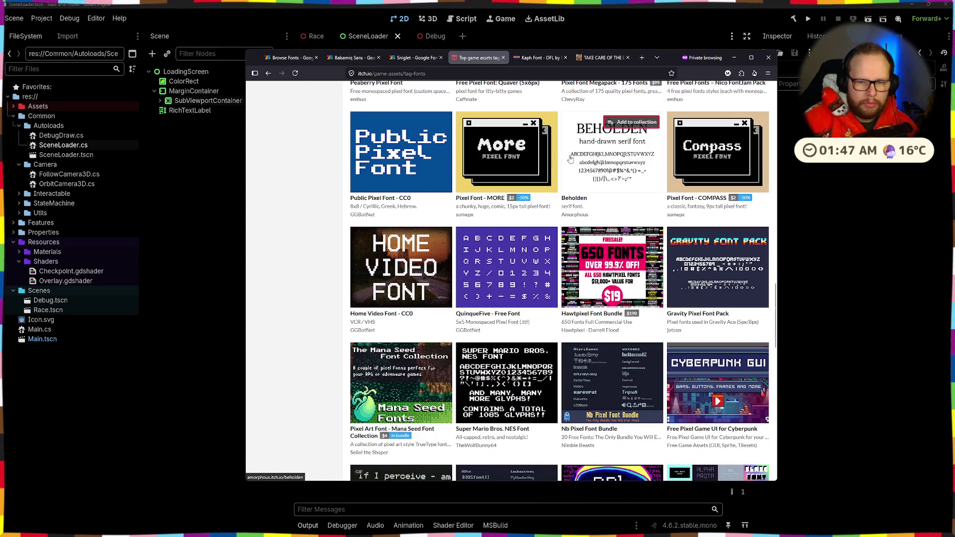
scroll(571, 159, down, 3)
scroll(570, 159, down, 3)
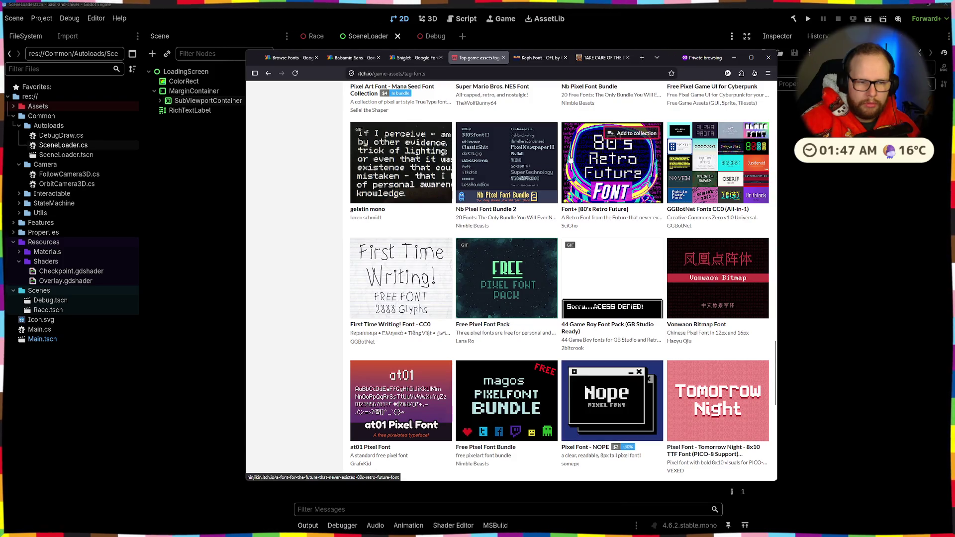
scroll(570, 159, down, 2)
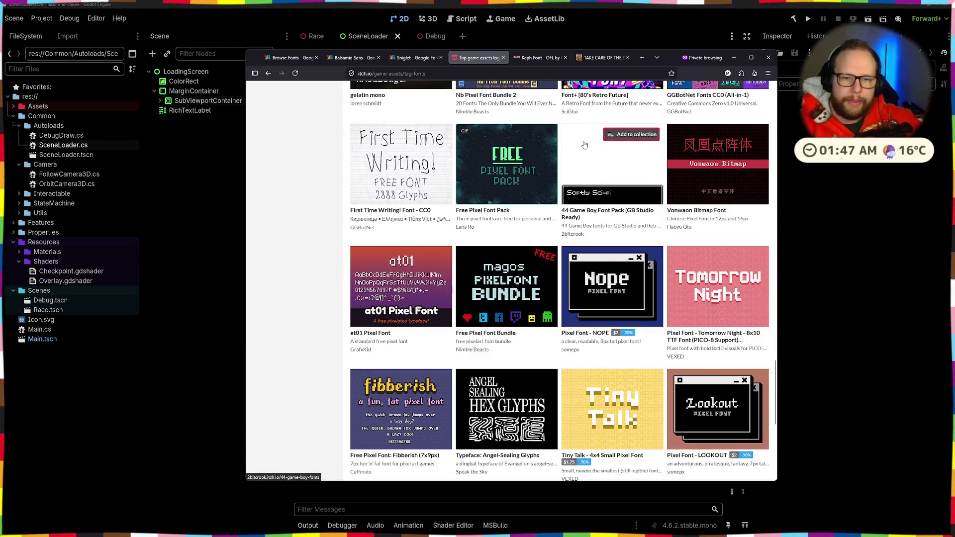
scroll(529, 175, down, 3)
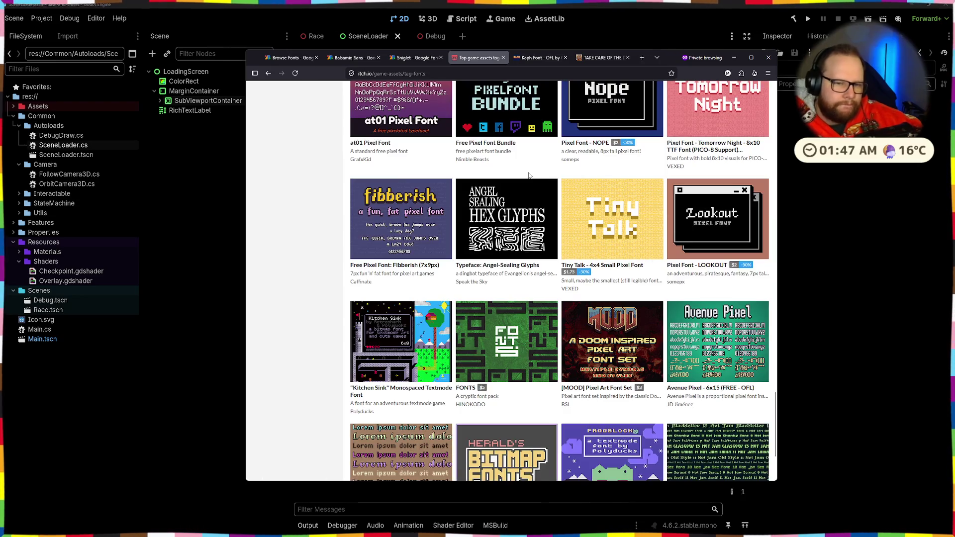
scroll(529, 175, down, 2)
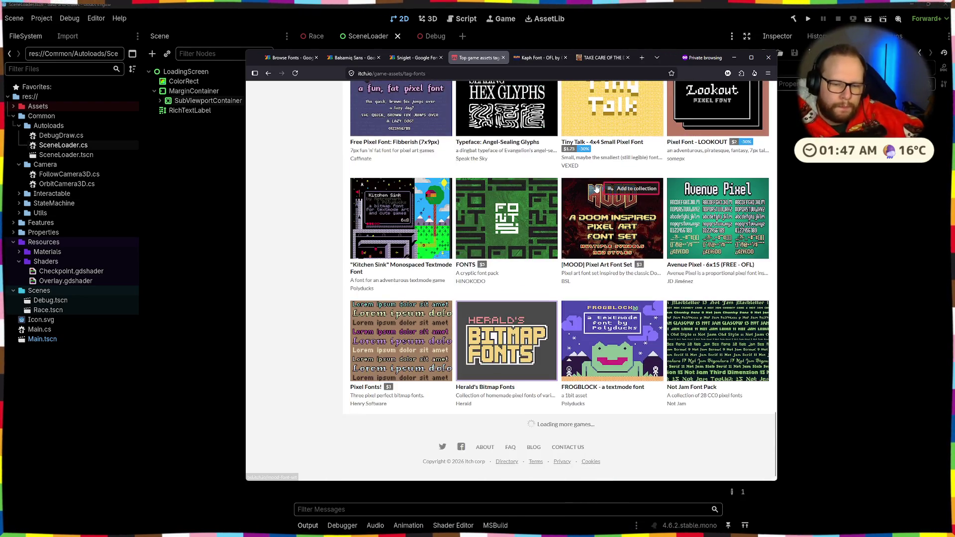
scroll(555, 286, down, 8)
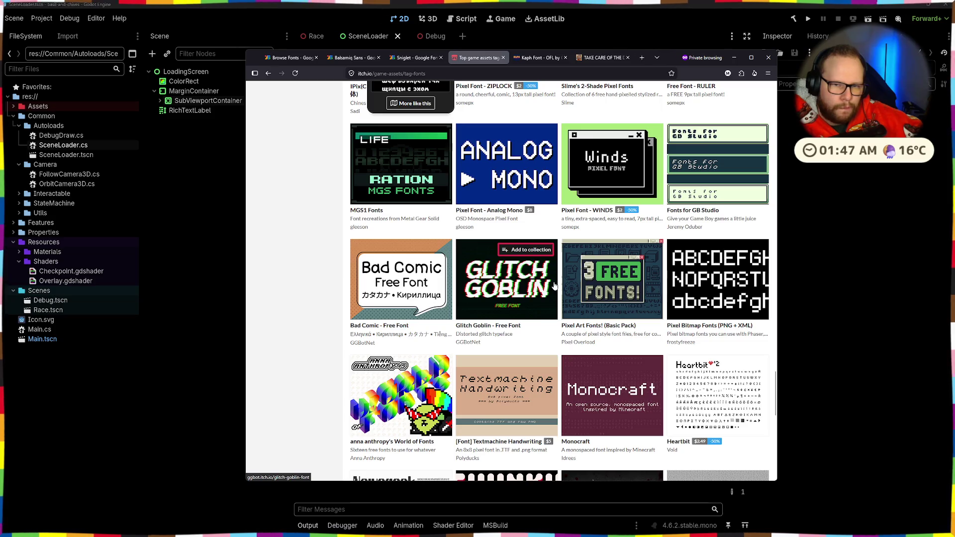
scroll(555, 286, down, 5)
scroll(554, 286, down, 5)
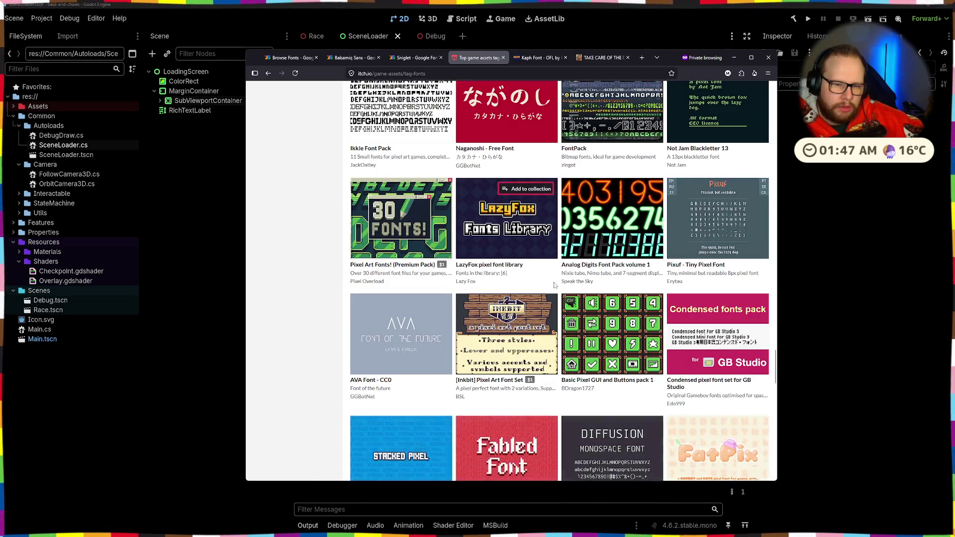
scroll(554, 286, down, 5)
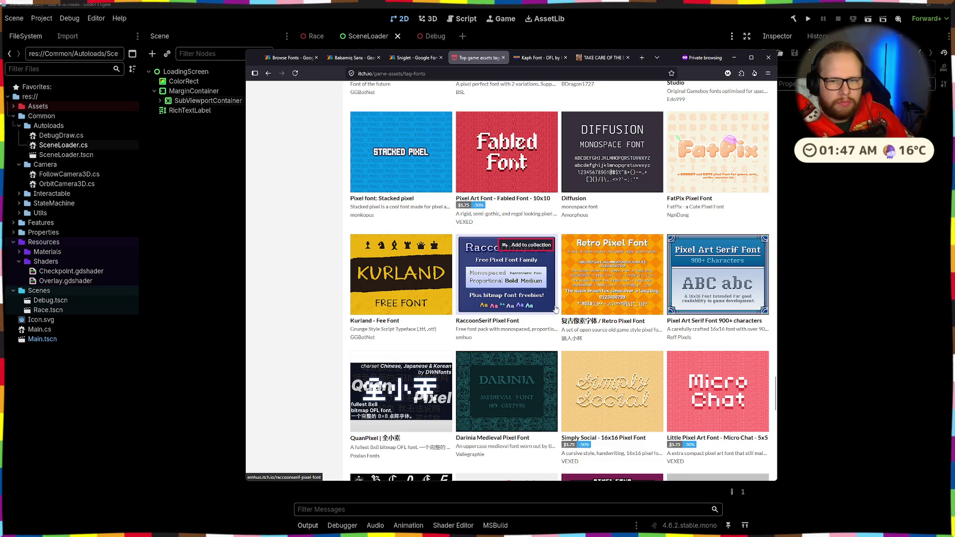
scroll(557, 277, down, 4)
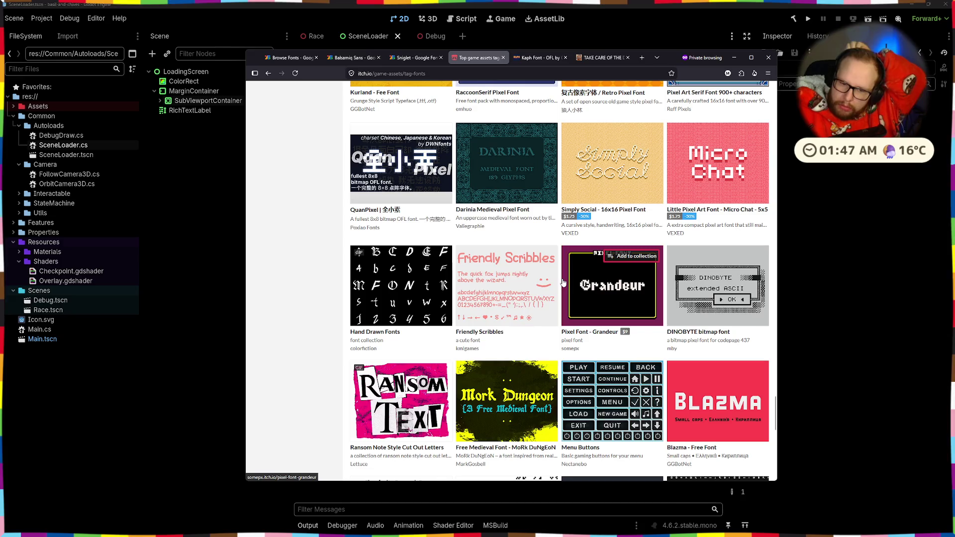
scroll(561, 282, down, 4)
scroll(561, 282, down, 4)
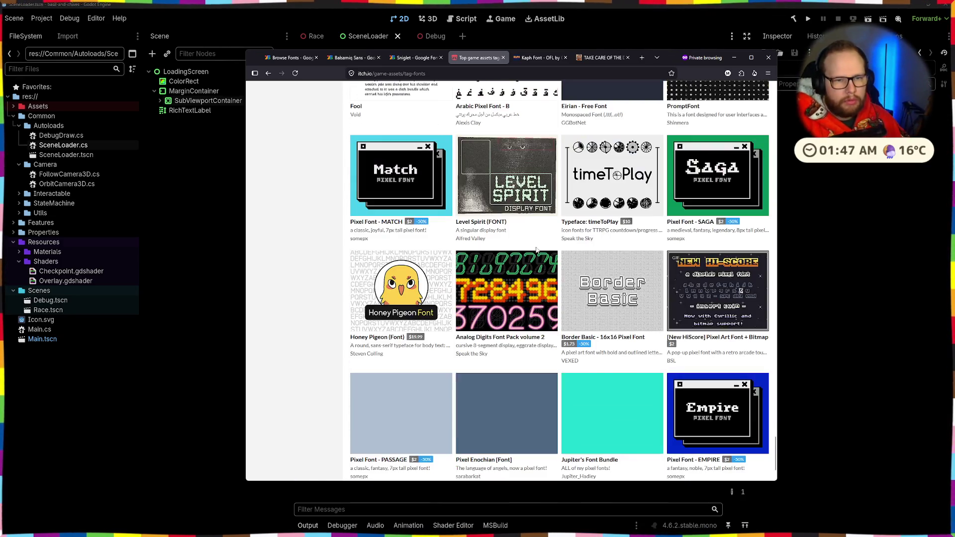
scroll(542, 246, down, 1)
scroll(542, 246, down, 4)
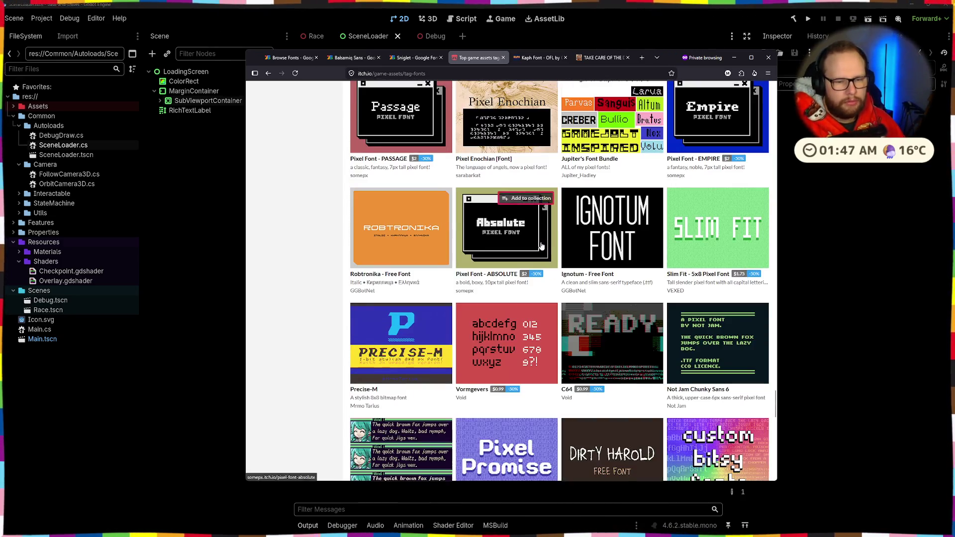
scroll(542, 246, down, 4)
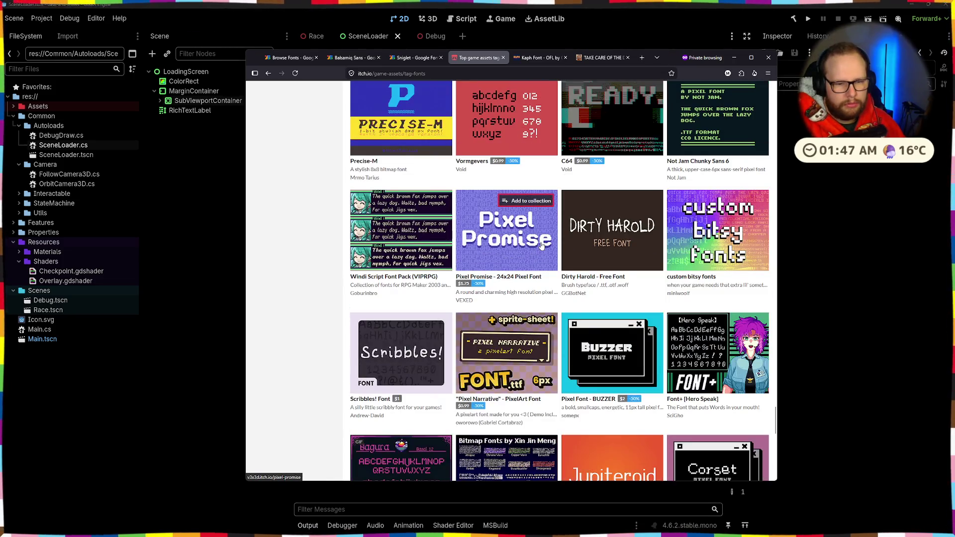
scroll(542, 246, down, 4)
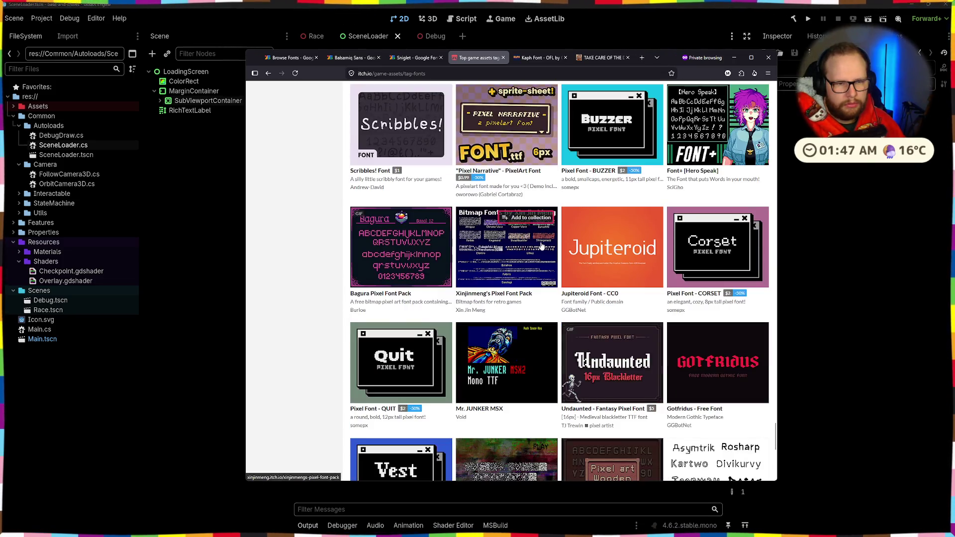
mouse_move(393, 123)
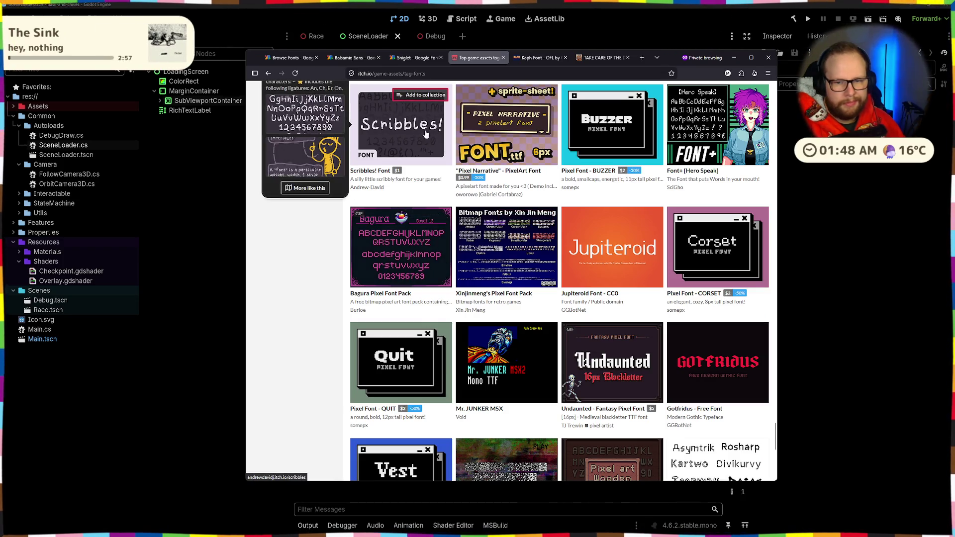
scroll(671, 186, down, 4)
scroll(670, 186, down, 7)
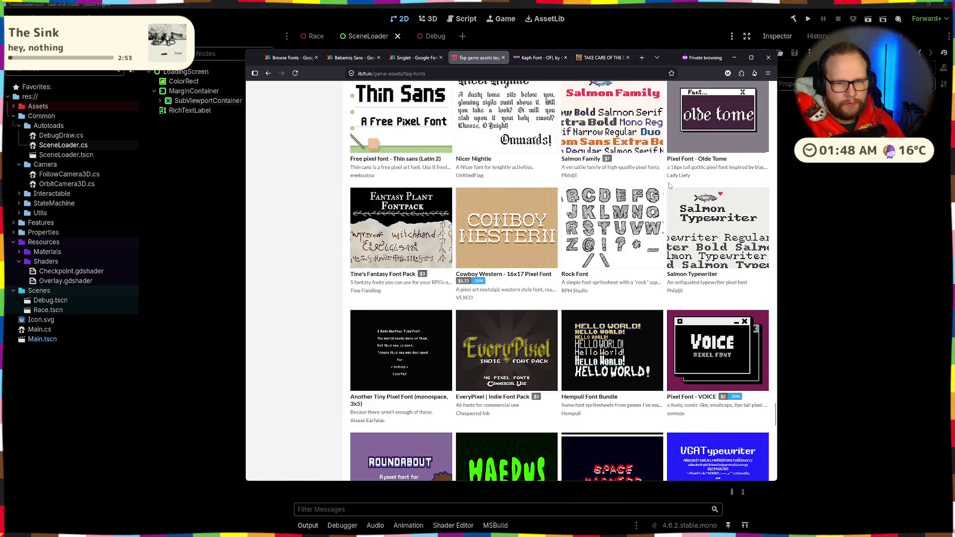
scroll(669, 186, down, 4)
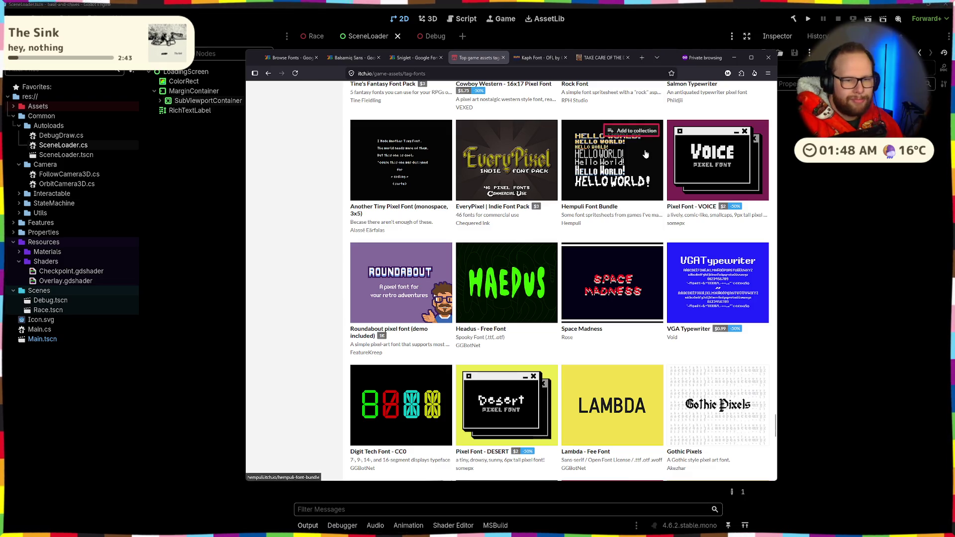
scroll(691, 164, down, 3)
scroll(690, 165, down, 5)
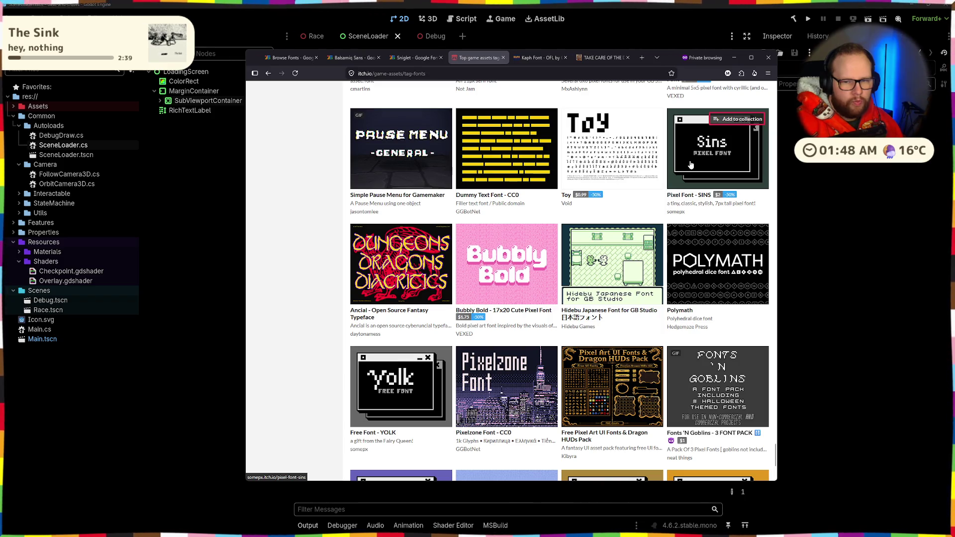
scroll(690, 164, down, 3)
scroll(691, 164, down, 4)
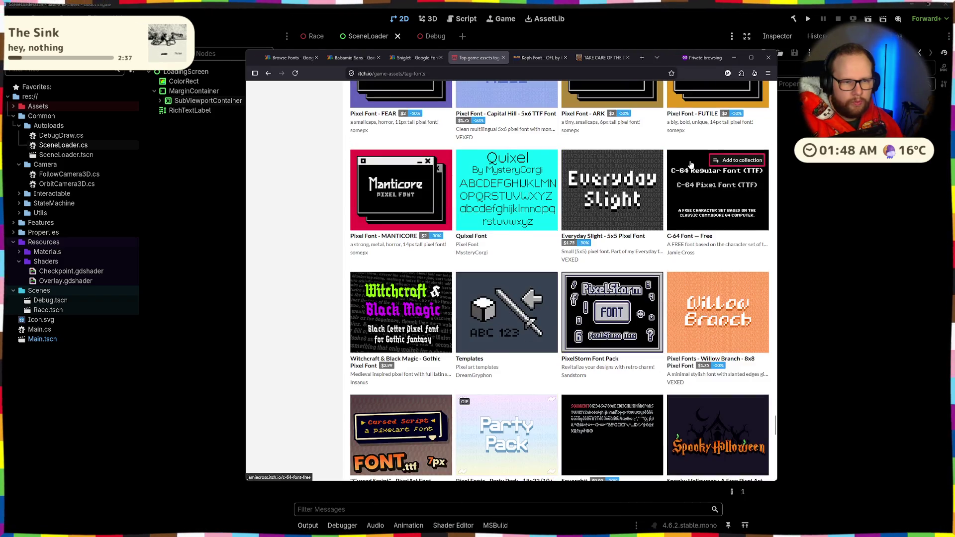
scroll(691, 164, down, 1)
scroll(690, 164, down, 3)
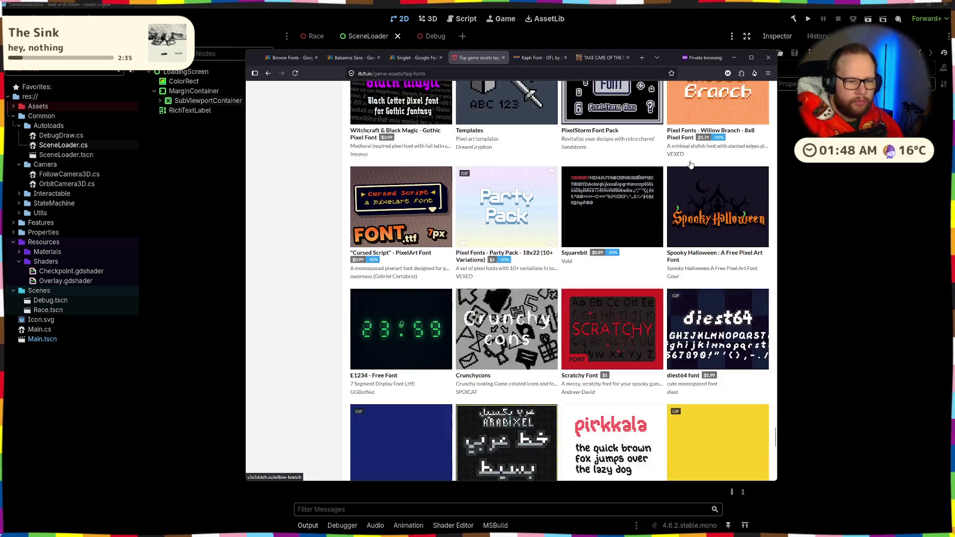
scroll(690, 164, down, 4)
scroll(690, 164, down, 4)
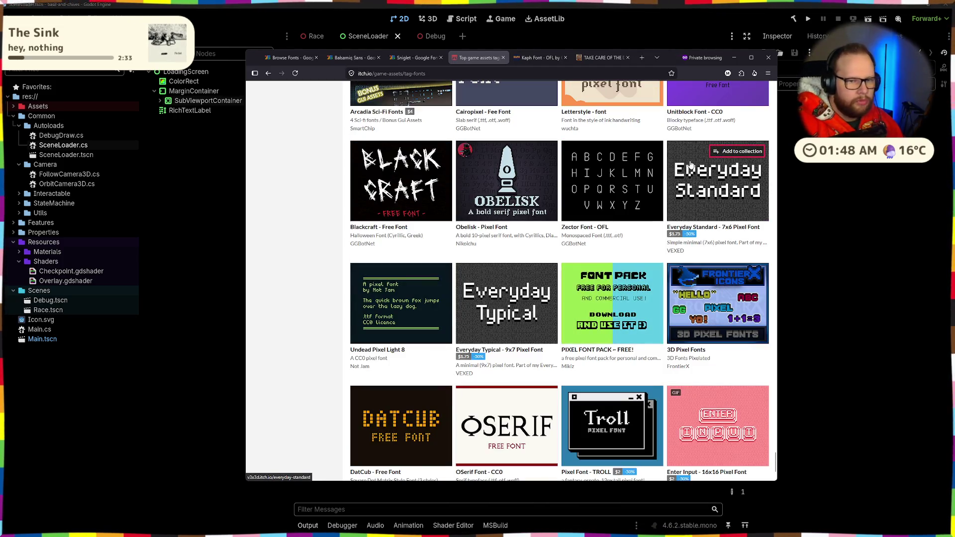
scroll(691, 165, down, 9)
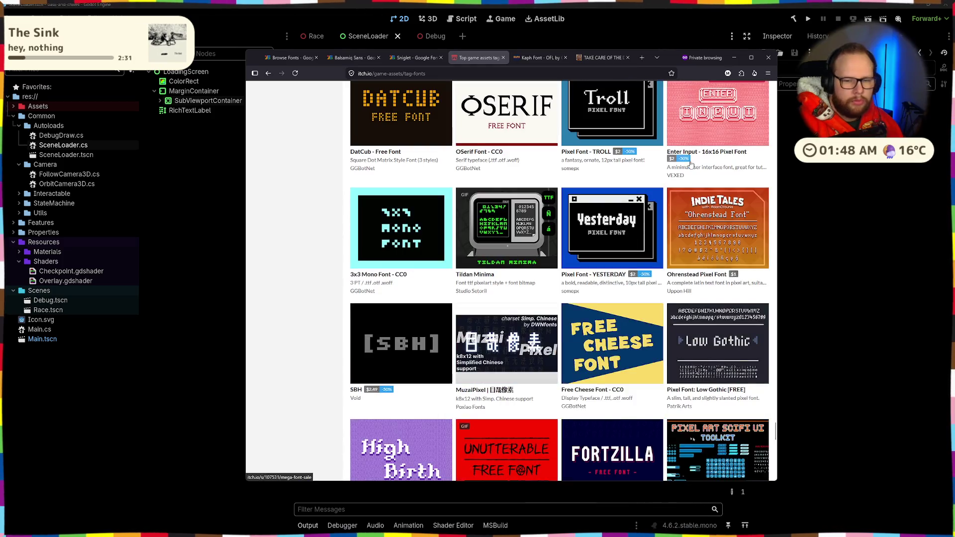
scroll(682, 169, down, 5)
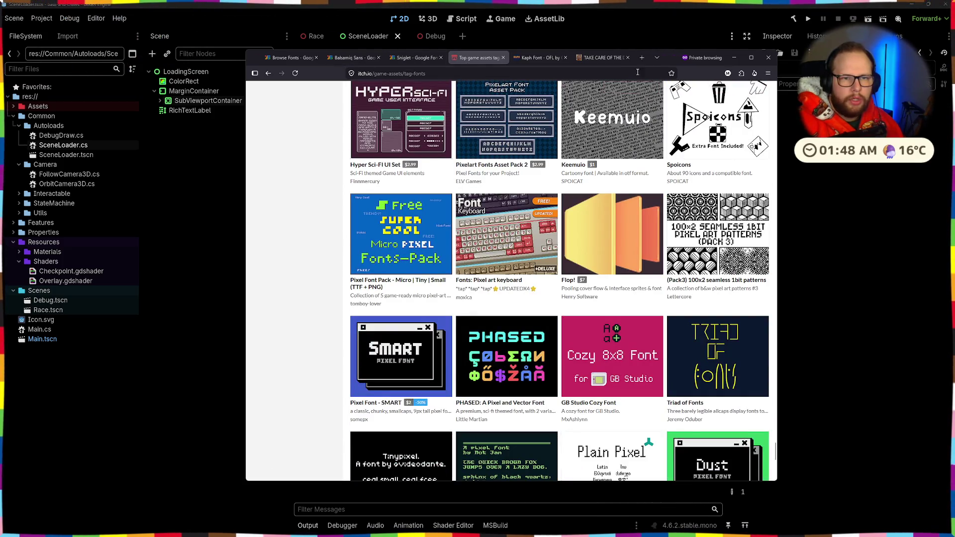
click(538, 57)
click(567, 59)
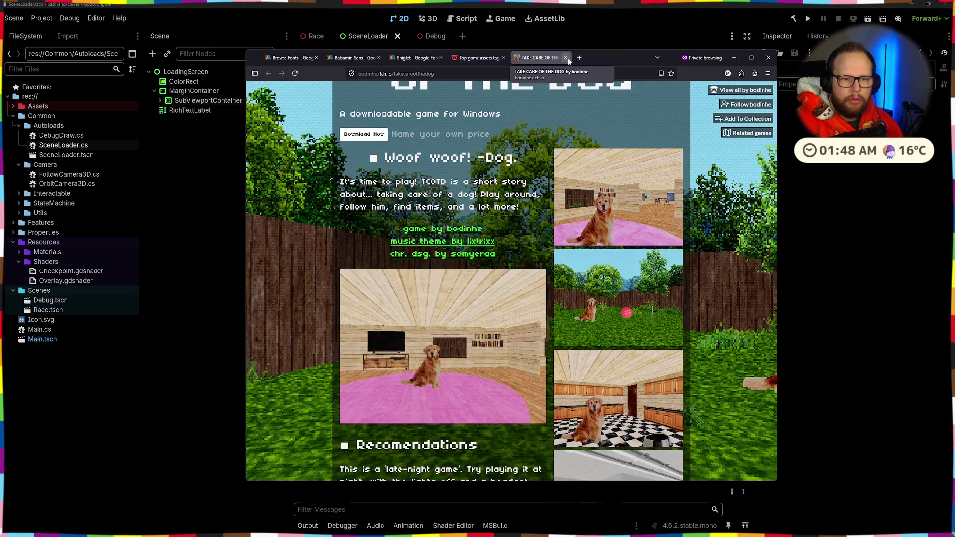
- Close the itch.io pages and compare the Sniglet and Balsamiq Sans specimens again
click(567, 59)
key(ctrl+w)
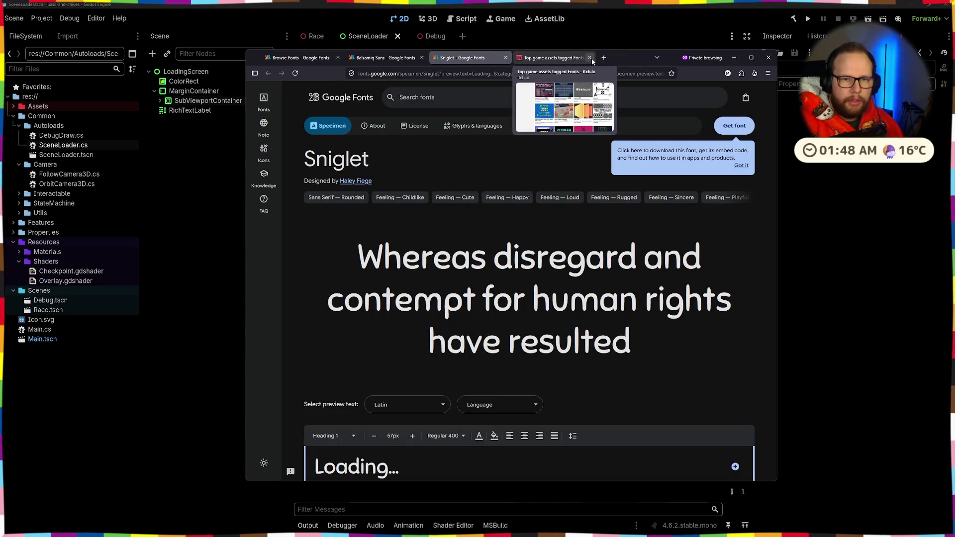
click(383, 58)
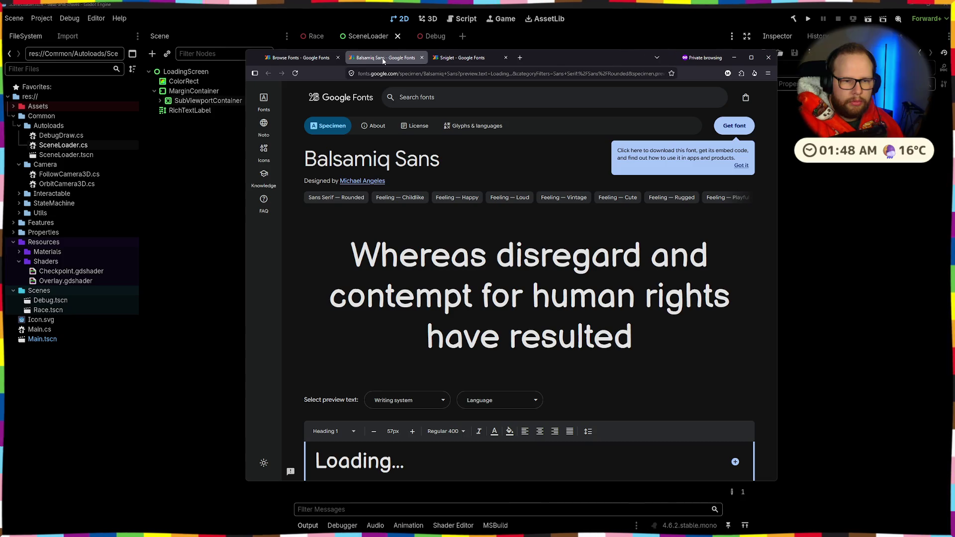
click(458, 59)
click(371, 60)
click(453, 62)
click(363, 60)
click(453, 58)
click(378, 60)
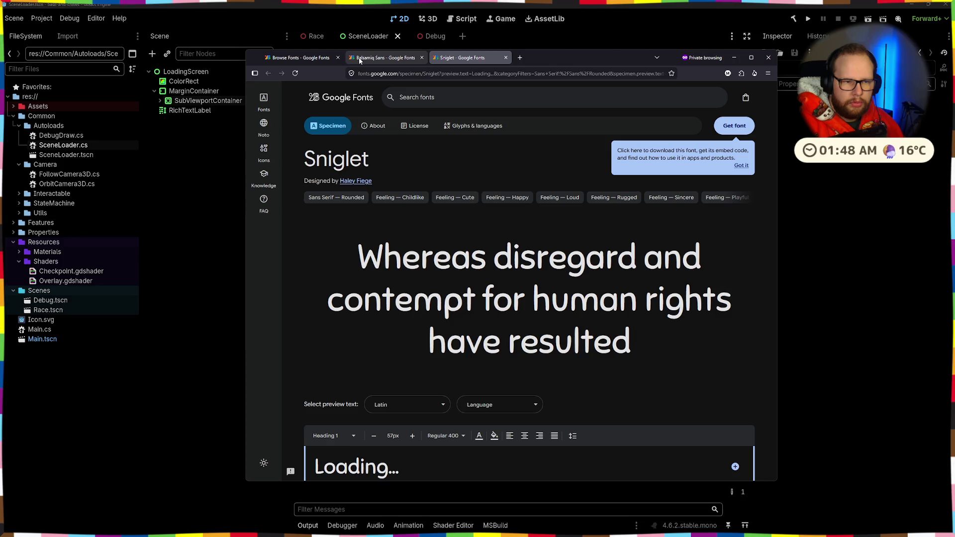
click(458, 59)
- Return to the rounded sans-serif results and add the Blobby appearance filter
click(308, 61)
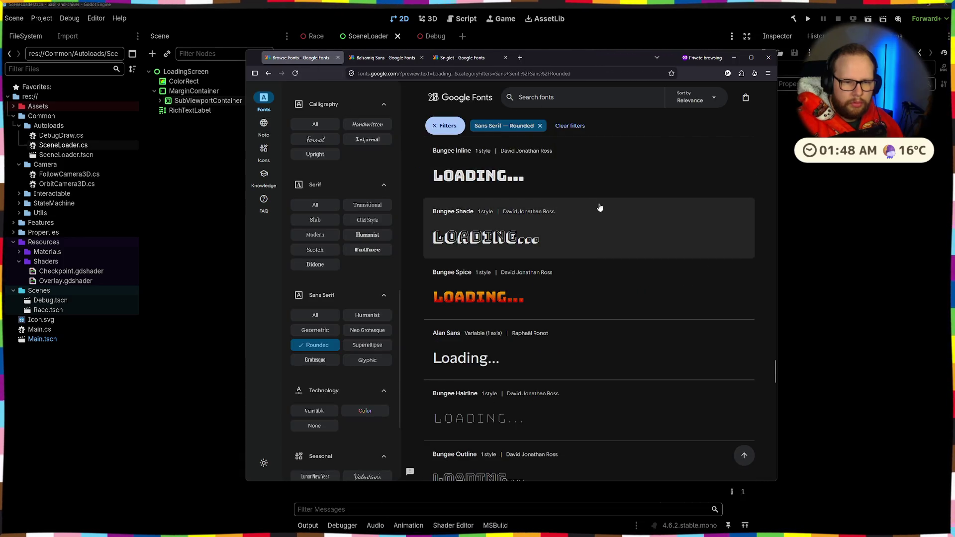
scroll(583, 213, down, 5)
scroll(583, 213, down, 5)
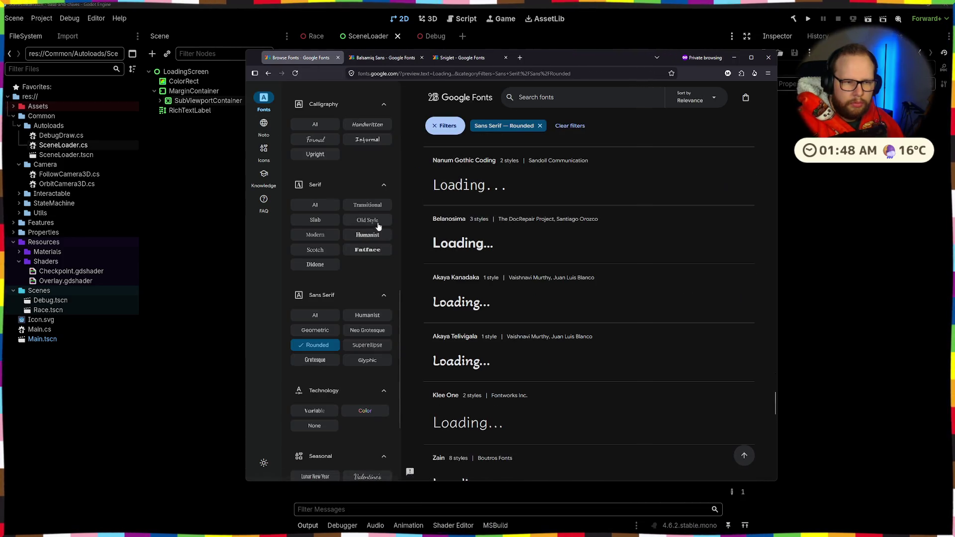
scroll(380, 224, up, 2)
scroll(380, 225, up, 5)
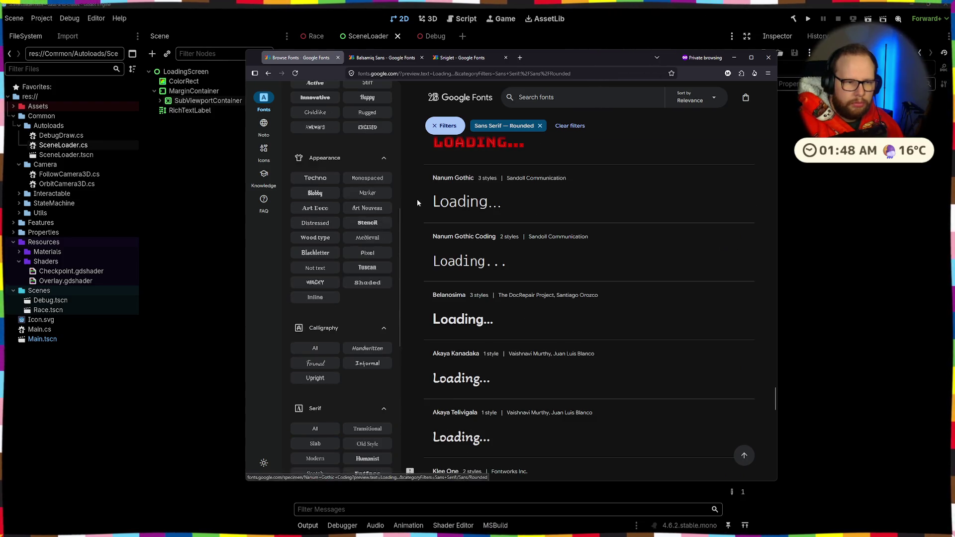
click(334, 375)
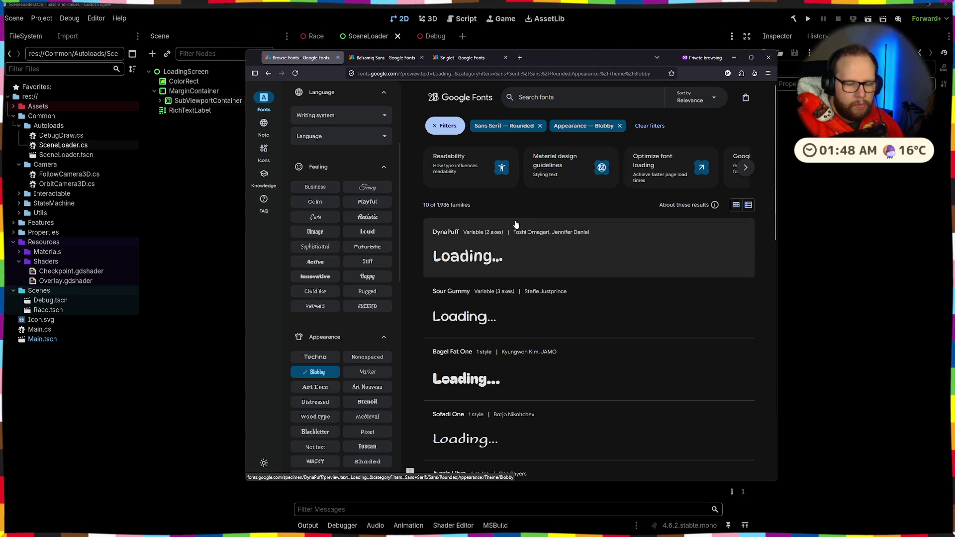
- Scroll the Blobby results, preview Chango in a new tab, then close it
scroll(516, 224, down, 2)
scroll(510, 229, down, 2)
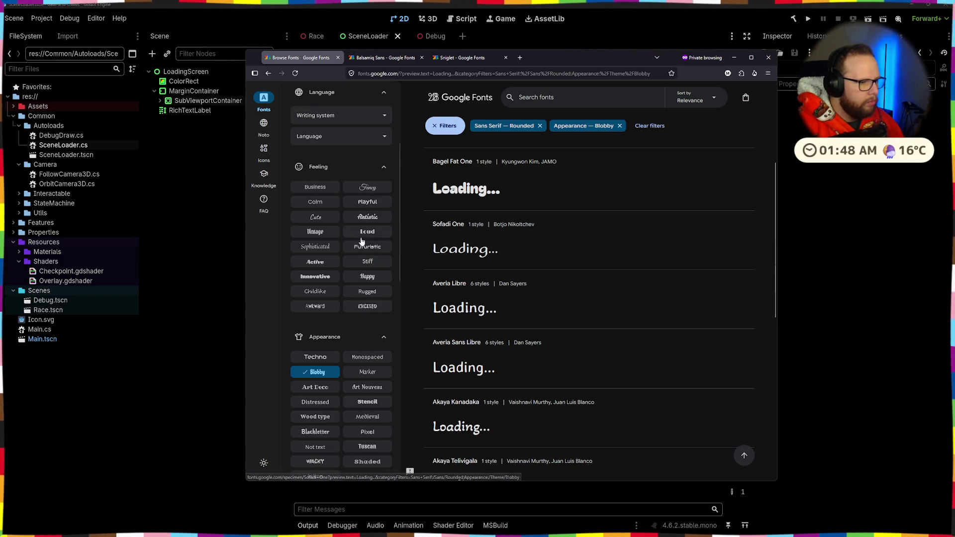
scroll(514, 224, down, 3)
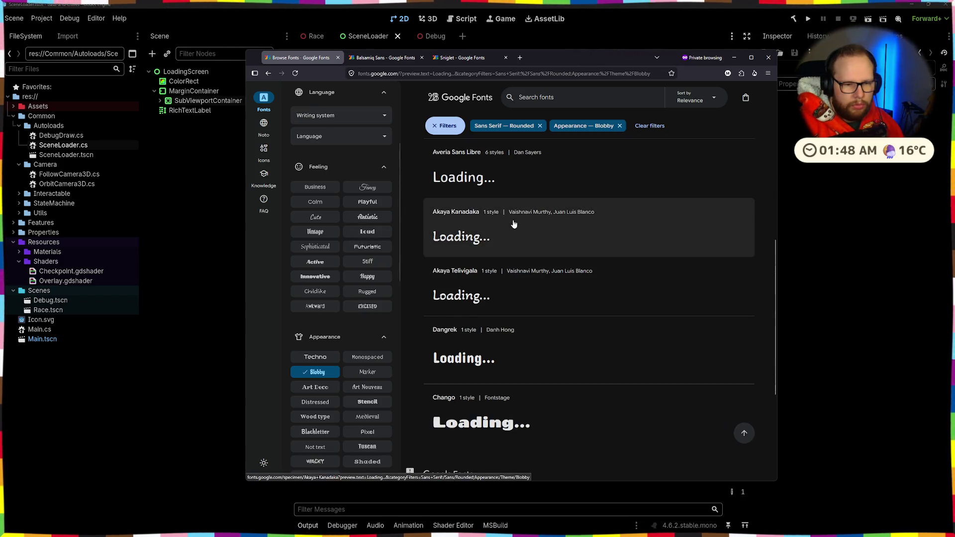
scroll(514, 224, down, 3)
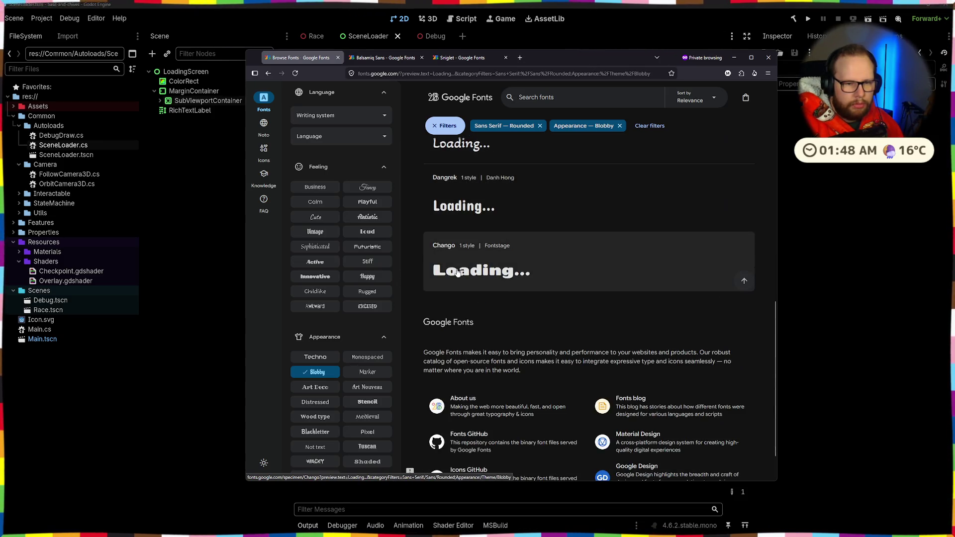
middle_click(497, 261)
click(393, 57)
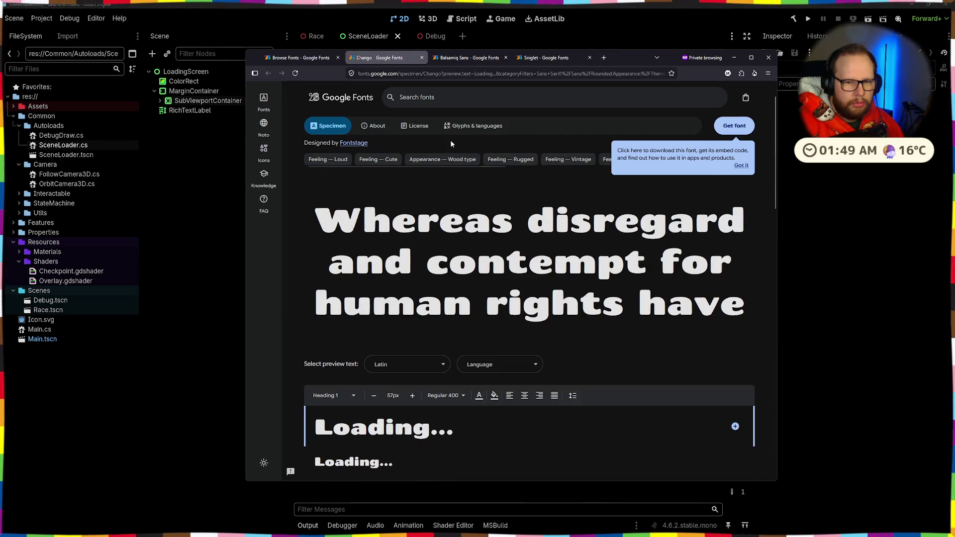
click(422, 58)
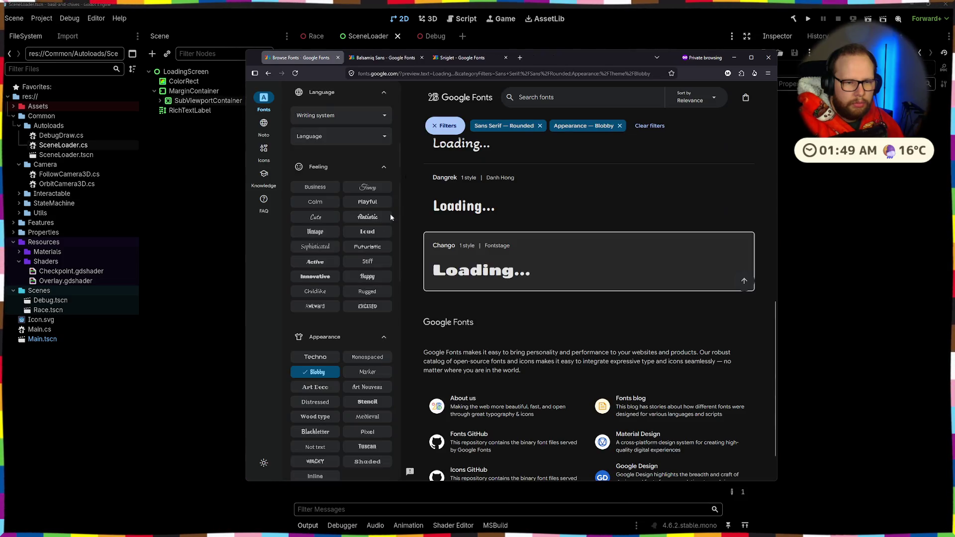
- Add the Cute feeling filter and open Sour Gummy in a new tab
scroll(353, 244, up, 3)
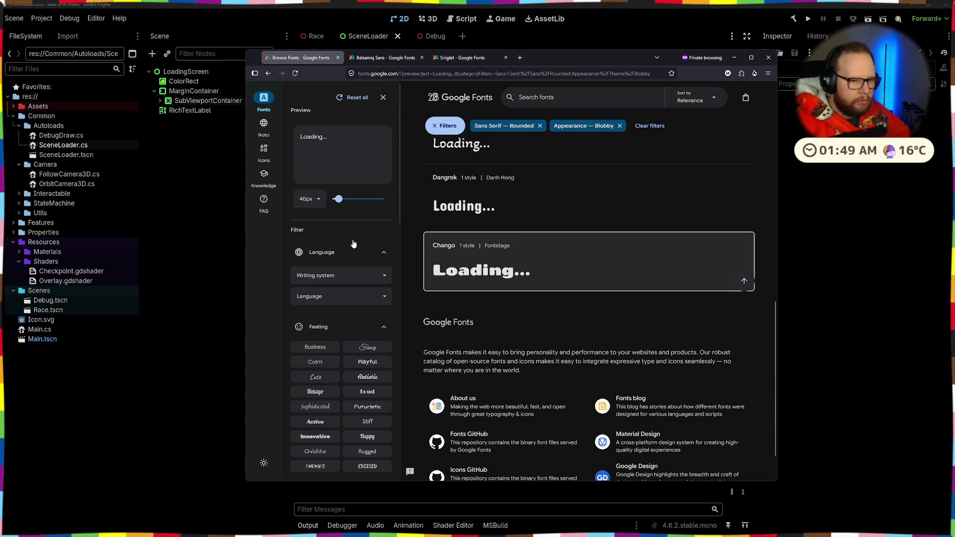
click(336, 278)
click(352, 252)
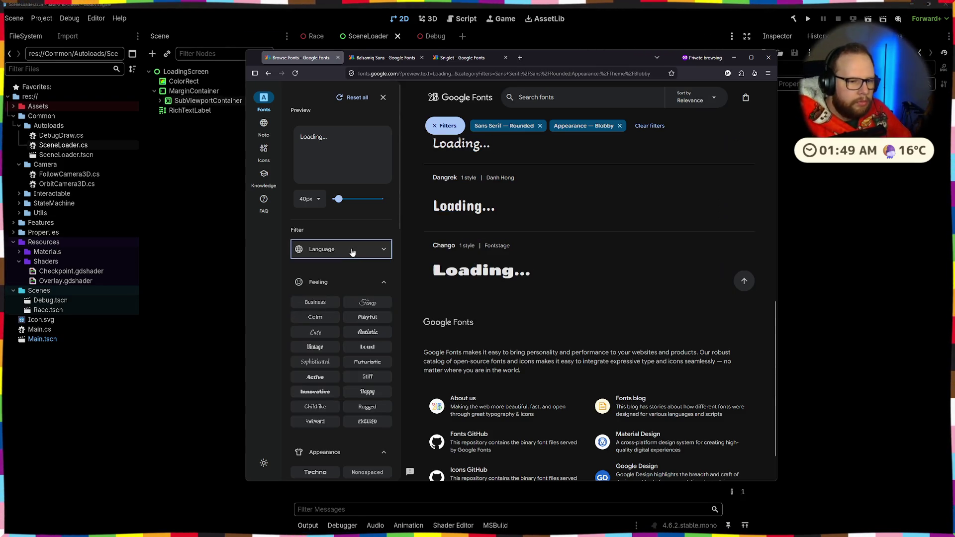
click(315, 331)
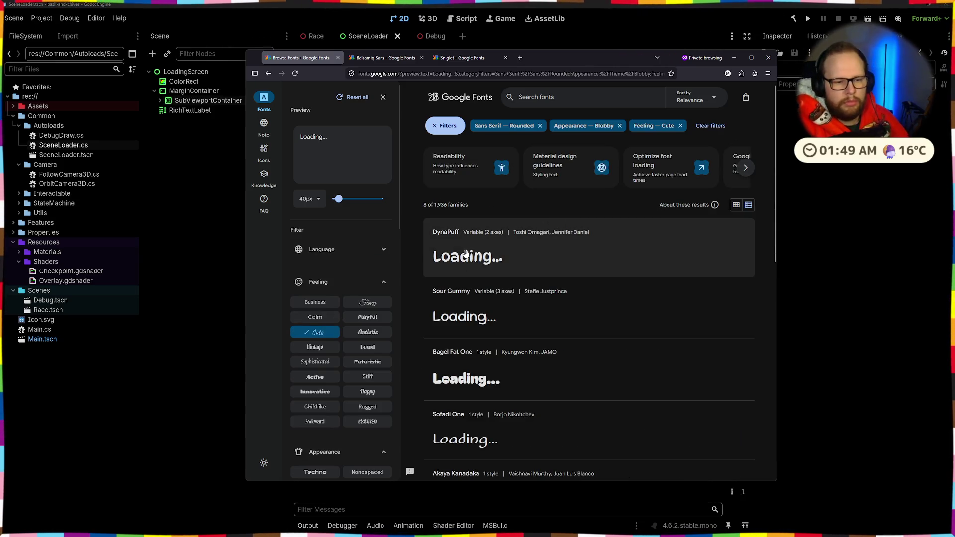
middle_click(457, 304)
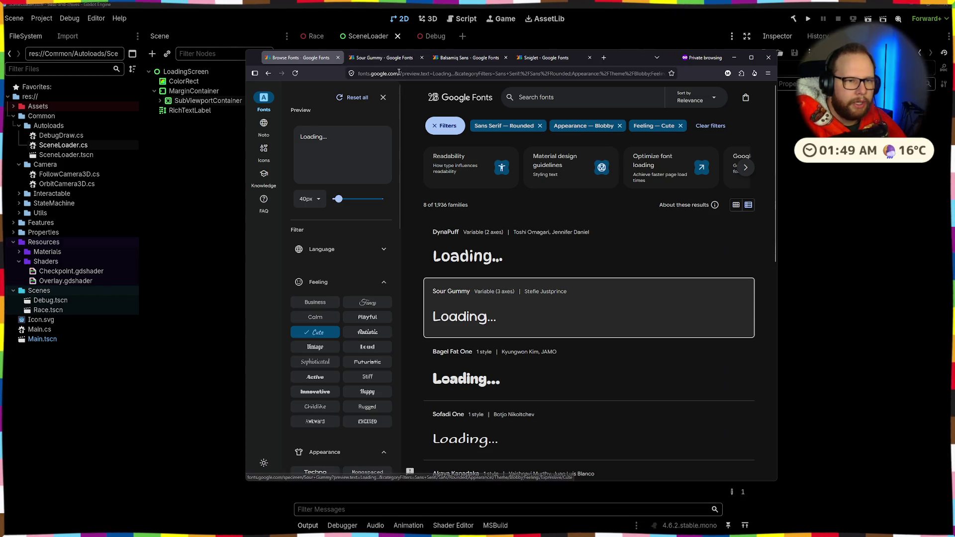
- Compare the Sour Gummy, Sniglet and Balsamiq Sans font pages, ending on Balsamiq Sans
click(385, 57)
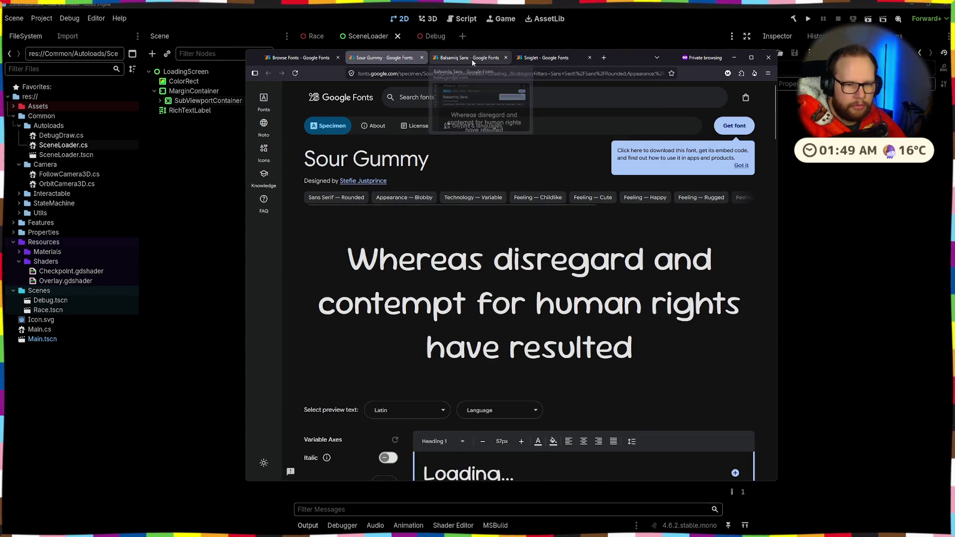
click(469, 59)
click(525, 62)
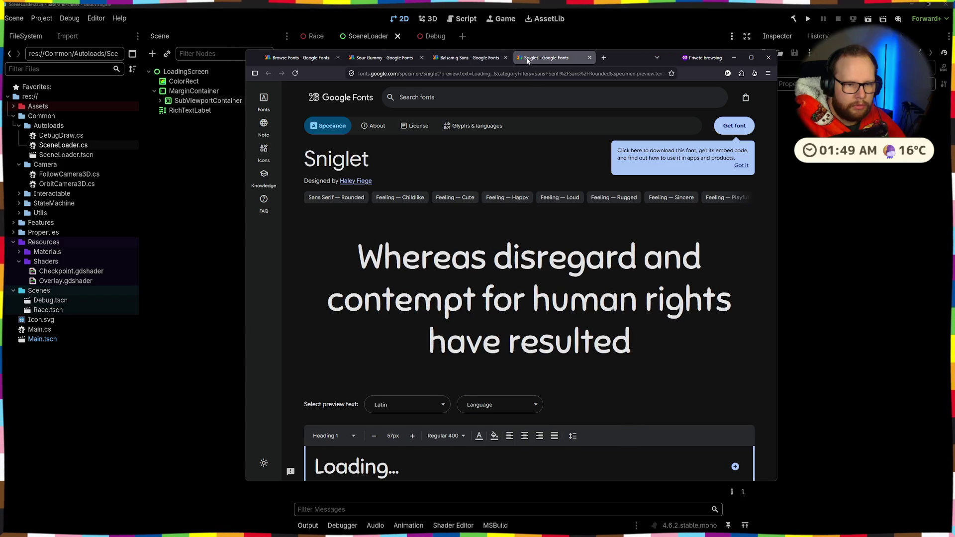
click(474, 61)
click(538, 58)
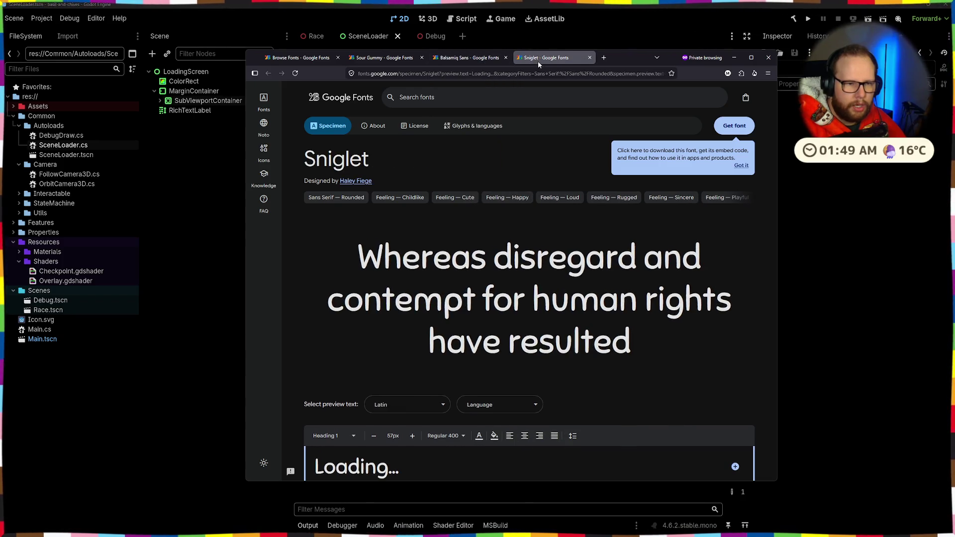
click(477, 59)
- Scroll the Balsamiq Sans specimen and dismiss the font download tip
scroll(451, 159, down, 1)
scroll(451, 159, down, 10)
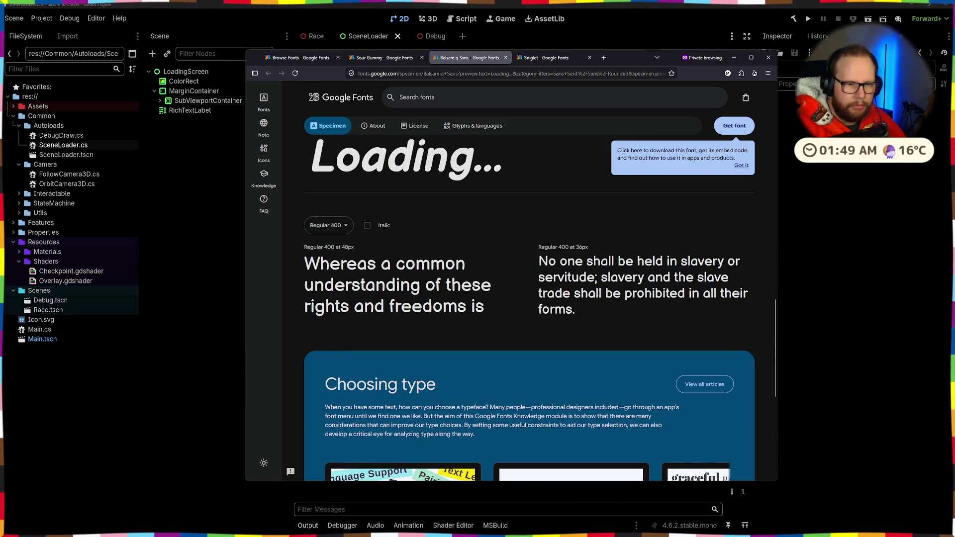
click(738, 169)
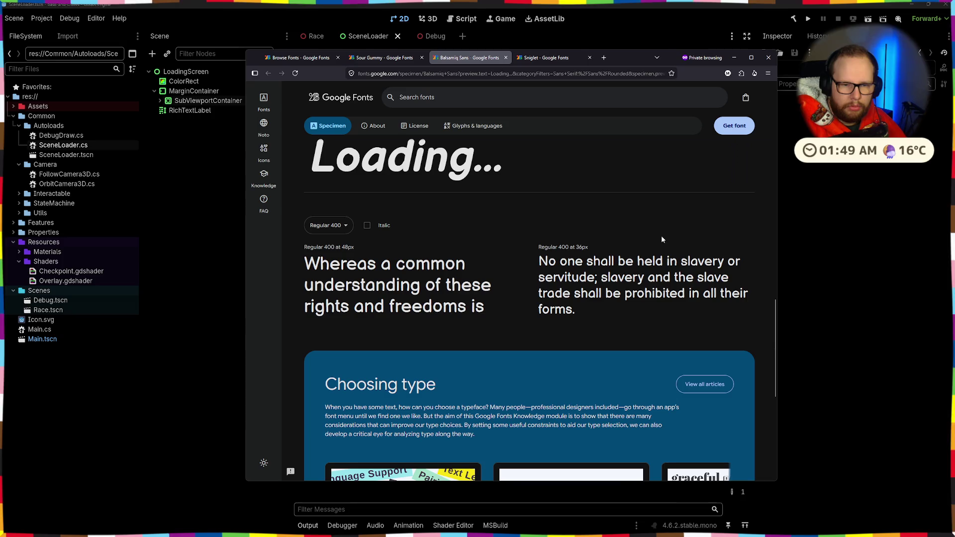
scroll(520, 226, down, 5)
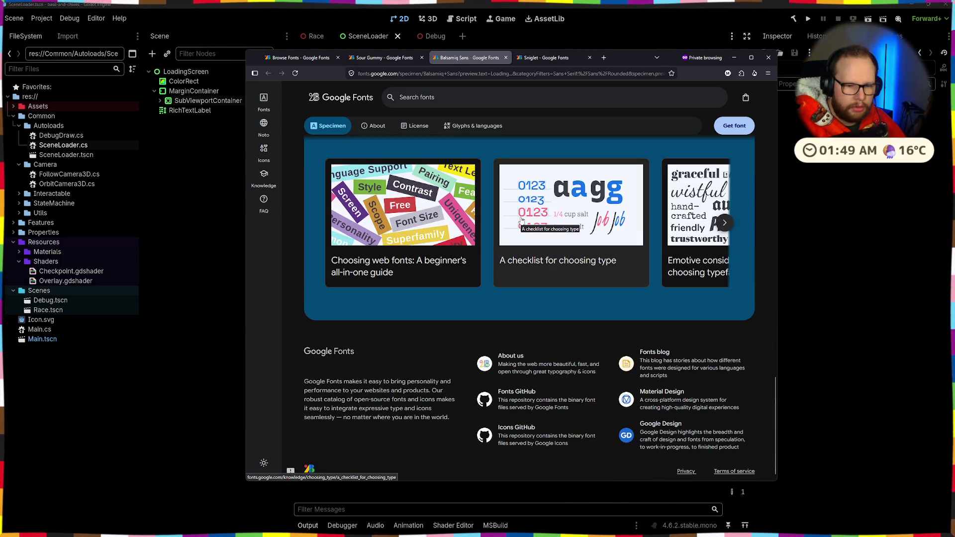
scroll(521, 221, up, 10)
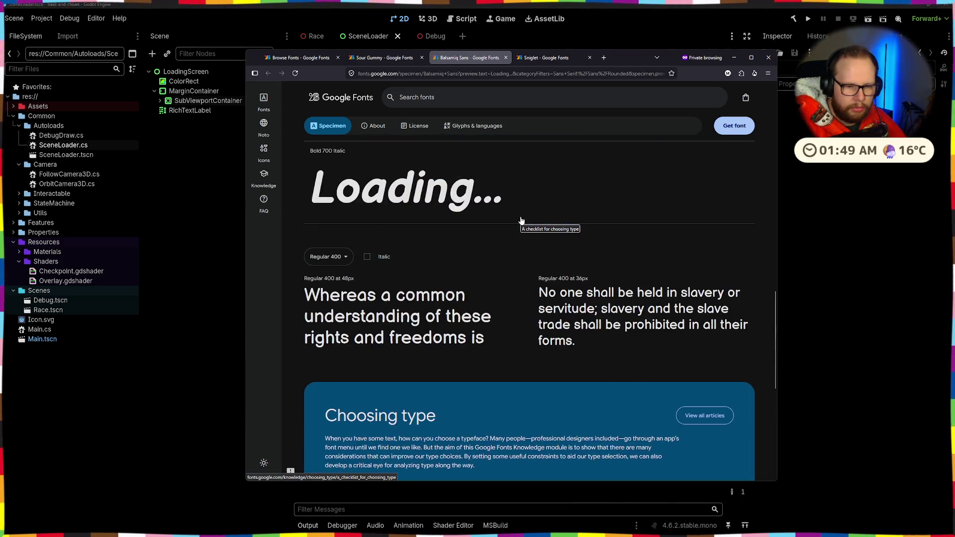
scroll(520, 217, up, 5)
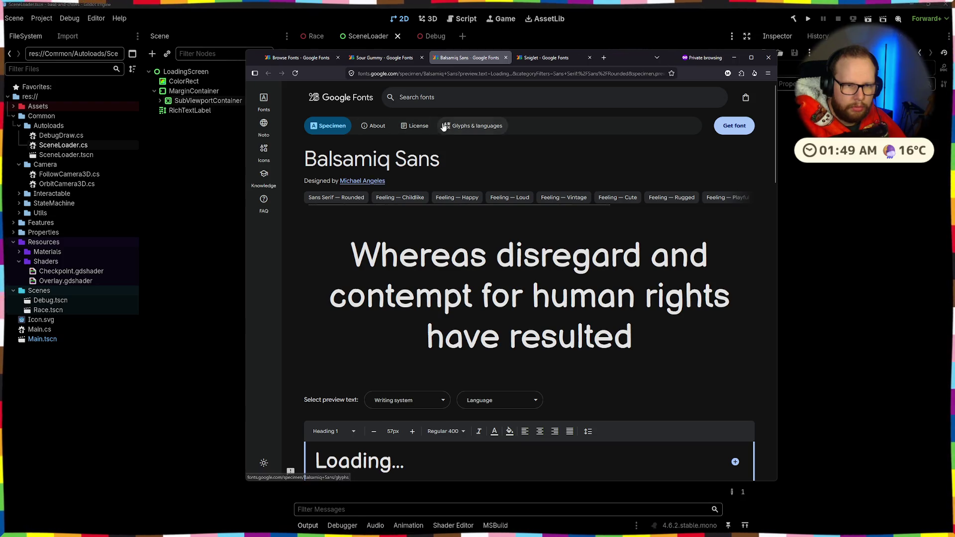
- Open the Balsamiq Sans License tab and read its summary, legal advice and copyright notes
click(413, 126)
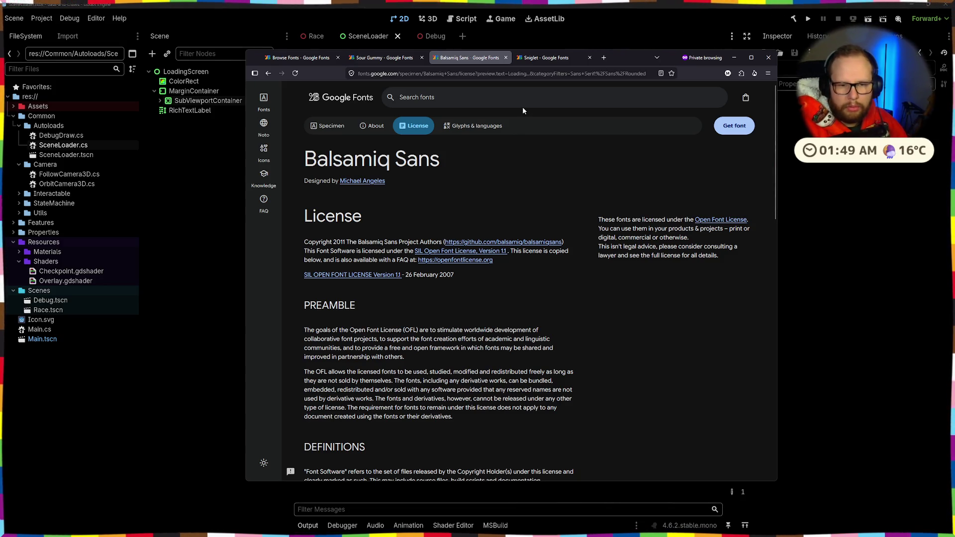
drag(658, 219, 744, 228)
click(741, 230)
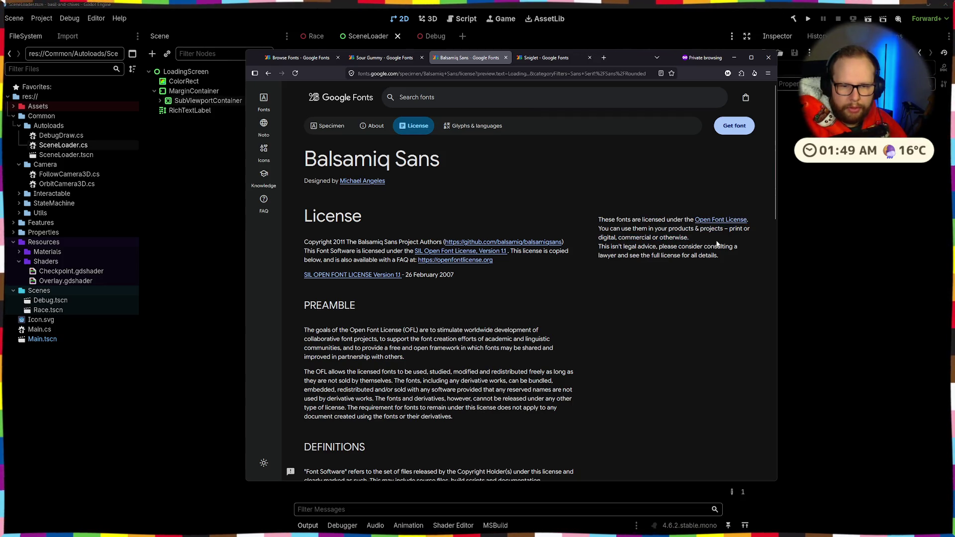
mouse_move(600, 246)
mouse_down()
mouse_move(712, 250)
mouse_move(591, 247)
mouse_up()
click(744, 254)
click(546, 247)
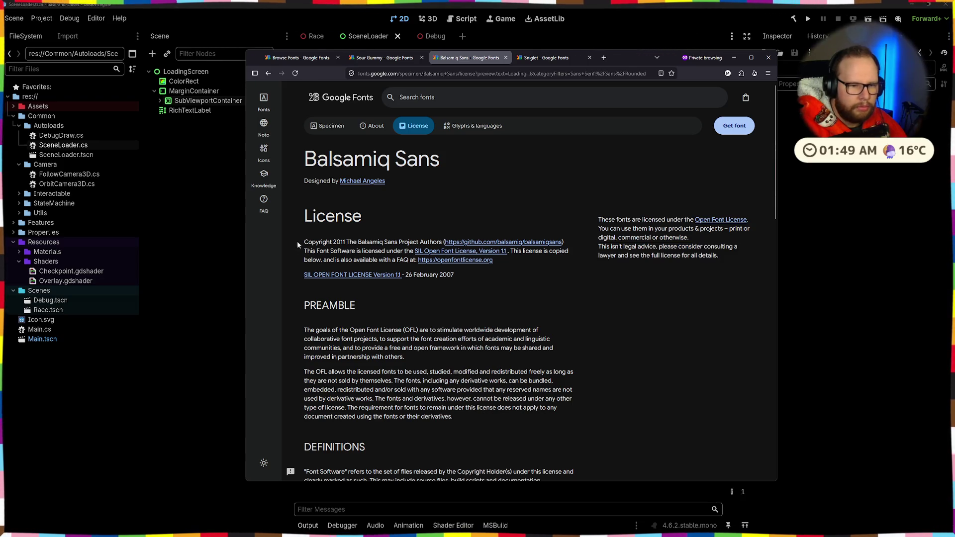
mouse_move(398, 234)
mouse_down()
mouse_move(364, 251)
mouse_move(550, 253)
mouse_move(349, 260)
mouse_up()
click(363, 244)
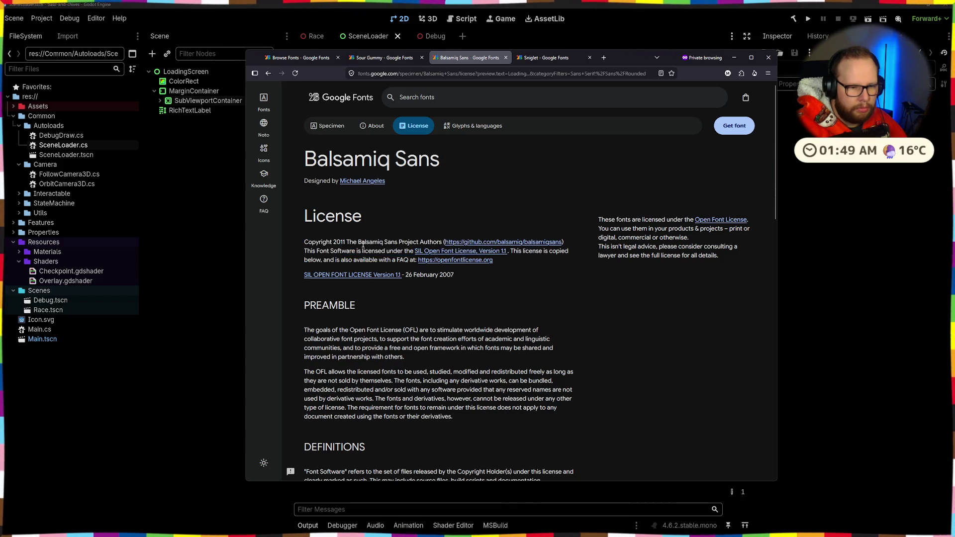
- Read through the SIL Open Font License 1.1 permissions and conditions, then return to the top
scroll(363, 244, down, 5)
scroll(362, 244, down, 3)
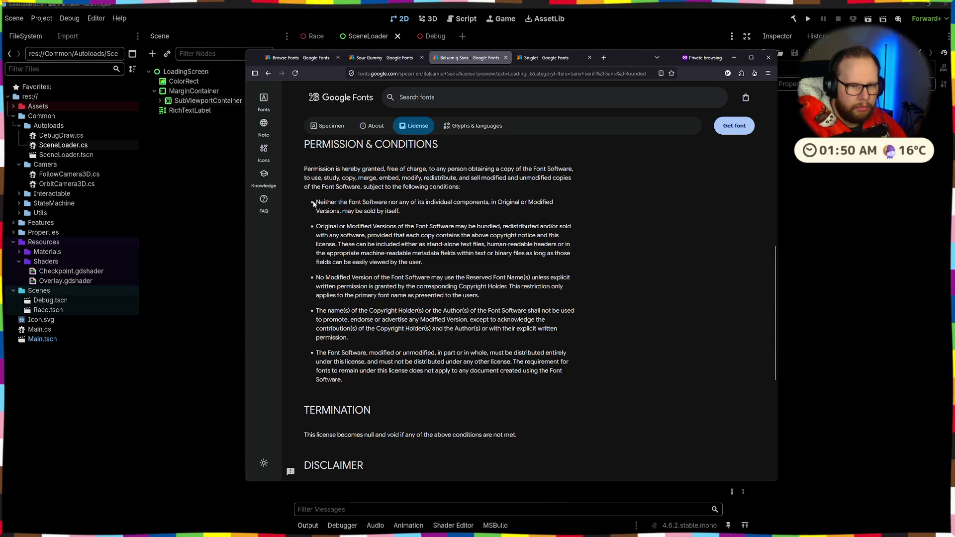
mouse_move(400, 211)
mouse_down()
mouse_move(318, 203)
mouse_move(436, 236)
mouse_move(437, 265)
mouse_up()
click(328, 202)
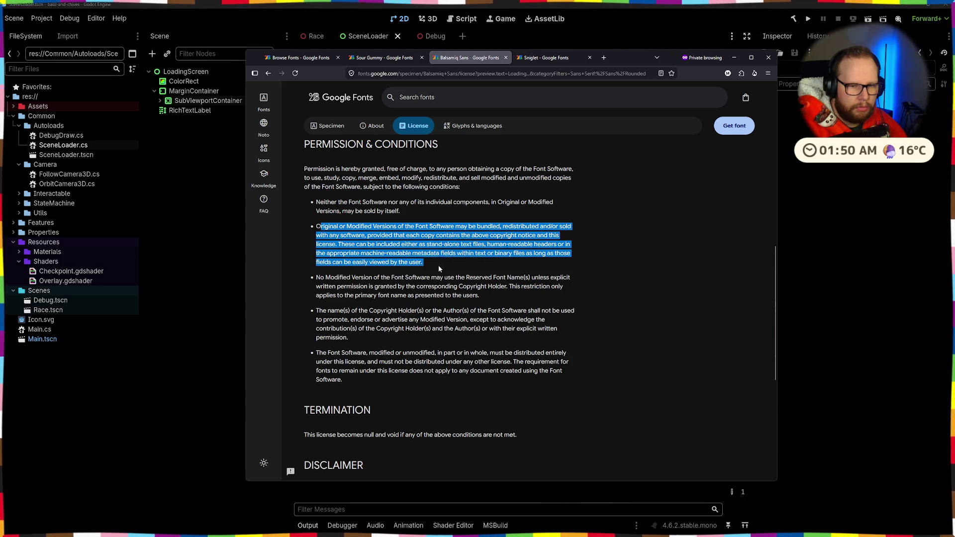
click(437, 265)
drag(321, 227, 437, 236)
click(425, 235)
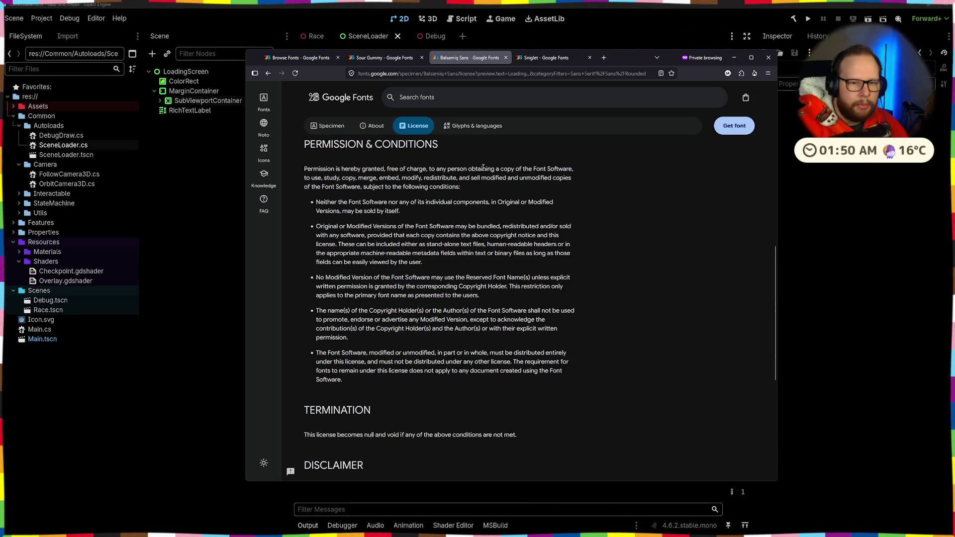
mouse_move(327, 178)
mouse_down()
mouse_move(516, 179)
mouse_move(462, 188)
mouse_move(607, 177)
mouse_move(334, 190)
mouse_move(463, 186)
mouse_up()
click(462, 186)
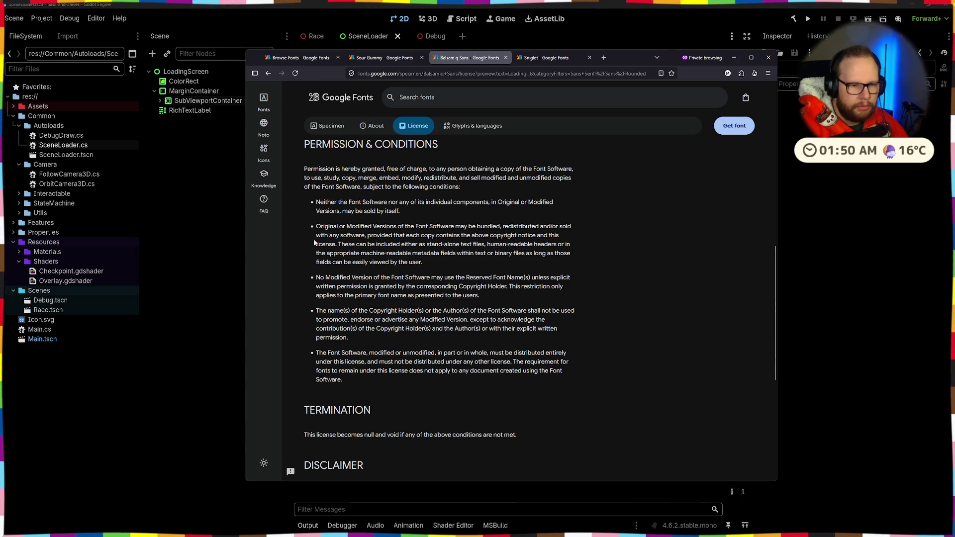
mouse_move(322, 226)
mouse_down()
mouse_move(525, 226)
mouse_move(361, 235)
mouse_move(577, 227)
mouse_move(572, 338)
mouse_move(427, 227)
mouse_move(365, 235)
mouse_move(605, 240)
mouse_move(309, 242)
mouse_move(534, 244)
mouse_move(583, 229)
mouse_move(400, 261)
mouse_up()
click(456, 267)
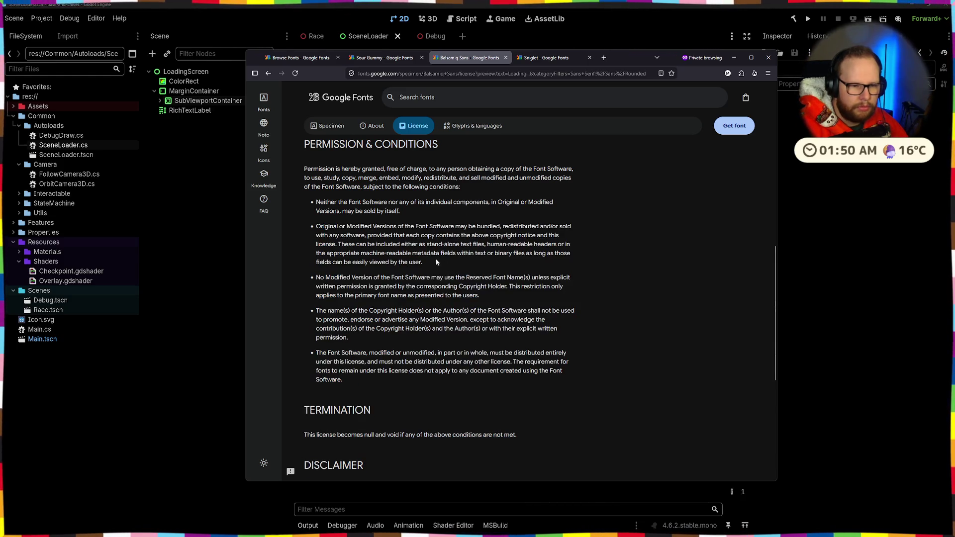
scroll(360, 230, down, 1)
scroll(359, 229, up, 10)
click(373, 126)
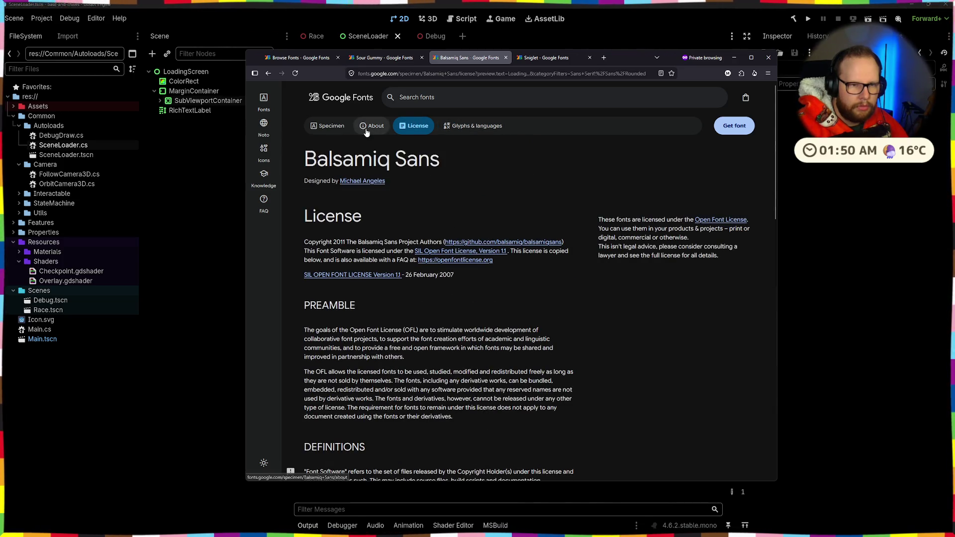
- View the Balsamiq Sans glyph grid, then go back to the specimen's 'Loading...' preview text
click(328, 126)
click(466, 128)
scroll(455, 185, down, 10)
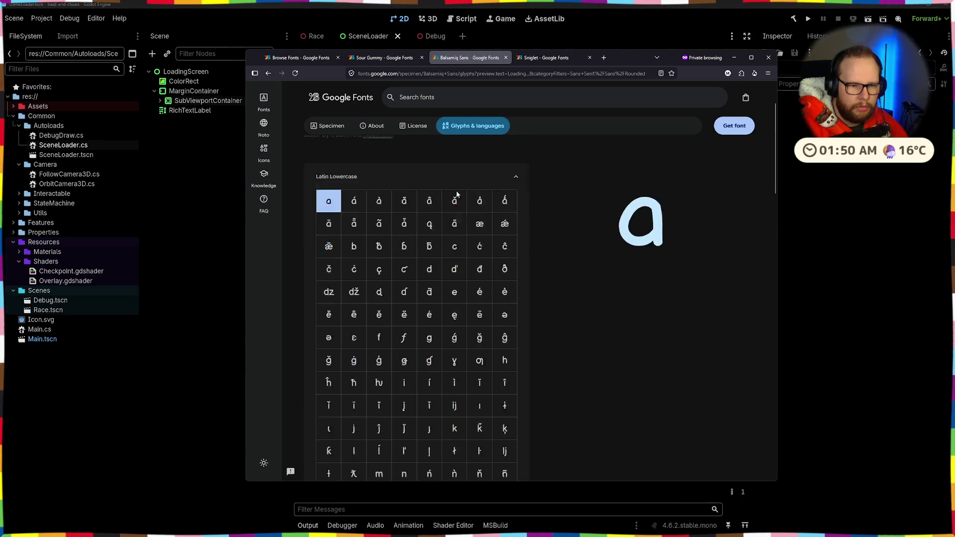
scroll(461, 196, up, 10)
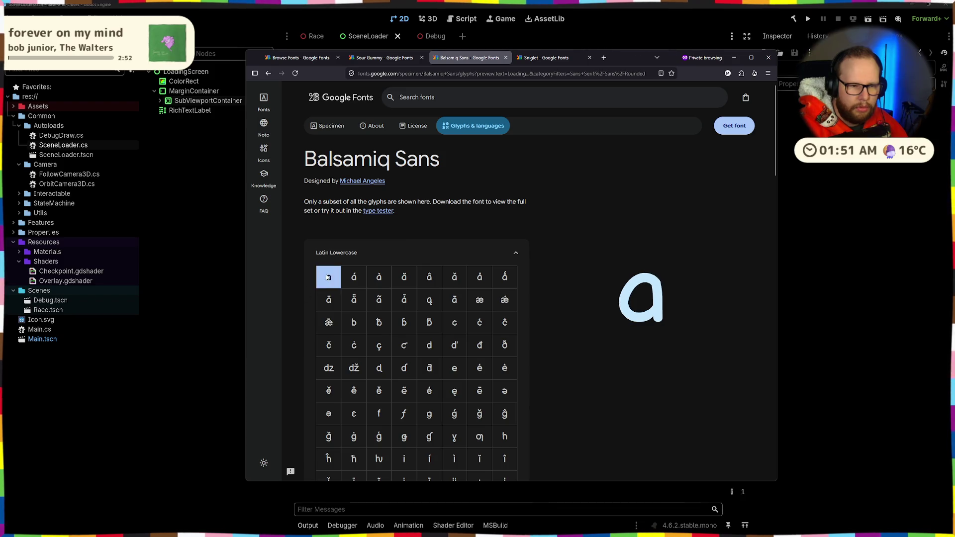
click(331, 126)
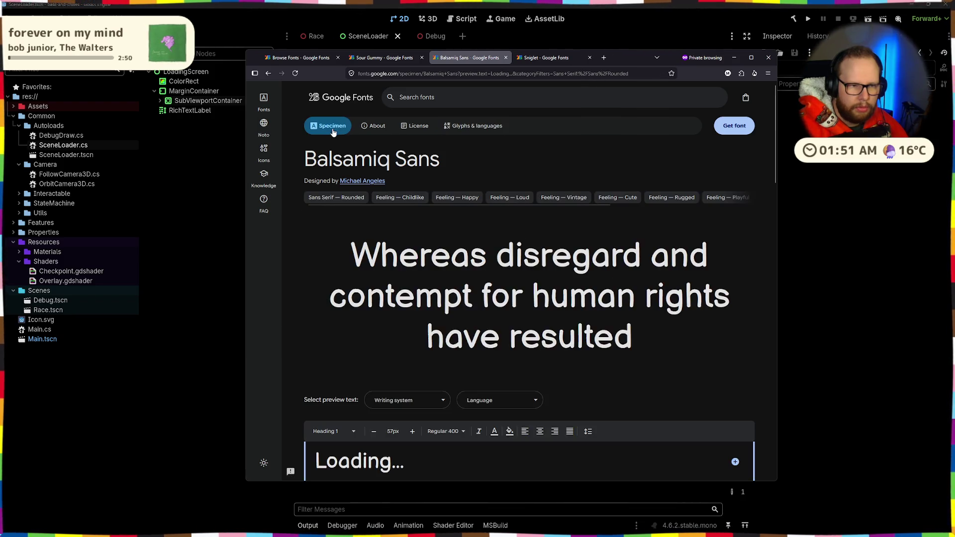
scroll(388, 278, down, 4)
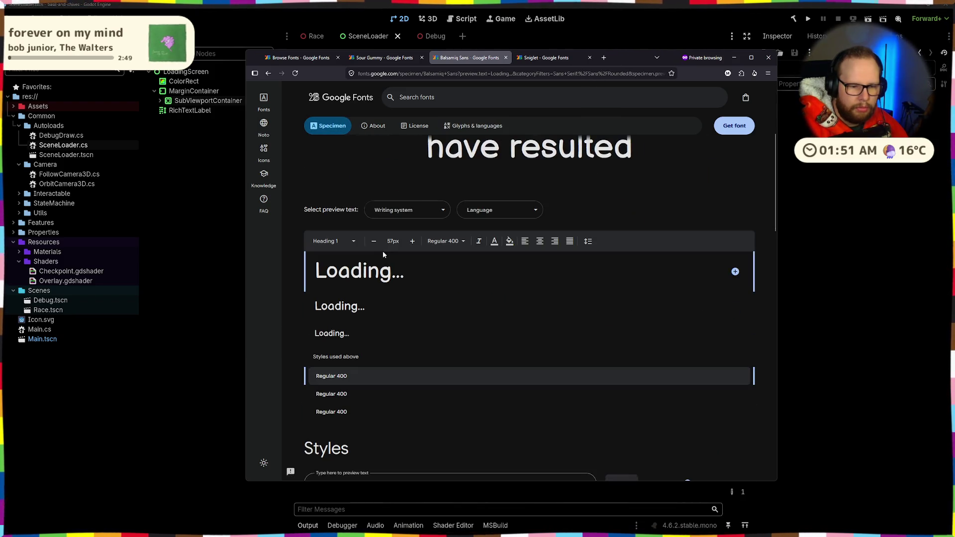
triple_click(418, 272)
- Replace the Heading 1 preview text with the test phrase 'Basil AndChives'
click(433, 266)
drag(432, 266, 295, 274)
scroll(368, 205, up, 4)
click(464, 259)
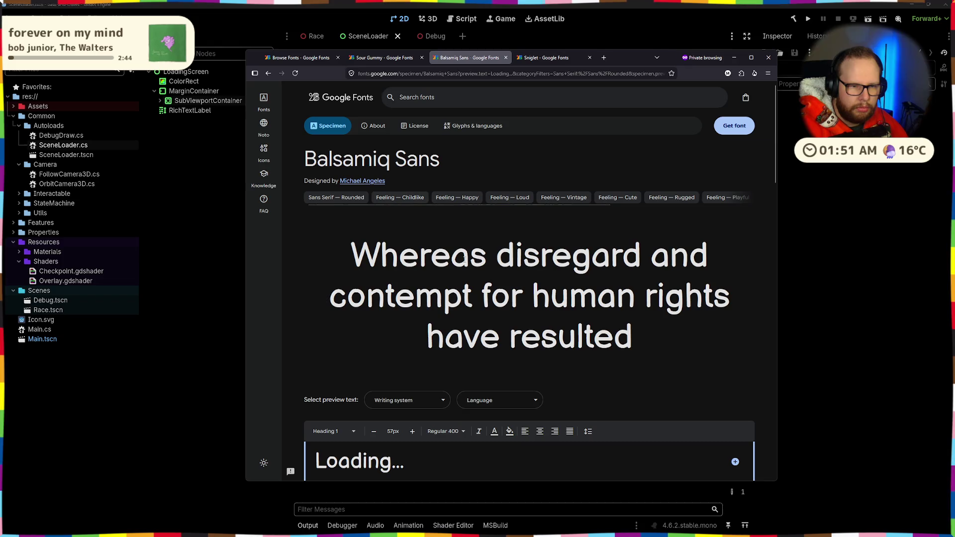
scroll(398, 215, down, 4)
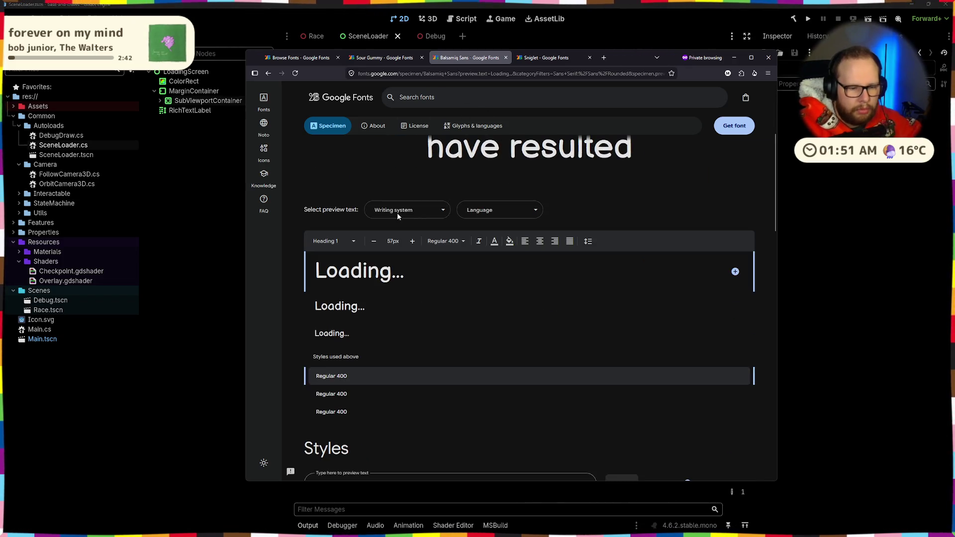
triple_click(377, 274)
text(Bas)
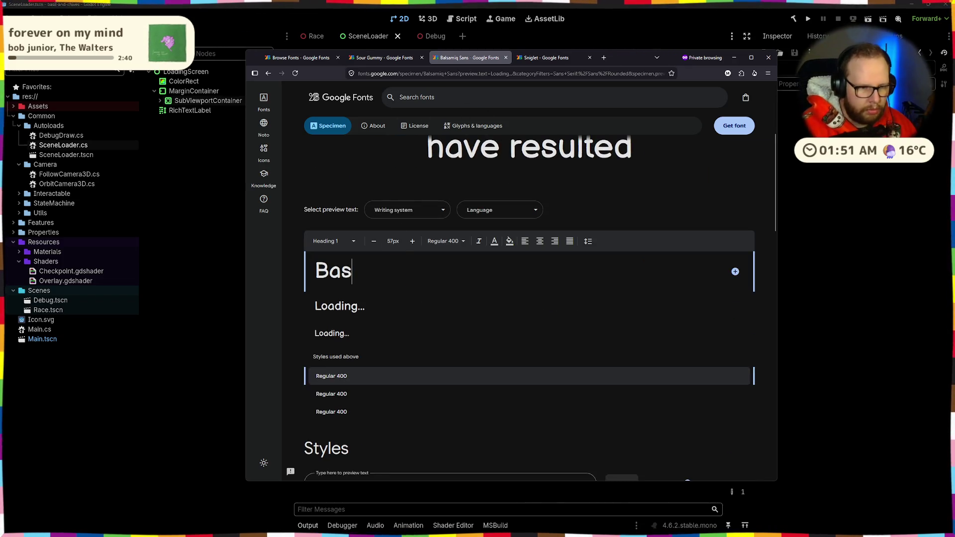
text(il ANd)
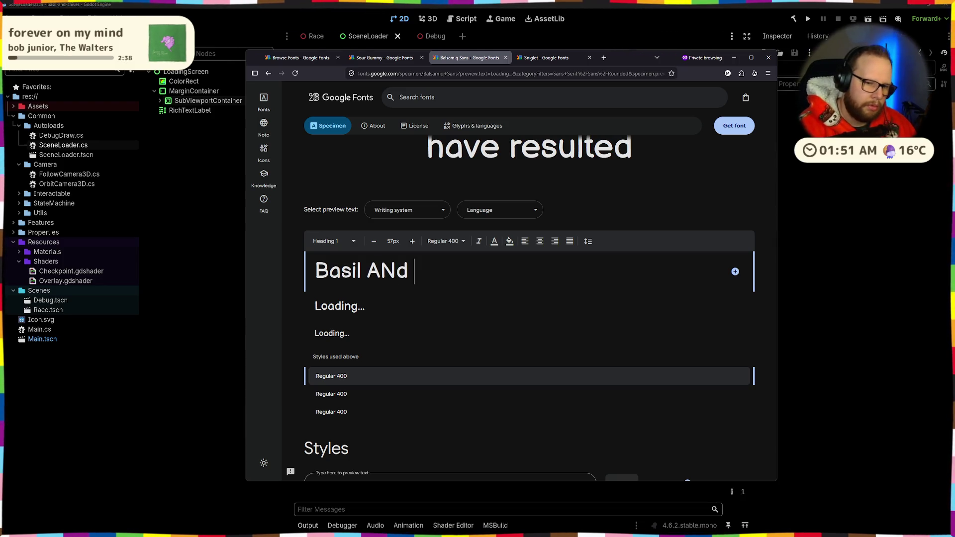
key(BackSpace)
key(BackSpace)
text(ndChives)
- Try 'Hello World' in the preview, restore 'Loading...', and move to the Sniglet tab
key(ctrl+a)
key(BackSpace)
text(He)
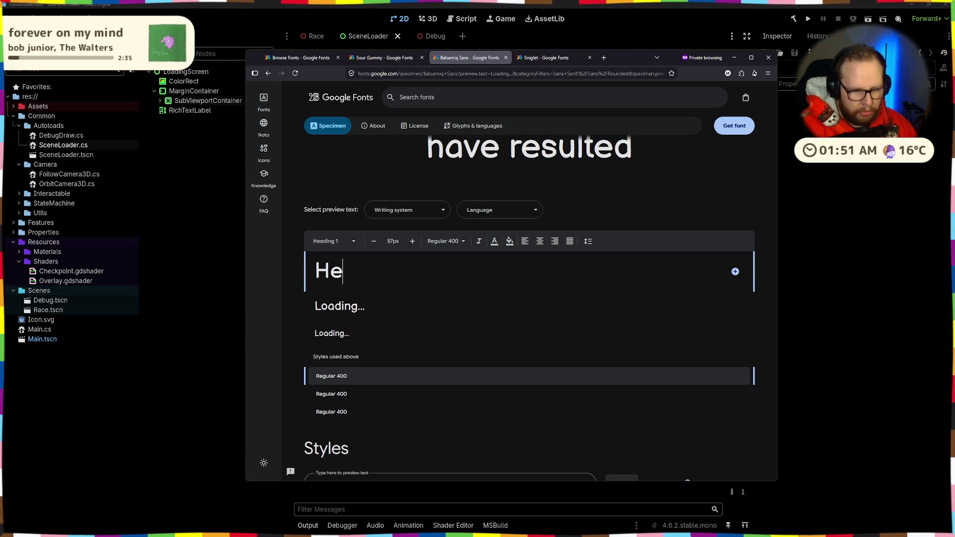
text(llo World!)
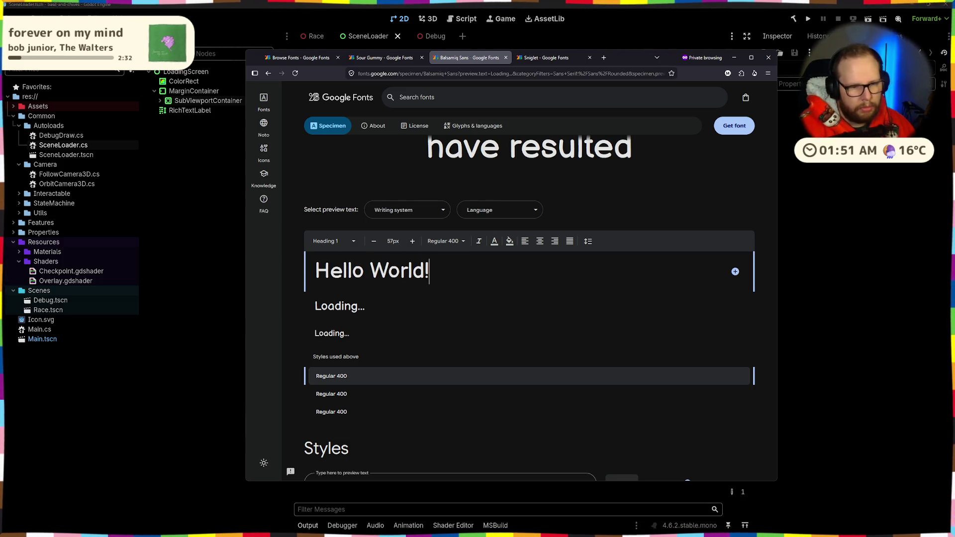
key(ctrl+a)
key(BackSpace)
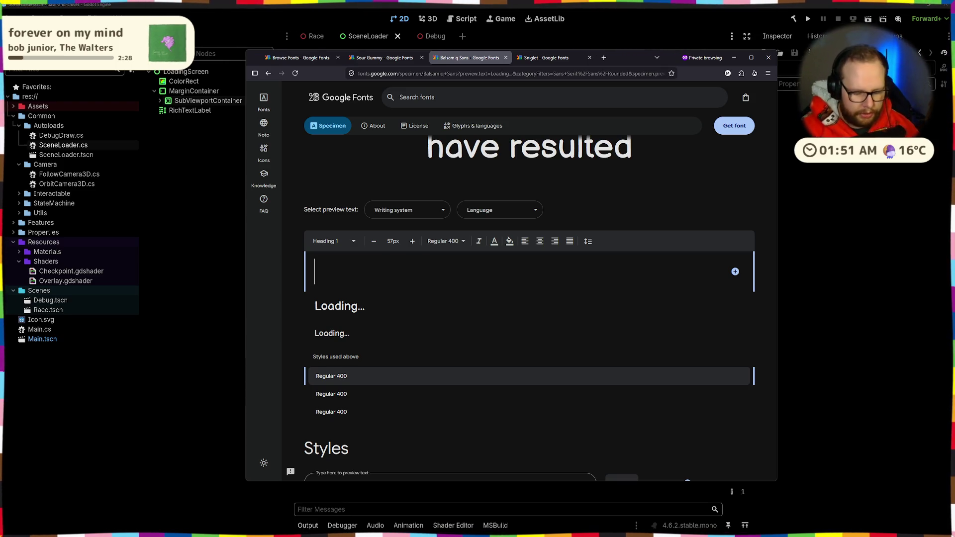
text(Loading...)
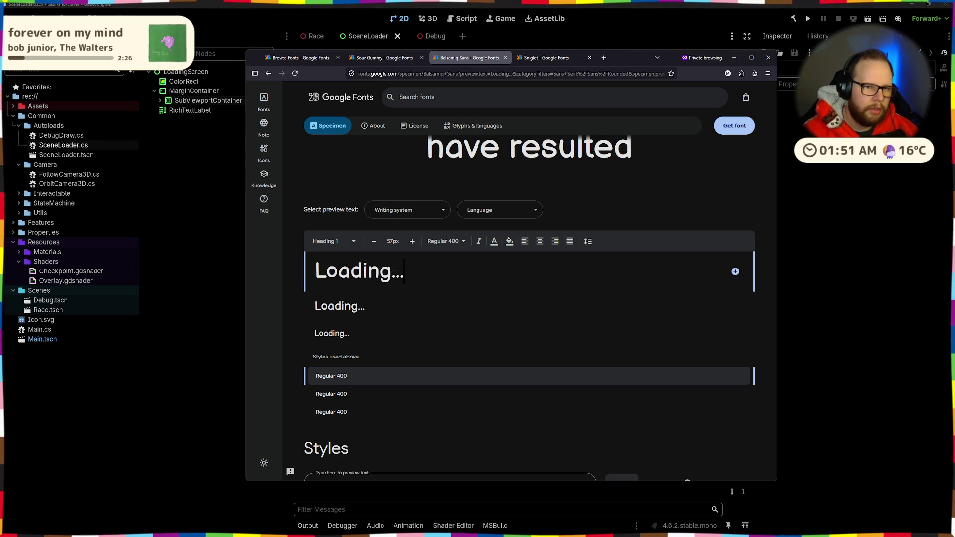
key(ctrl+s)
key(Escape)
key(ctrl+Tab)
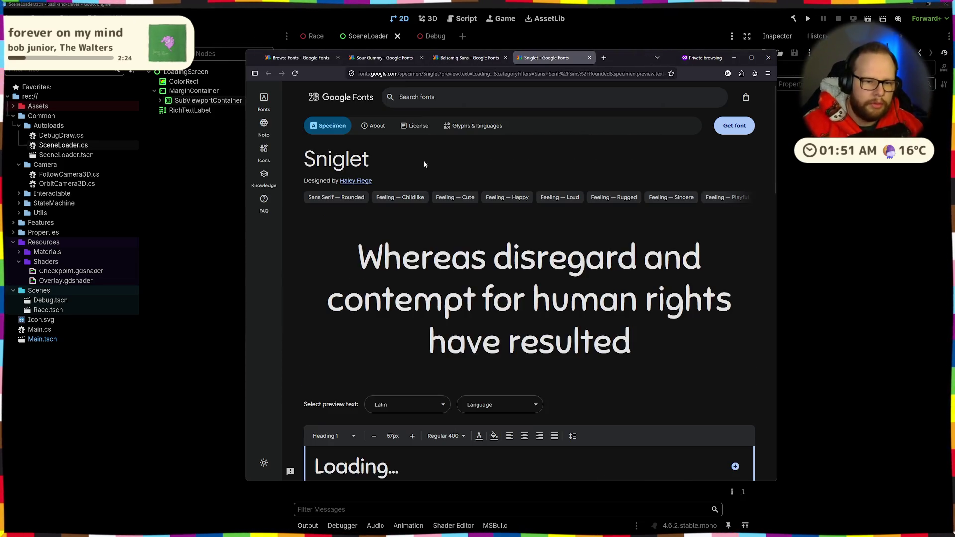
- Enlarge the text size of Sniglet's 'Loading...' type tester preview
scroll(428, 156, down, 3)
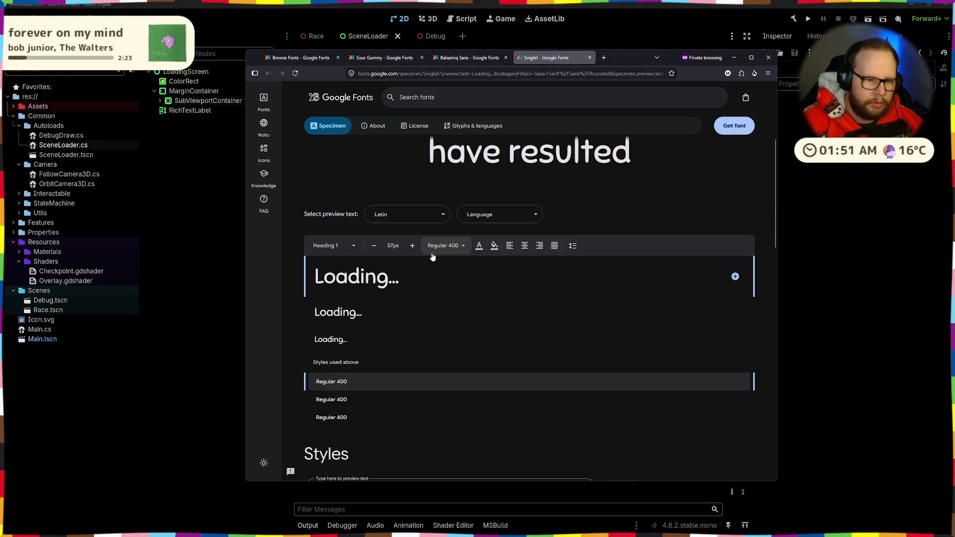
click(478, 60)
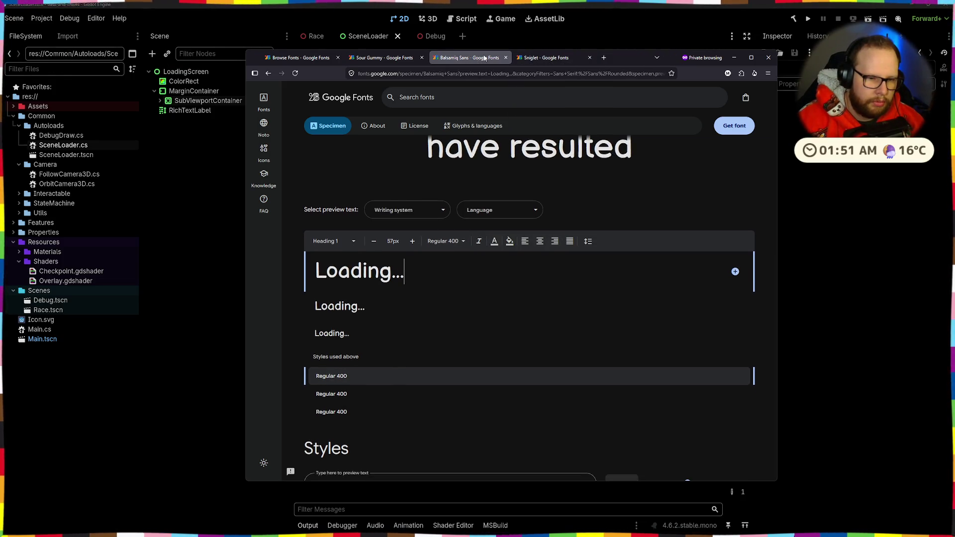
key(ctrl+Tab)
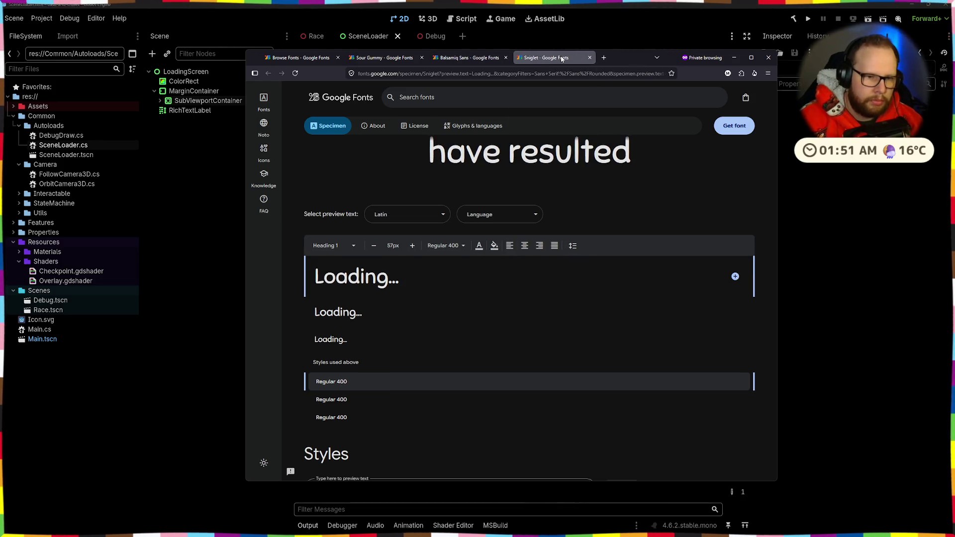
scroll(419, 223, up, 4)
scroll(380, 226, down, 2)
click(435, 288)
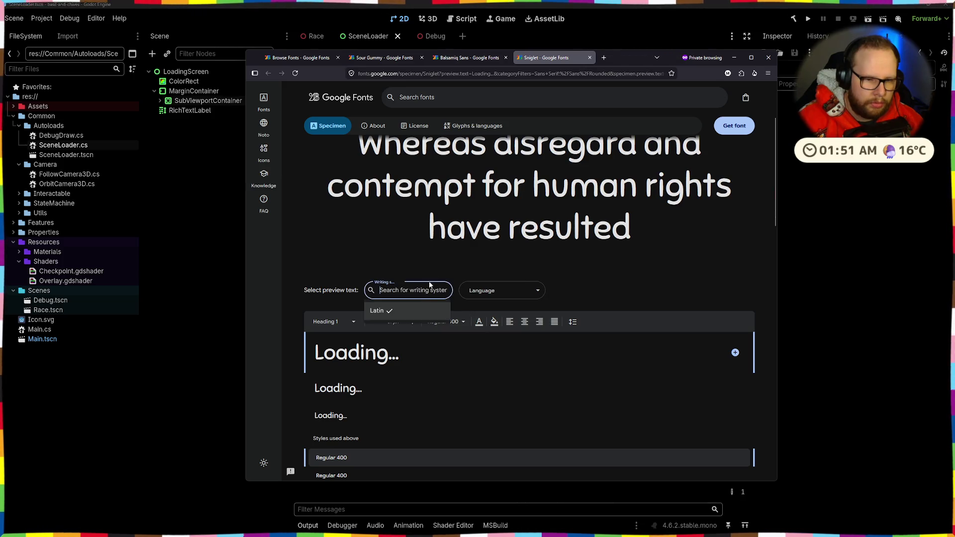
click(355, 322)
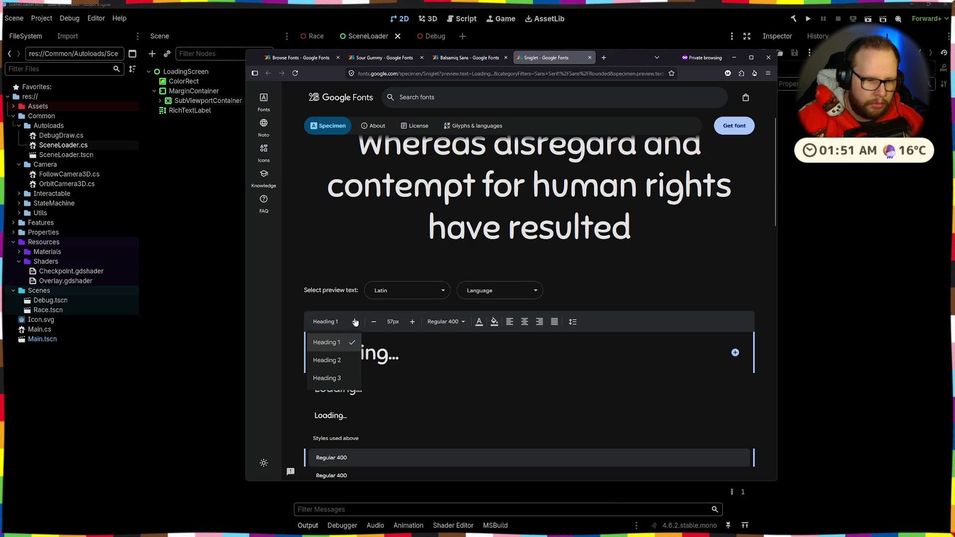
click(411, 322)
click(412, 322)
click(412, 322)
click(412, 322)
click(411, 321)
click(412, 322)
click(412, 322)
click(412, 322)
- Set the Sniglet preview to Heading 1 at 57px in ExtraBold 800
click(446, 321)
click(456, 355)
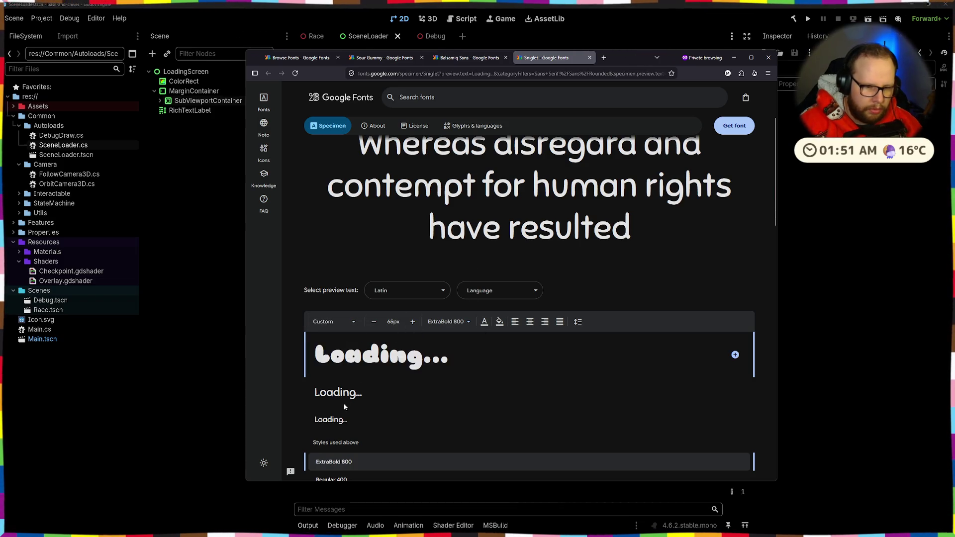
click(333, 322)
click(330, 355)
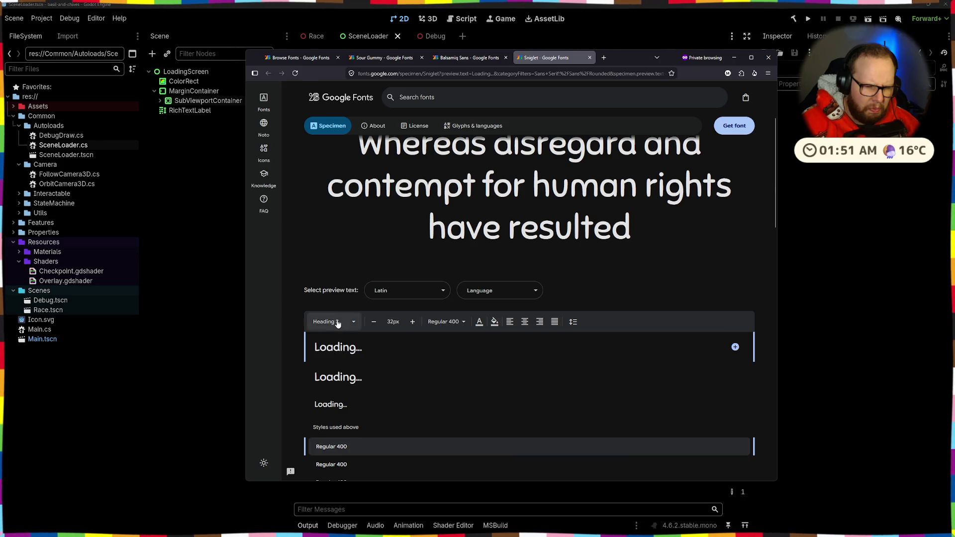
key(Up)
click(446, 322)
click(456, 357)
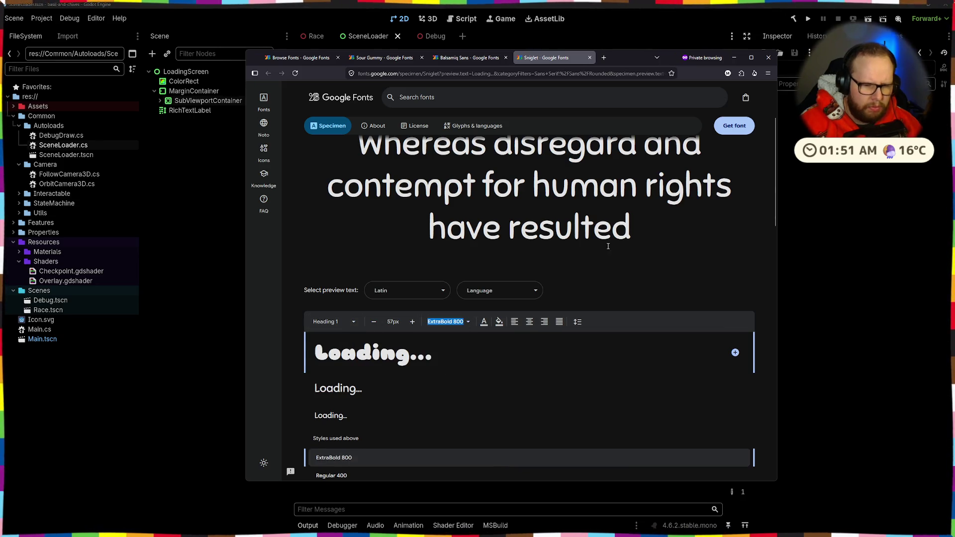
- Try Bold 700 on the Balsamiq Sans preview, settle on Regular 400, then open Sour Gummy
key(ctrl+Page_Up)
click(448, 241)
click(447, 287)
click(441, 241)
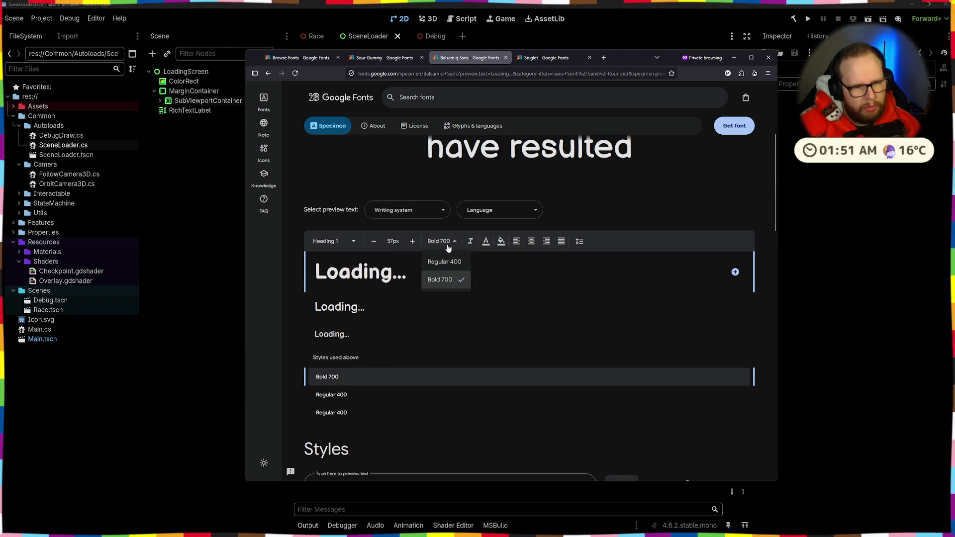
click(445, 267)
click(382, 58)
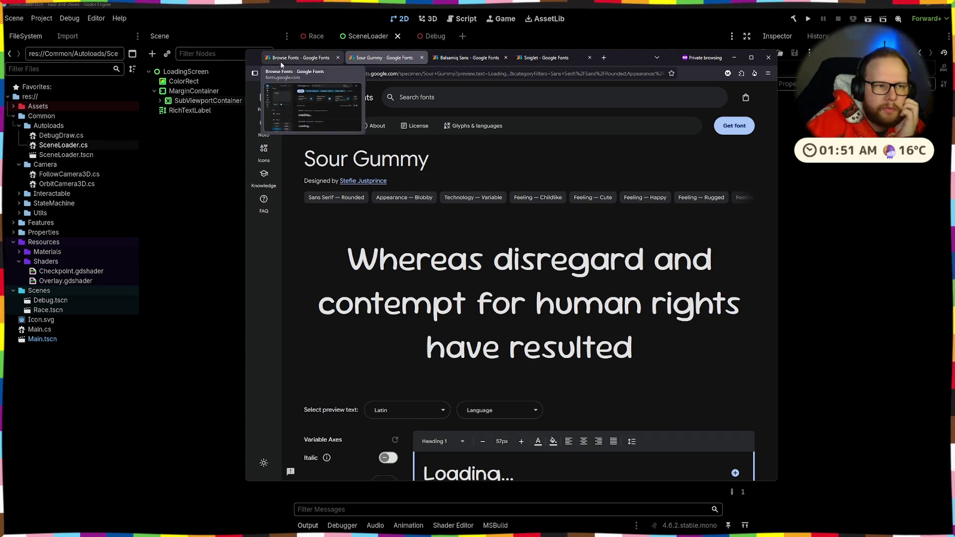
- In the font list, drop the Blobby appearance filter and use the Loud feeling instead of Cute
click(298, 58)
scroll(348, 319, down, 5)
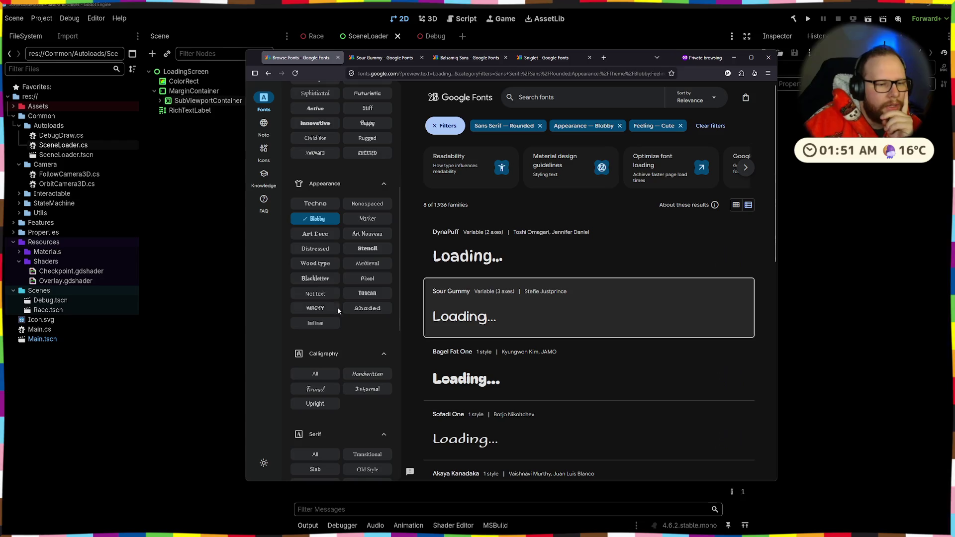
click(315, 218)
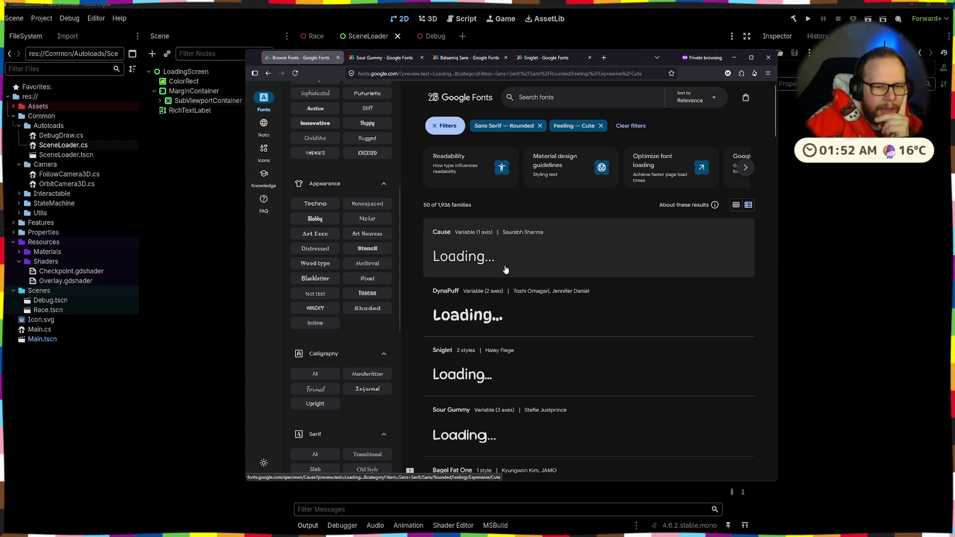
scroll(323, 214, up, 5)
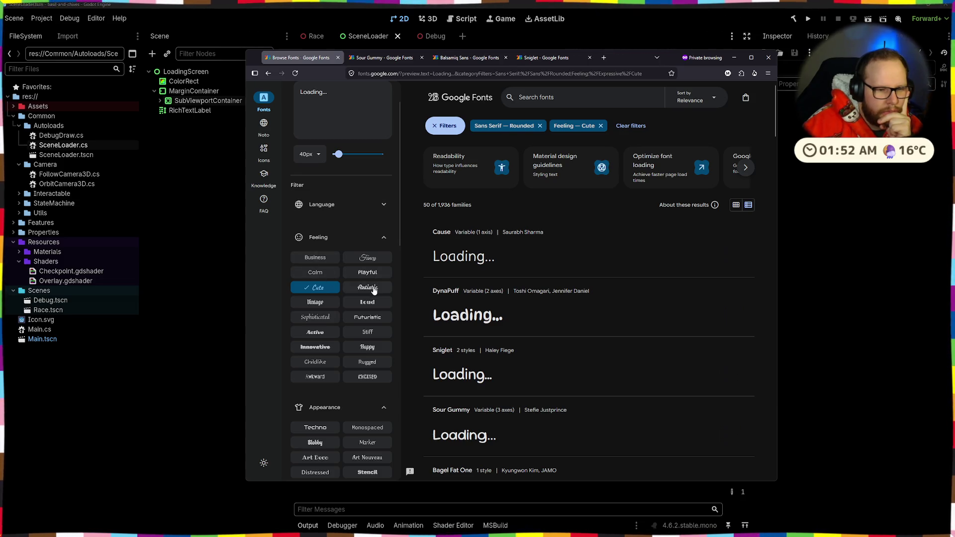
click(370, 303)
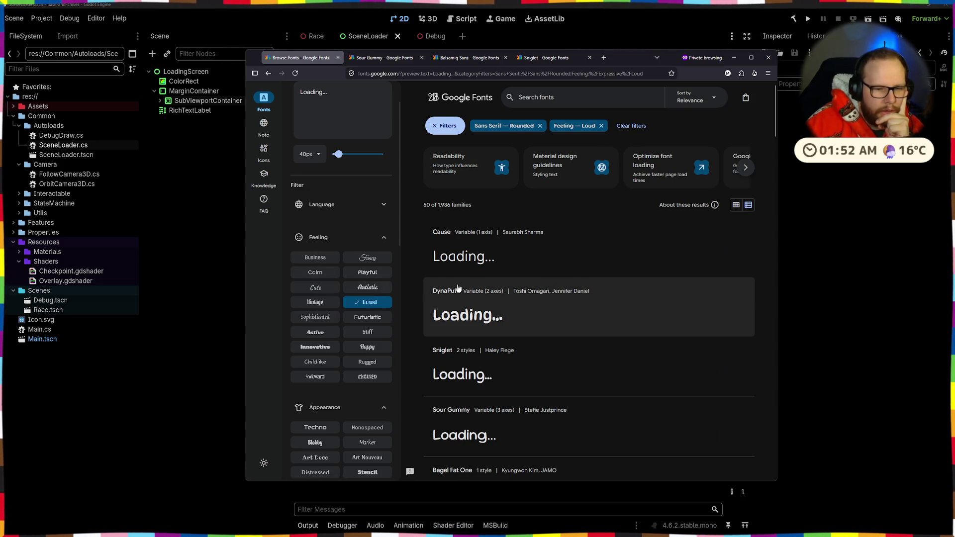
scroll(474, 245, down, 2)
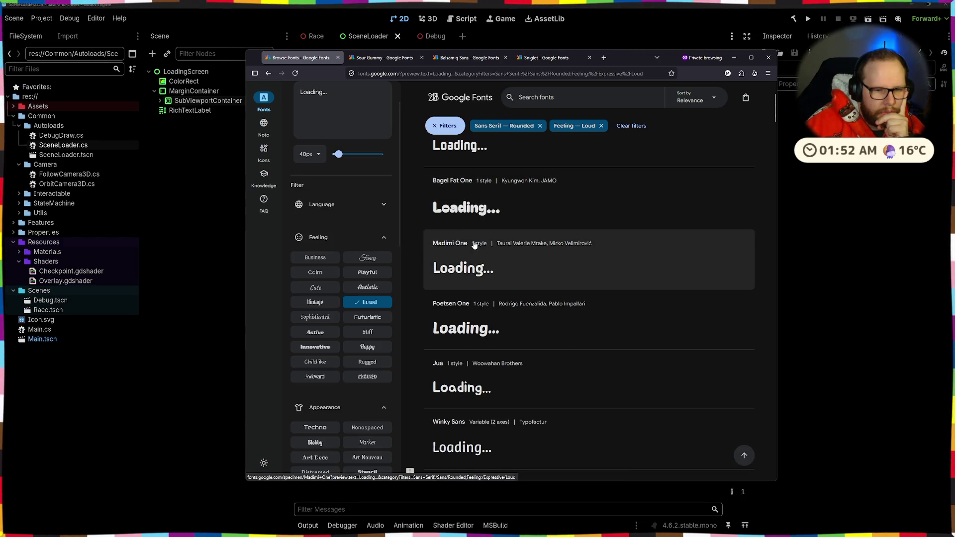
scroll(474, 245, down, 2)
scroll(474, 244, down, 1)
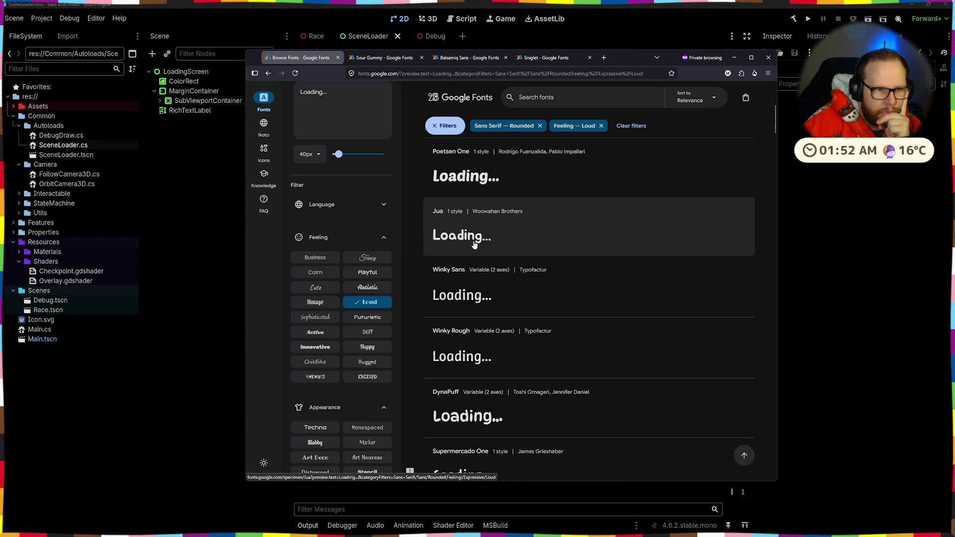
- Compare Sour Gummy with Balsamiq Sans, close Sour Gummy, and add Balsamiq Sans to the selection
click(393, 58)
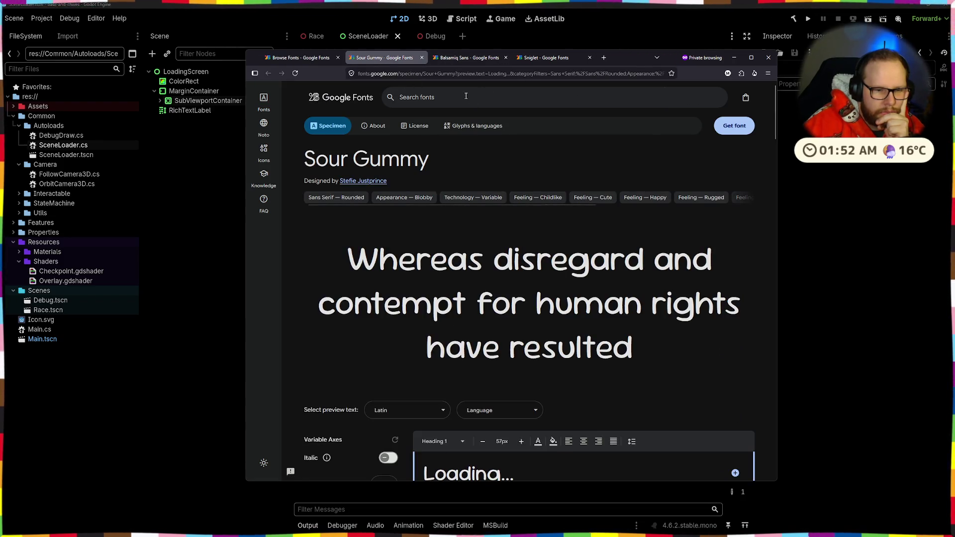
click(458, 59)
click(393, 58)
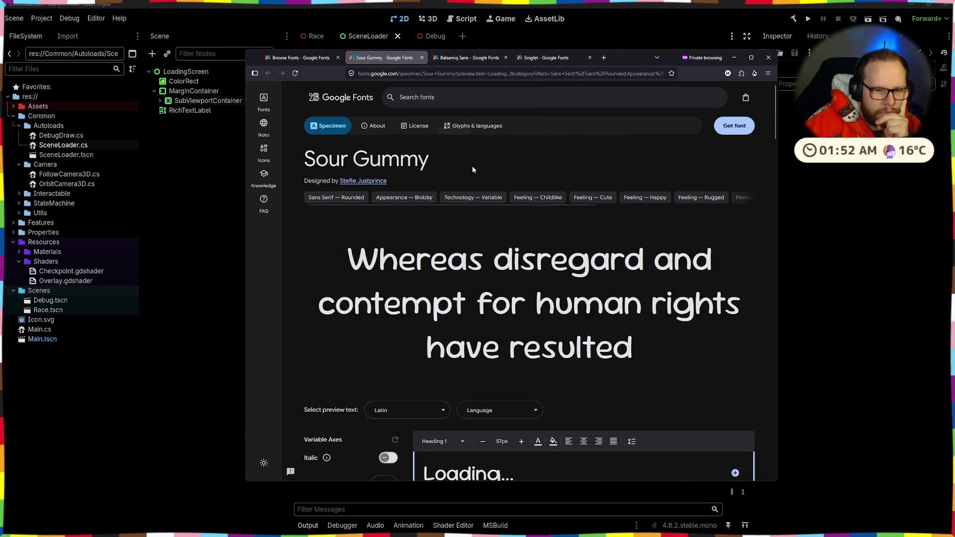
scroll(487, 199, down, 3)
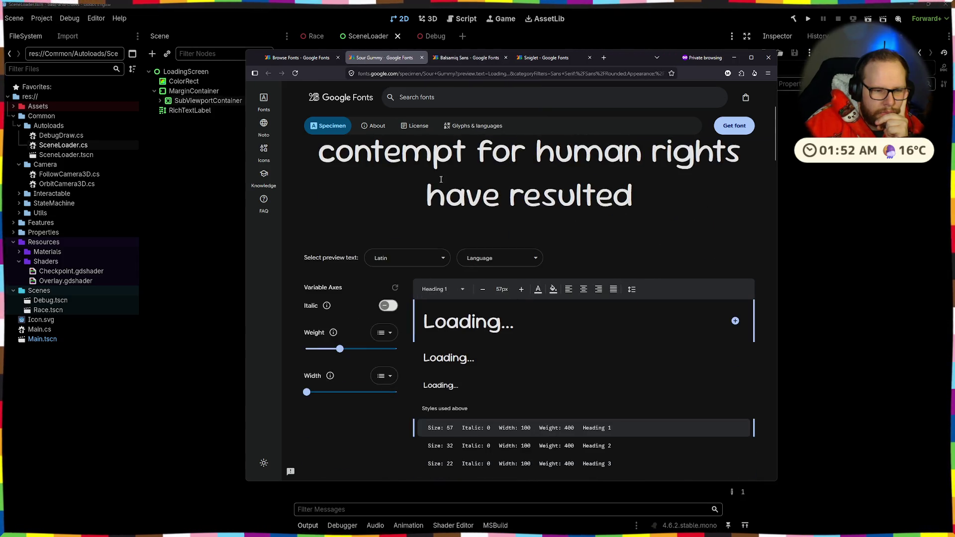
click(430, 59)
click(422, 57)
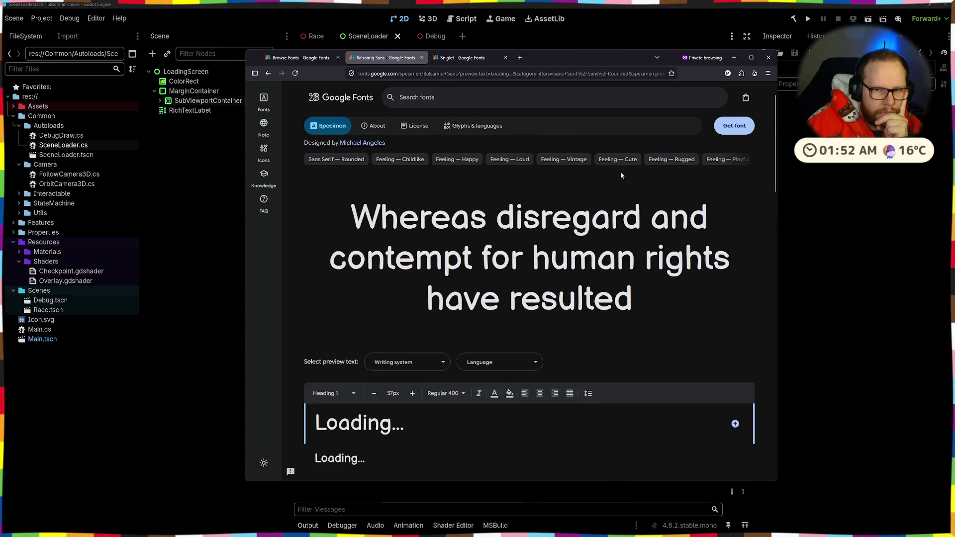
click(727, 128)
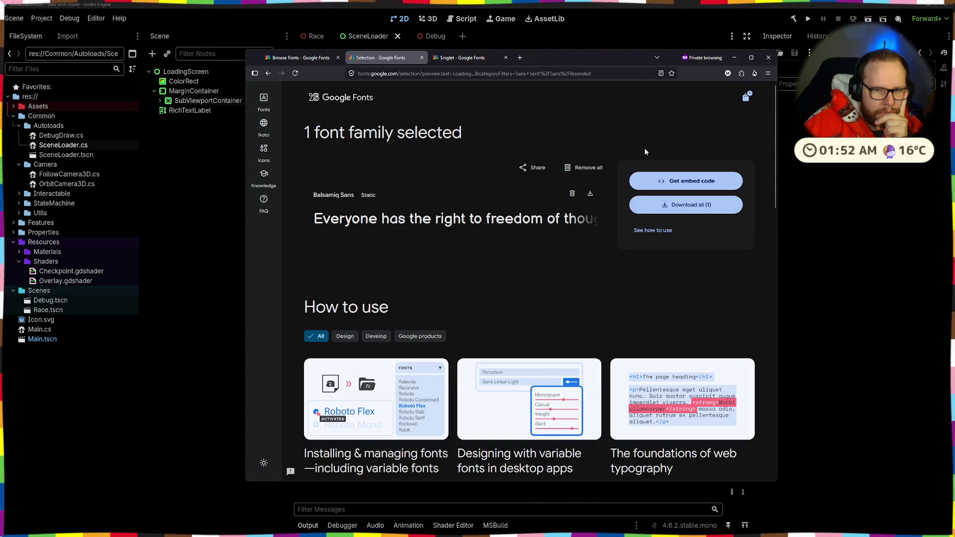
- Check the current selection, then scroll through the Rounded sans-serif, Loud results and select the preview text
click(301, 57)
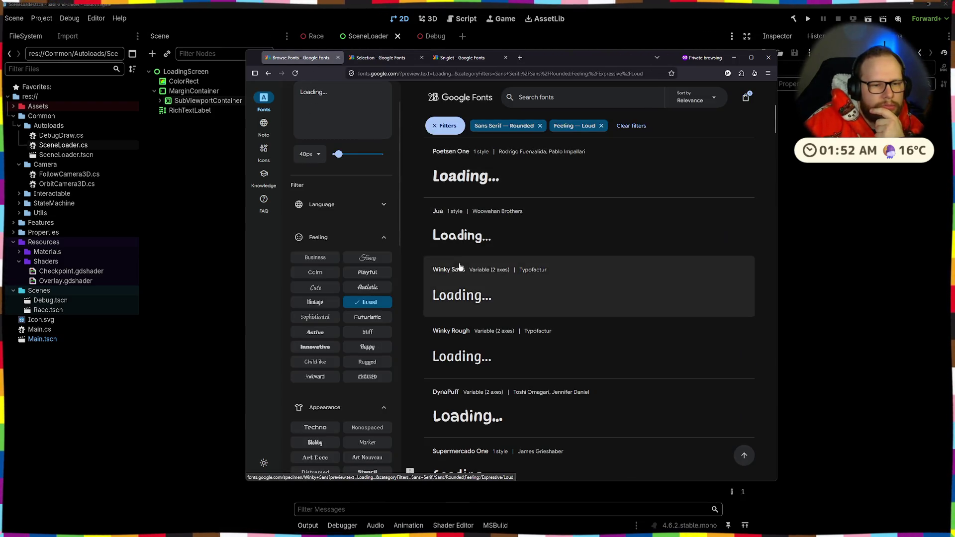
click(385, 56)
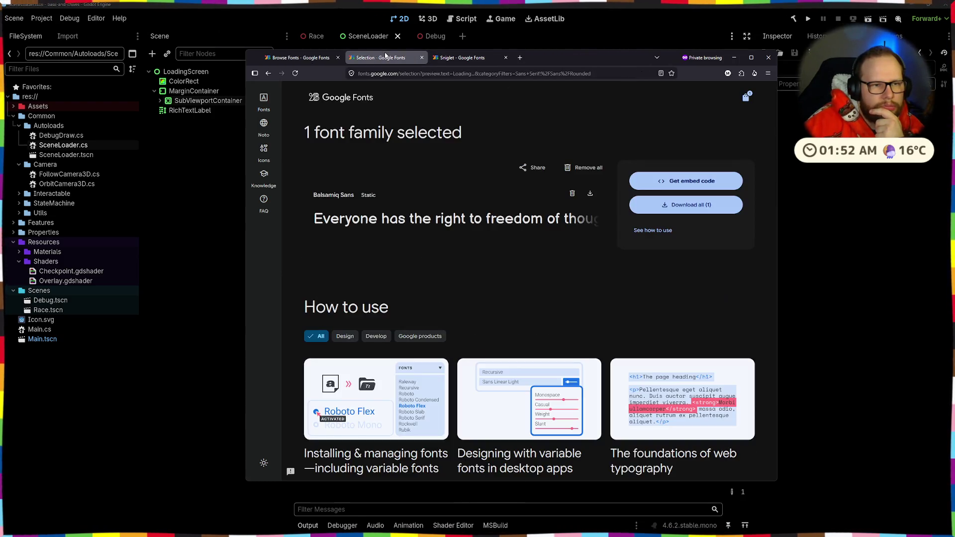
click(296, 58)
scroll(510, 204, down, 5)
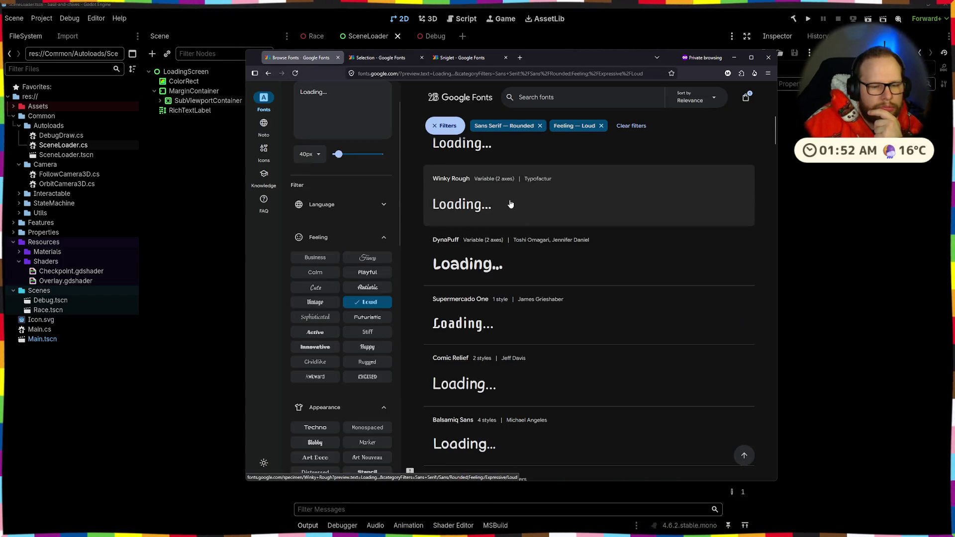
scroll(510, 204, down, 7)
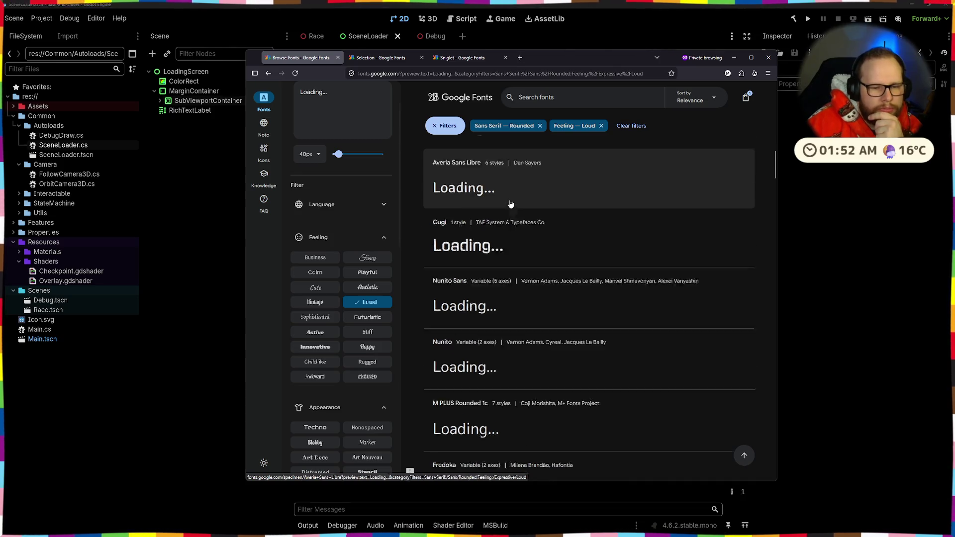
scroll(509, 204, down, 10)
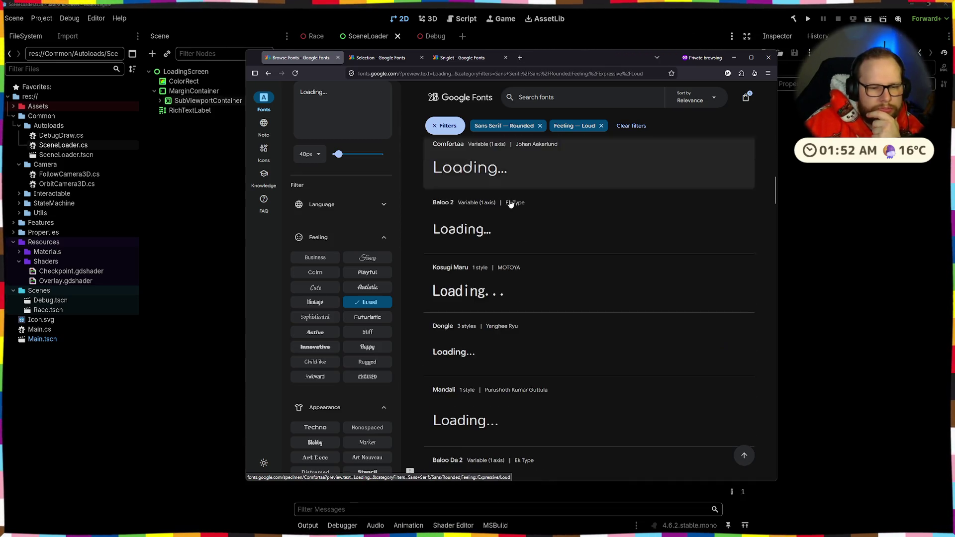
scroll(510, 204, down, 8)
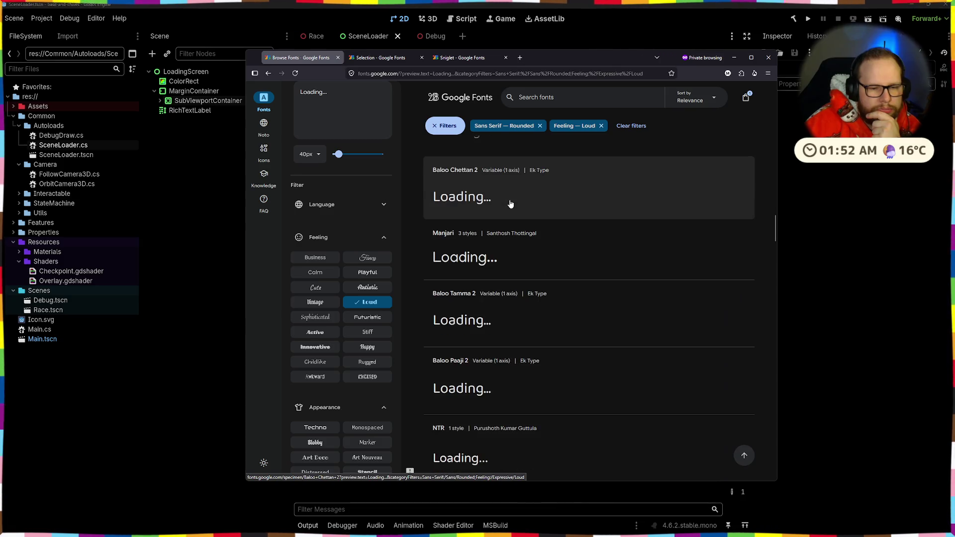
scroll(510, 203, down, 10)
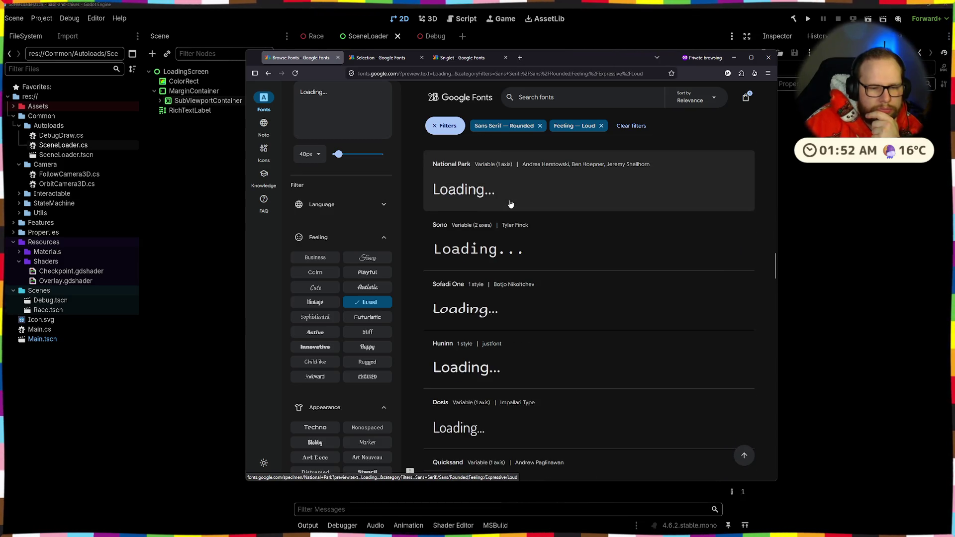
scroll(509, 204, down, 2)
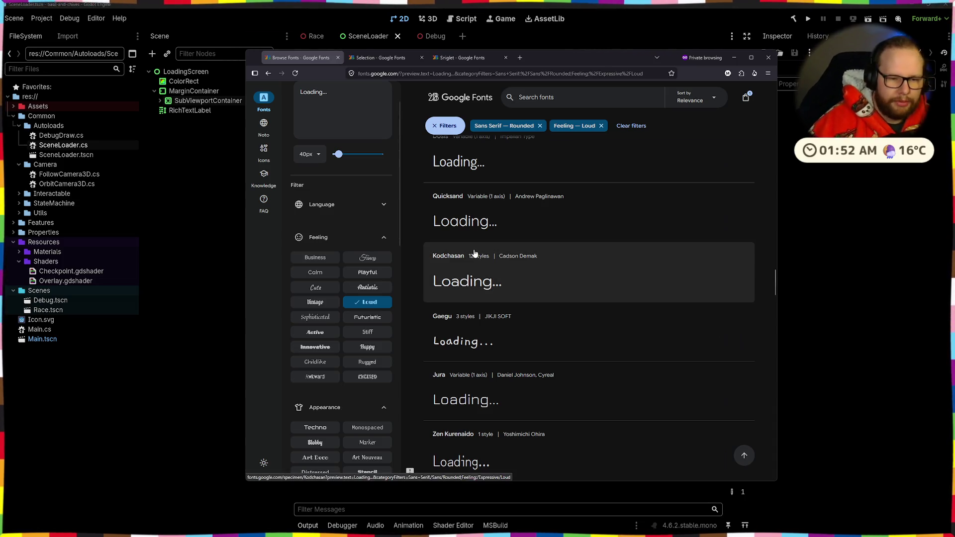
scroll(474, 254, down, 6)
scroll(471, 269, down, 10)
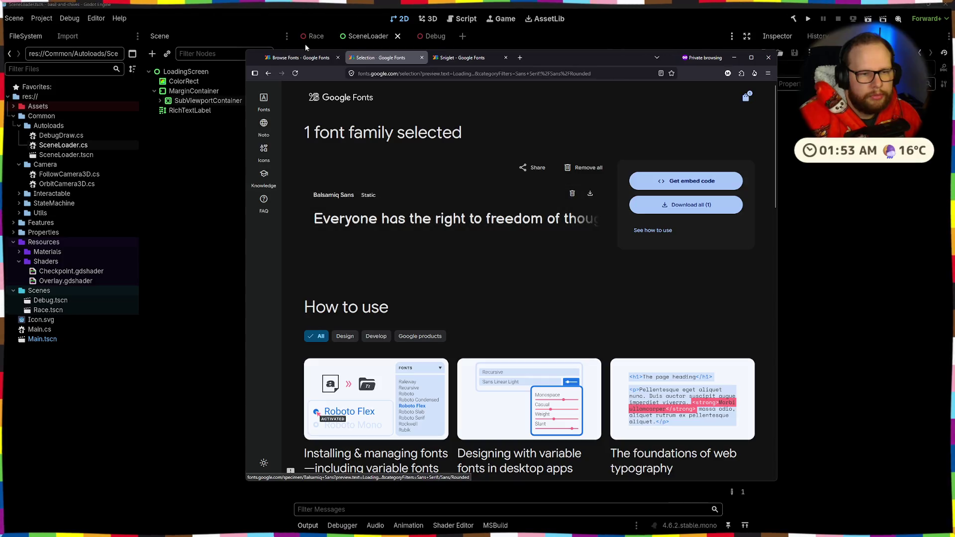
scroll(443, 261, down, 8)
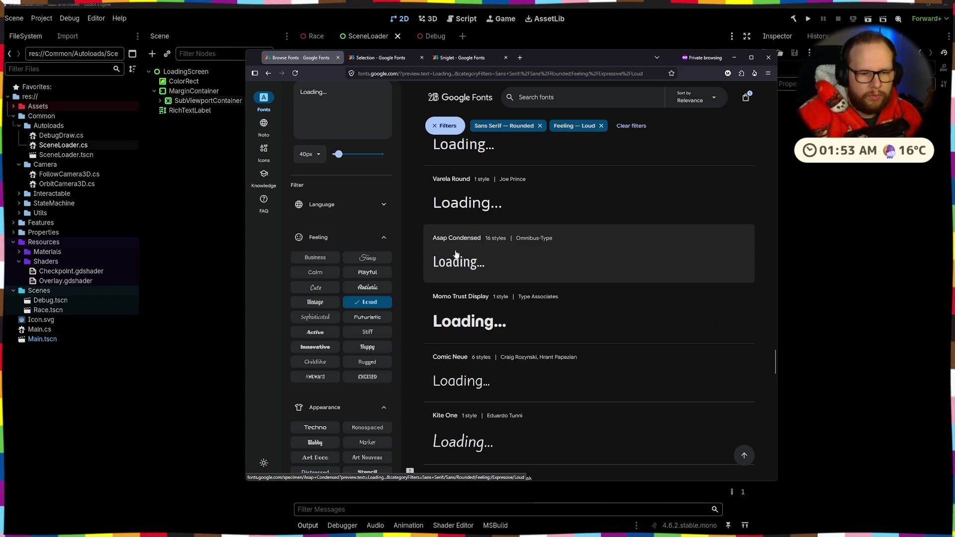
scroll(477, 234, down, 1)
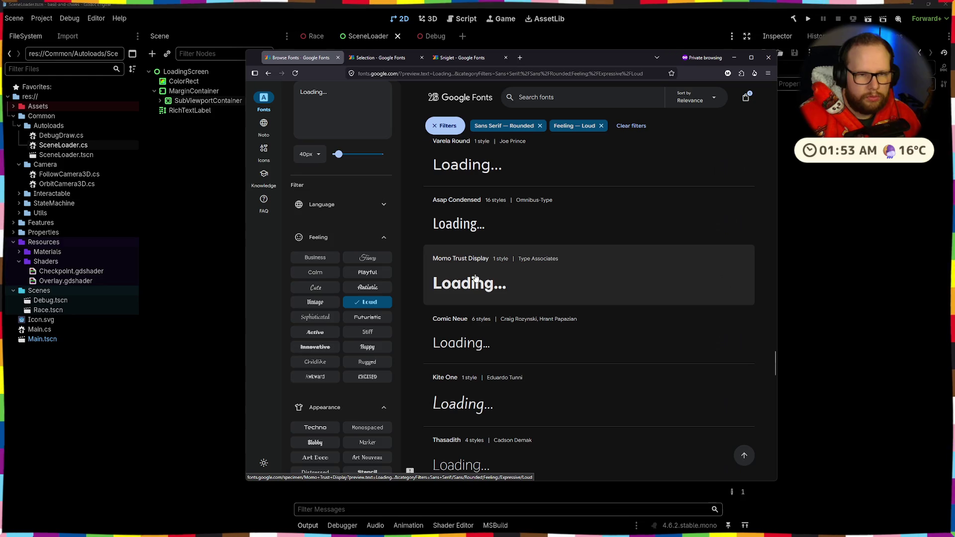
drag(327, 92, 291, 93)
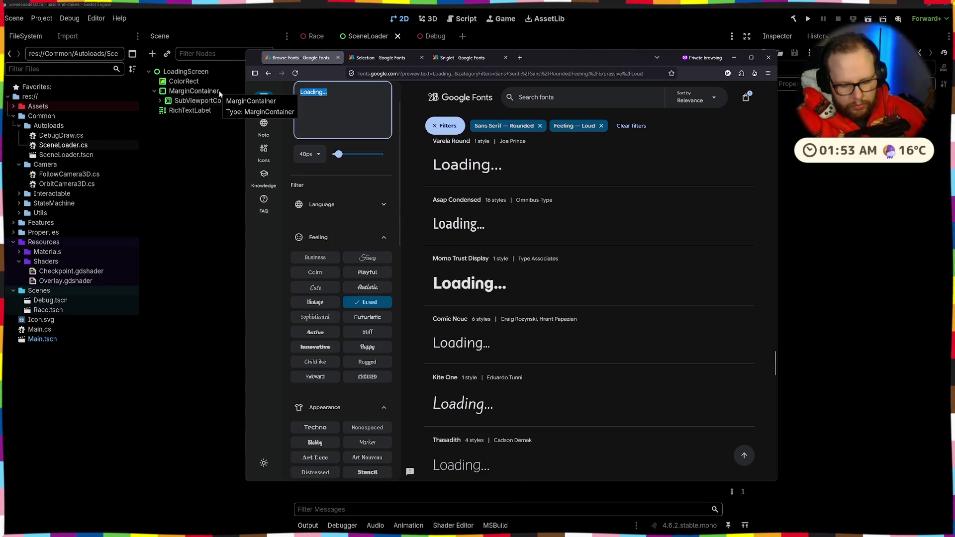
- Change the list's preview text to 'Basil' and close the Sniglet specimen tab
text(Basil)
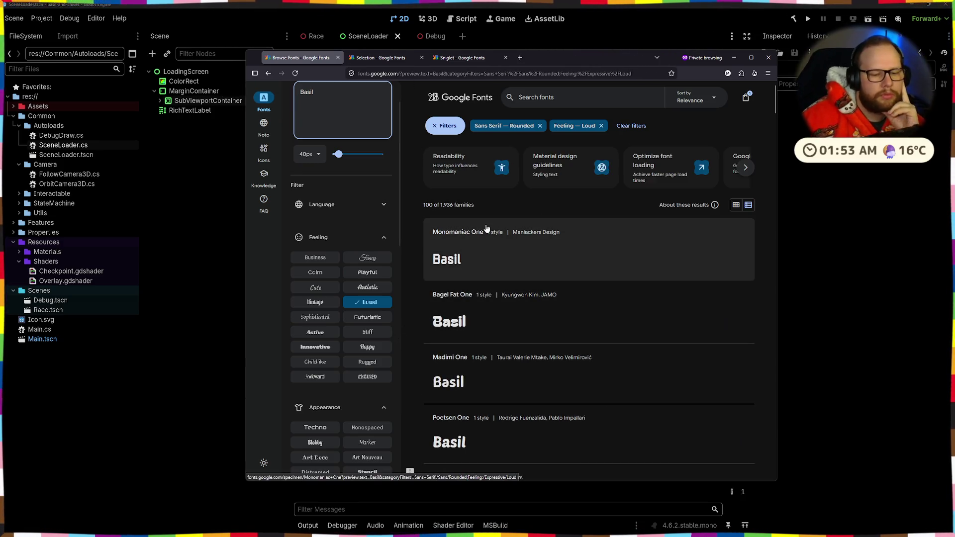
scroll(484, 222, down, 5)
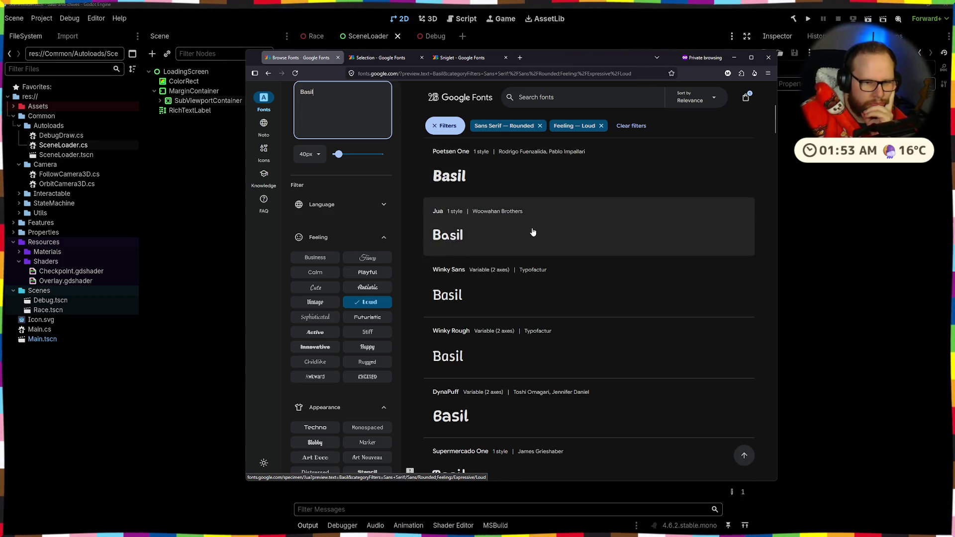
click(394, 57)
click(482, 59)
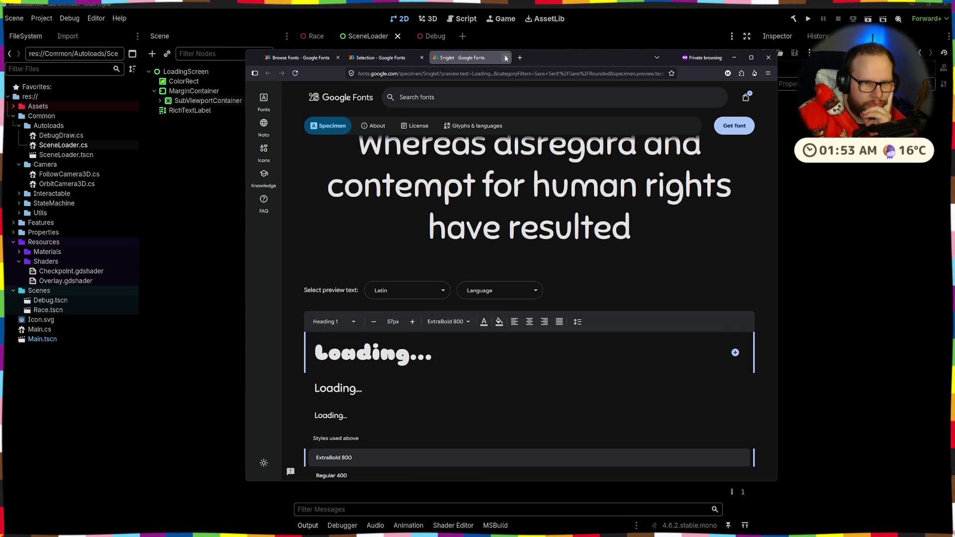
click(505, 57)
click(304, 58)
- Scroll through the 'Basil' previews of the filtered results, briefly checking the font selection
scroll(447, 182, down, 4)
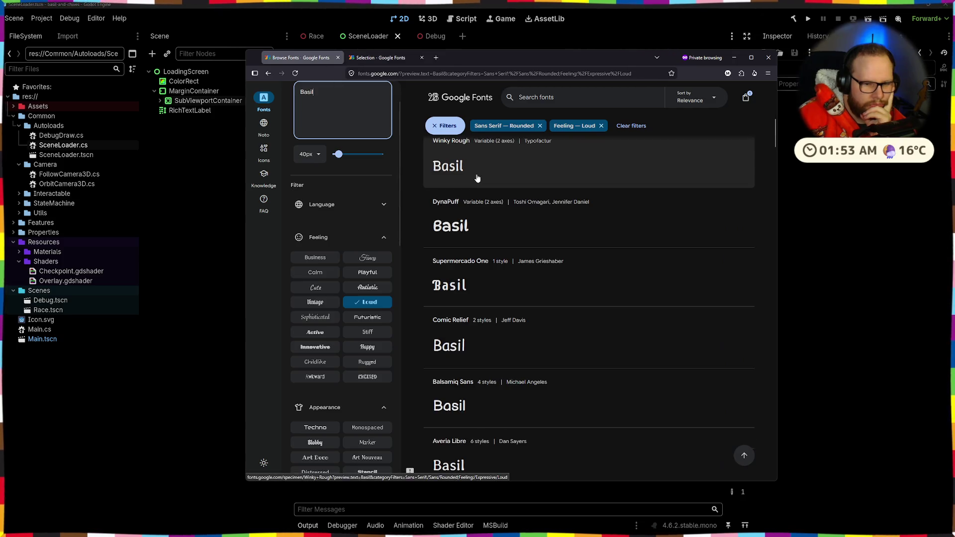
scroll(477, 178, down, 3)
scroll(478, 178, down, 2)
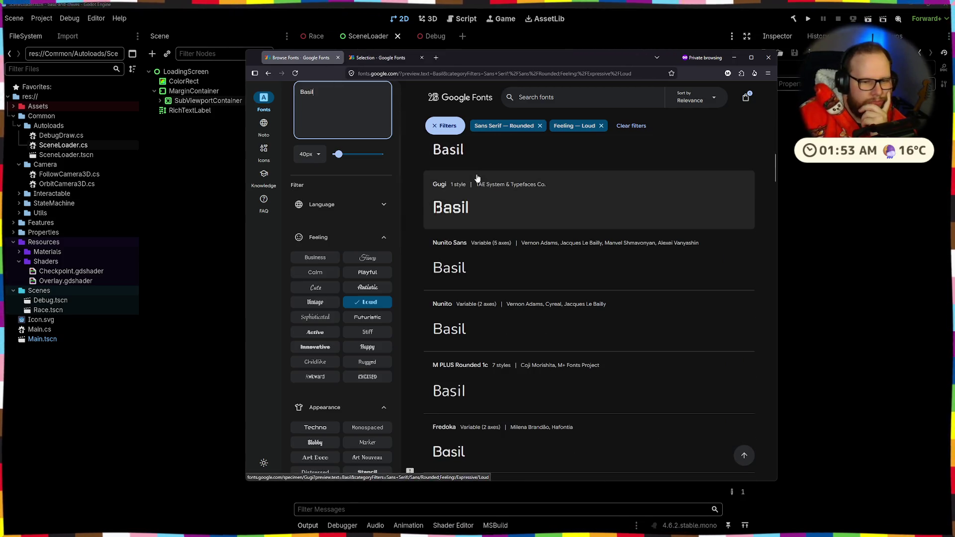
scroll(477, 178, down, 1)
scroll(477, 178, down, 10)
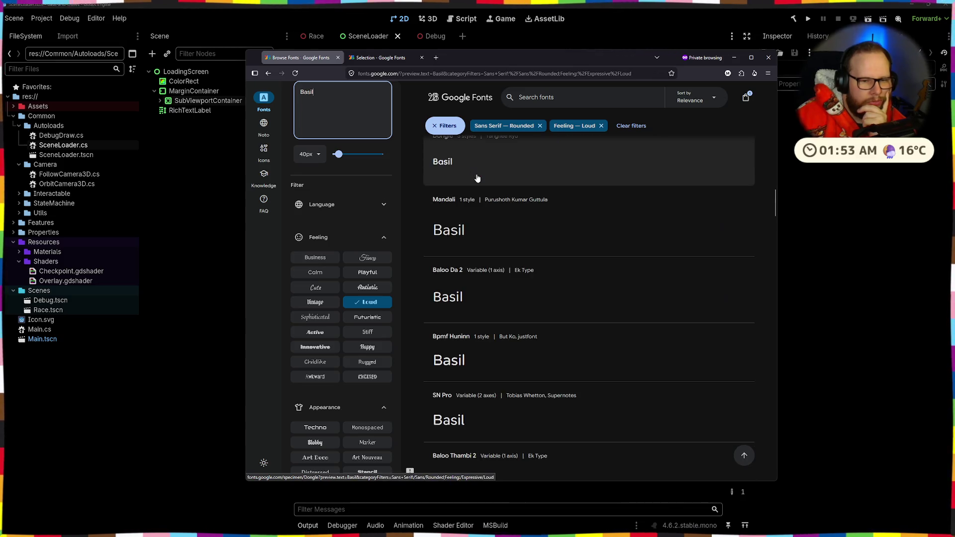
scroll(477, 178, down, 8)
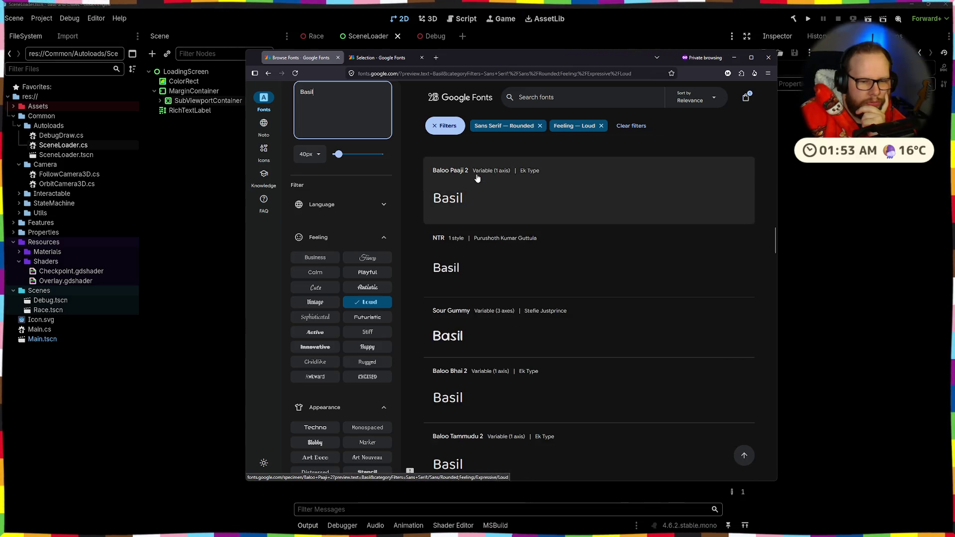
scroll(477, 178, down, 2)
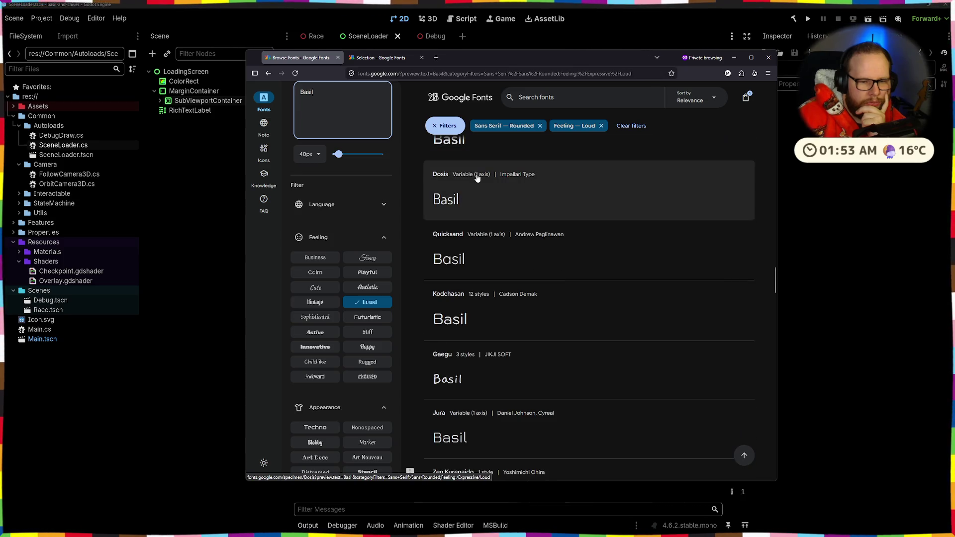
scroll(477, 178, down, 5)
scroll(477, 177, down, 7)
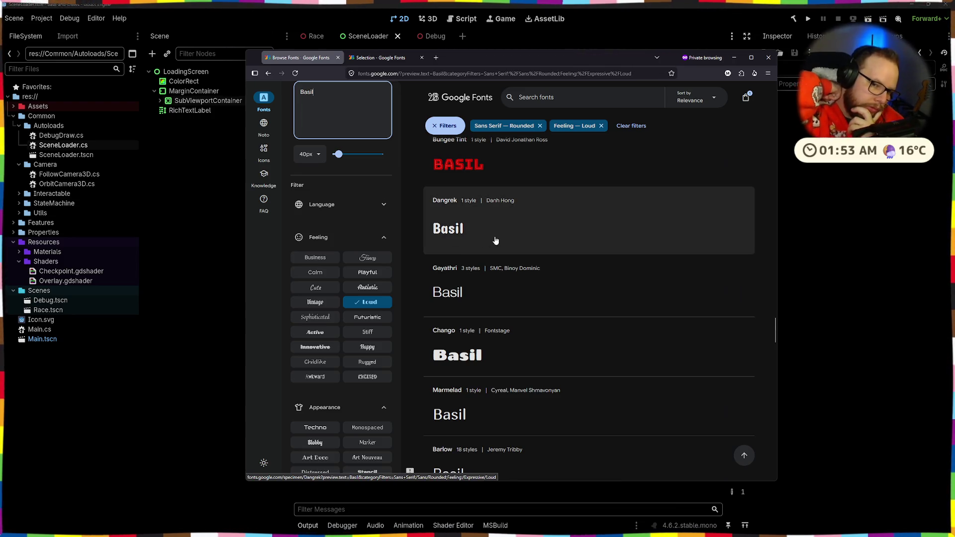
click(378, 58)
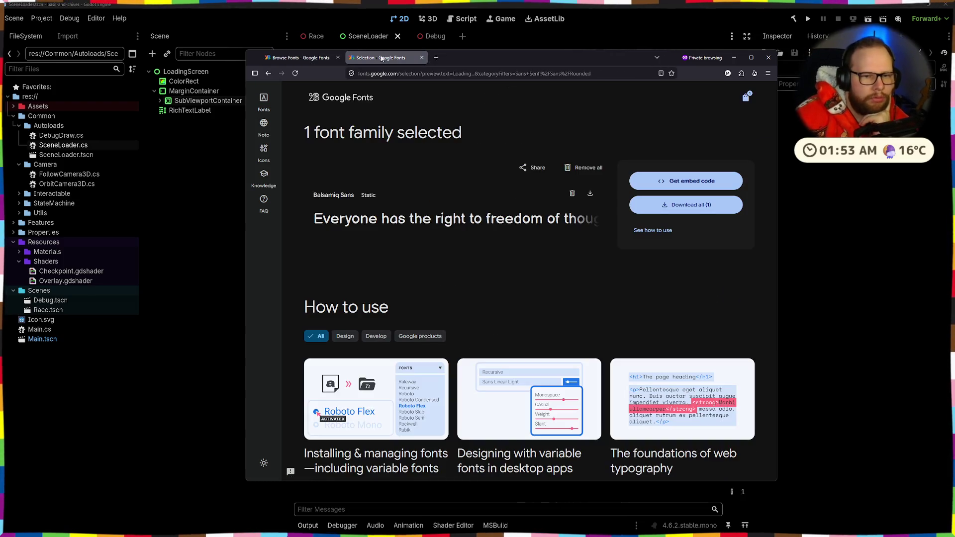
click(296, 57)
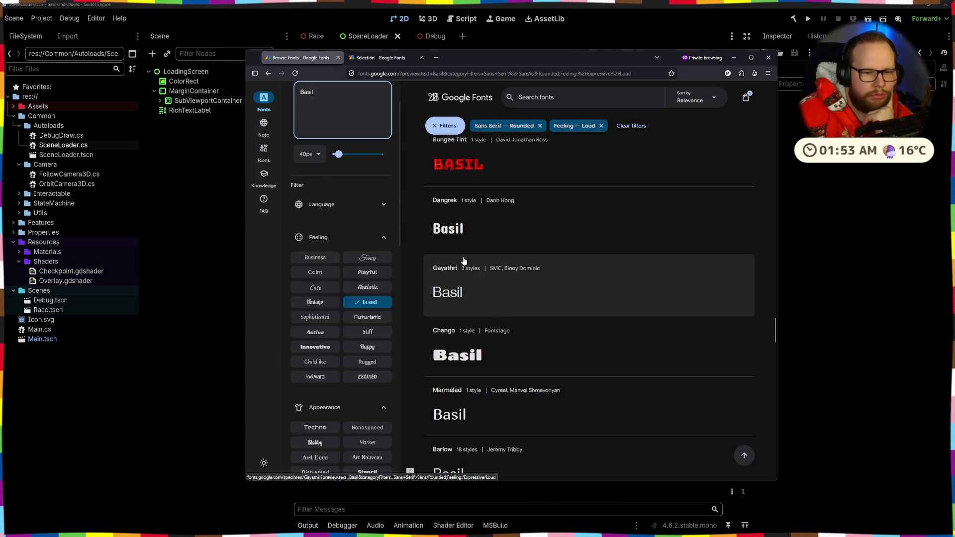
scroll(487, 235, down, 3)
scroll(487, 236, down, 10)
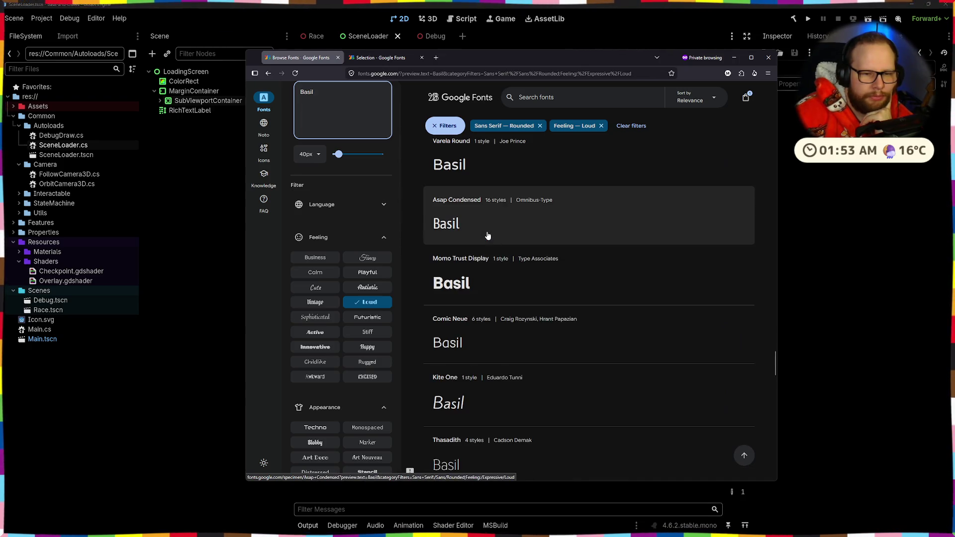
scroll(488, 235, down, 6)
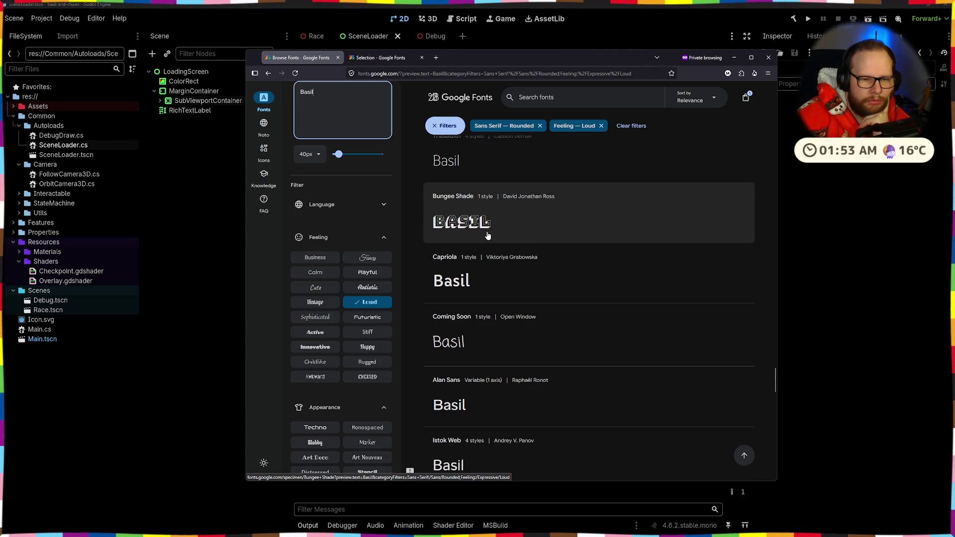
scroll(488, 236, down, 3)
scroll(487, 236, up, 5)
scroll(487, 236, up, 10)
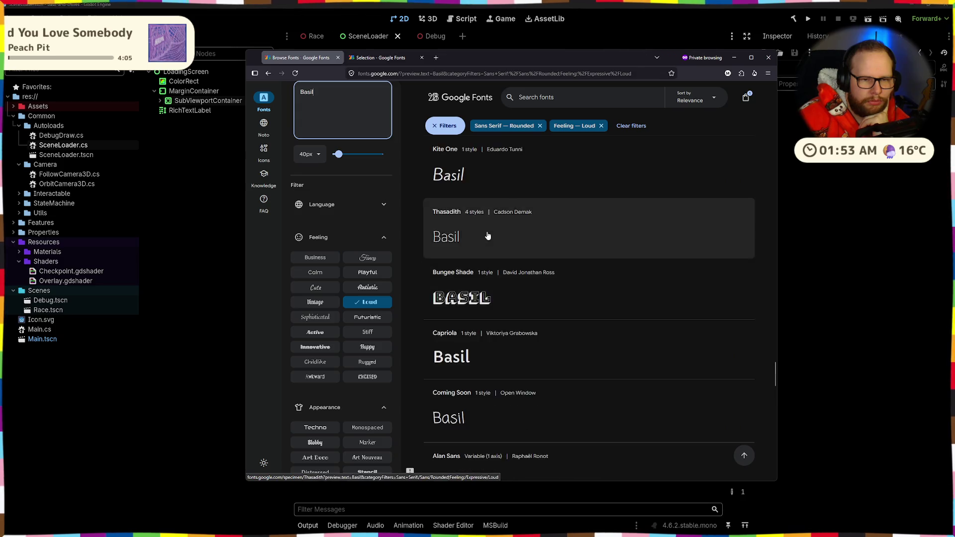
scroll(487, 235, up, 5)
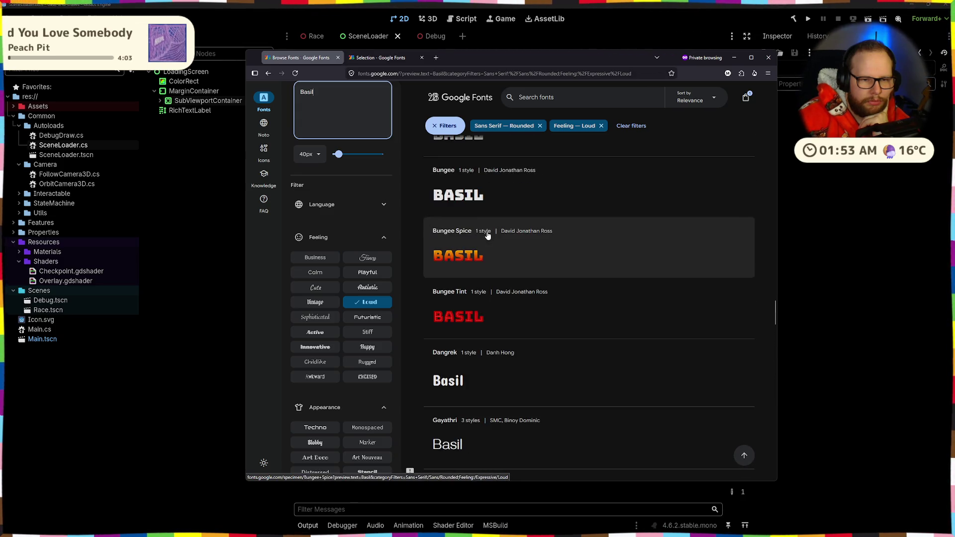
- Open Dangrek in a new tab, scroll the results to the footer, and drop the Loud feeling filter
middle_click(456, 378)
scroll(529, 220, down, 4)
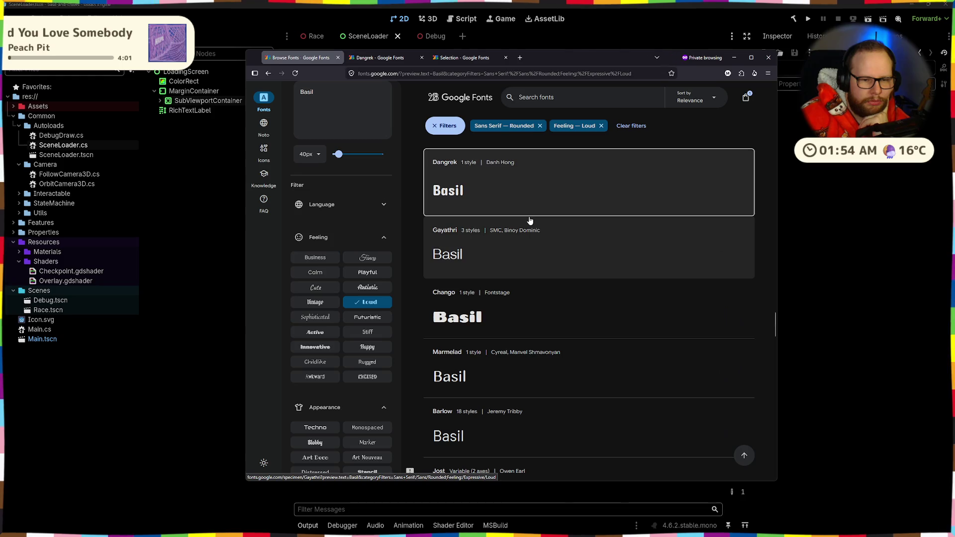
scroll(530, 220, down, 4)
scroll(530, 220, down, 2)
scroll(529, 220, down, 5)
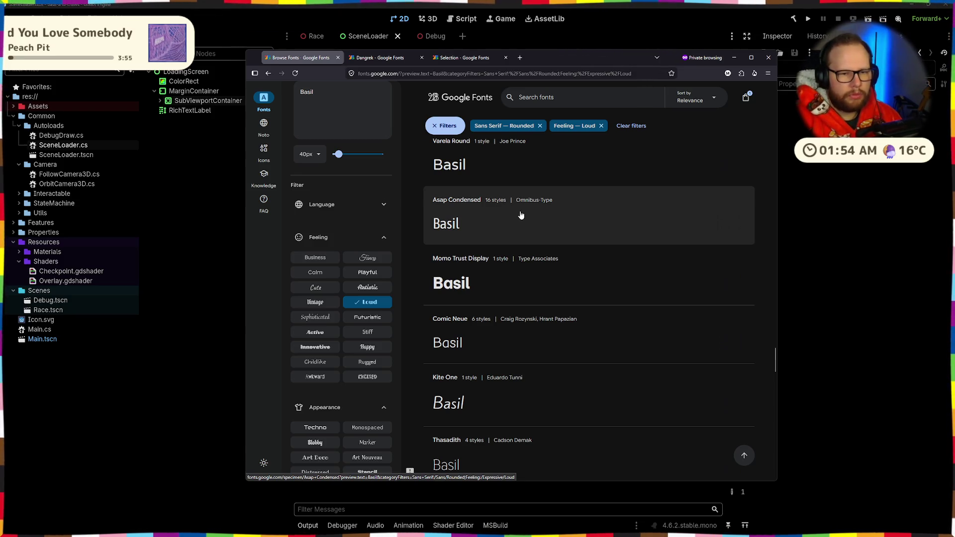
scroll(521, 214, down, 4)
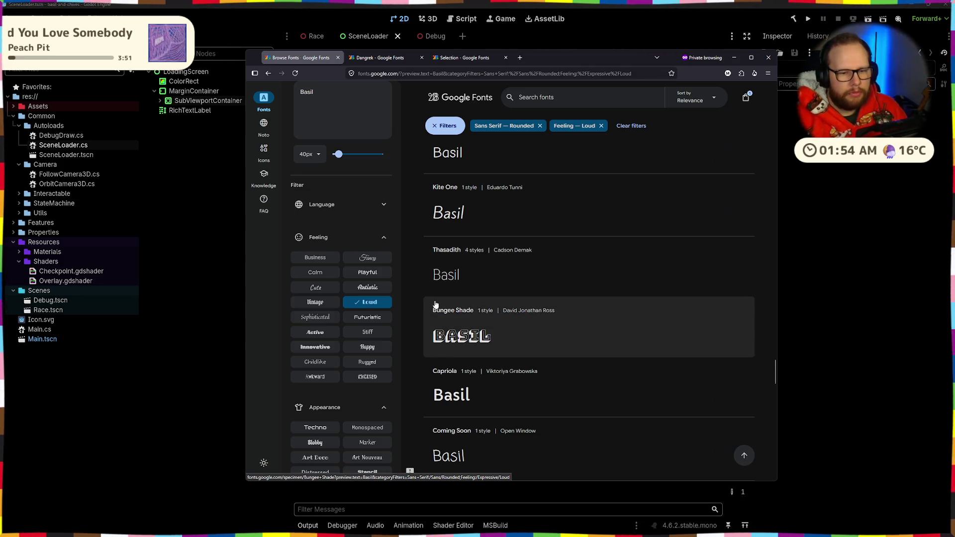
scroll(471, 301, down, 6)
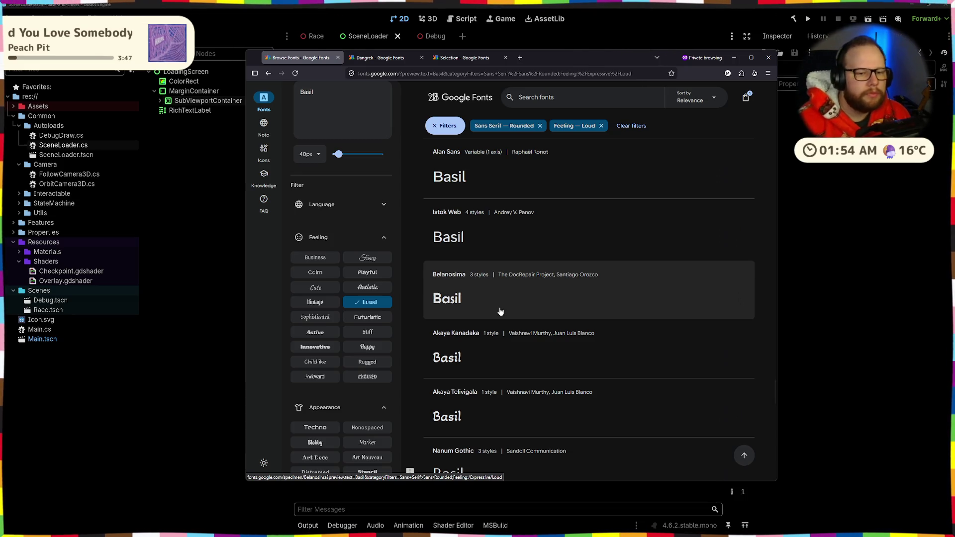
scroll(477, 315, down, 2)
scroll(508, 301, down, 2)
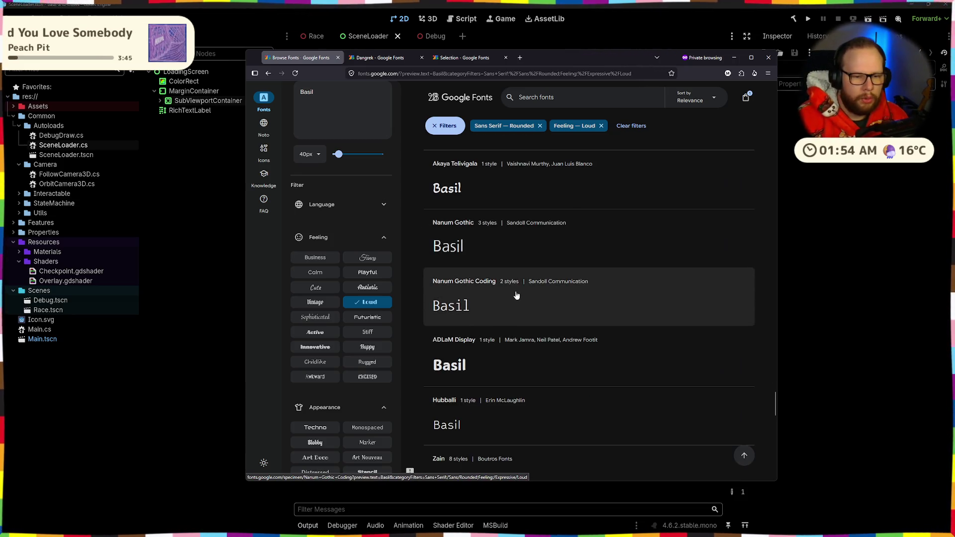
scroll(516, 296, down, 3)
scroll(527, 287, down, 4)
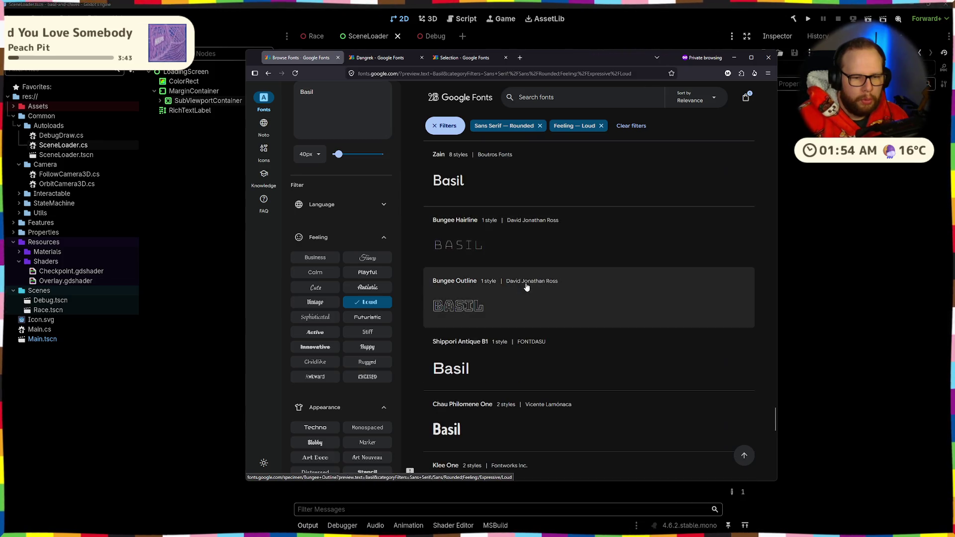
scroll(517, 292, down, 5)
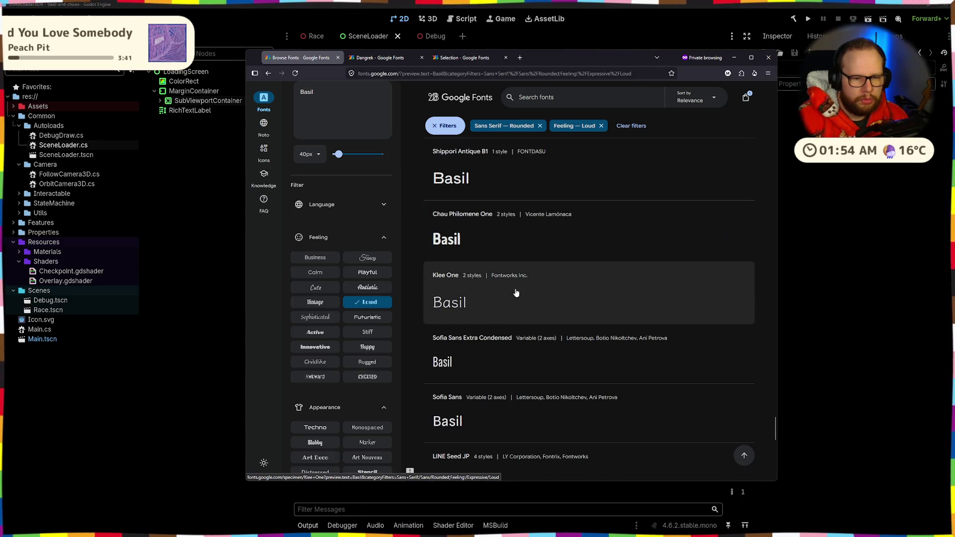
scroll(516, 293, down, 6)
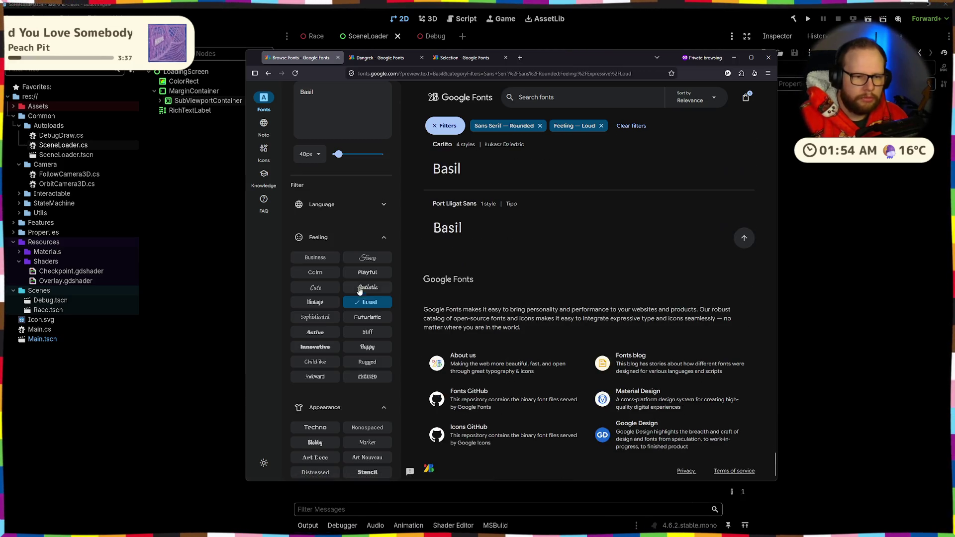
click(366, 302)
- Filter the rounded fonts by the Playful feeling, then view and close the Dangrek page
click(370, 274)
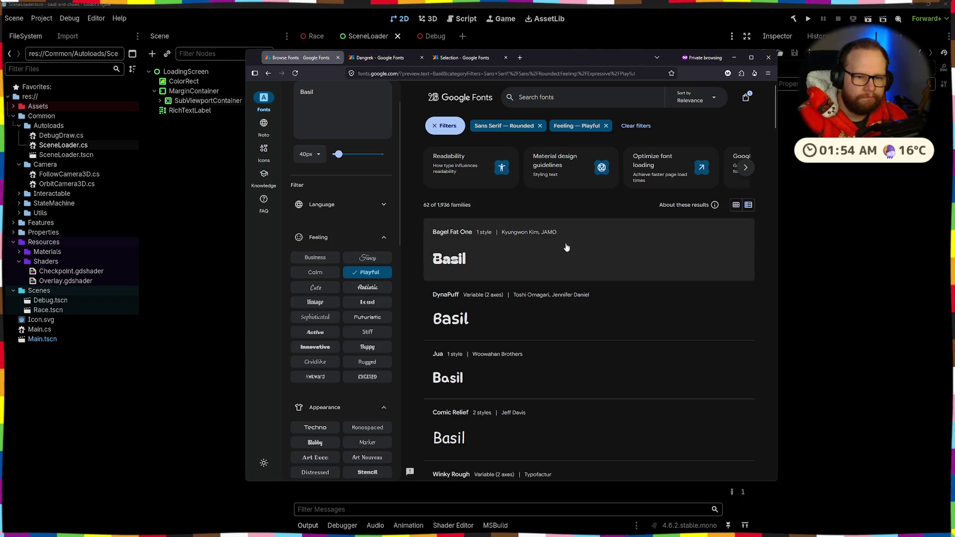
scroll(563, 250, down, 2)
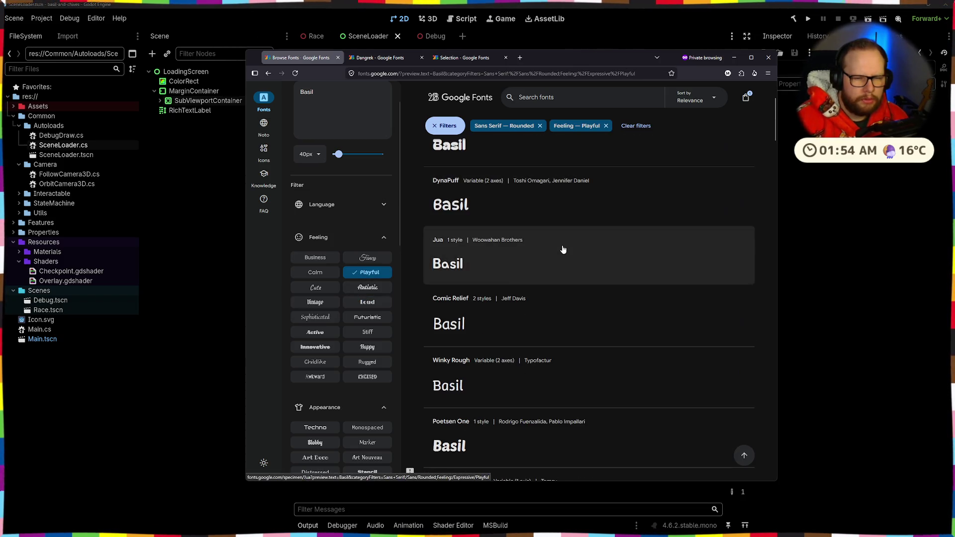
click(407, 59)
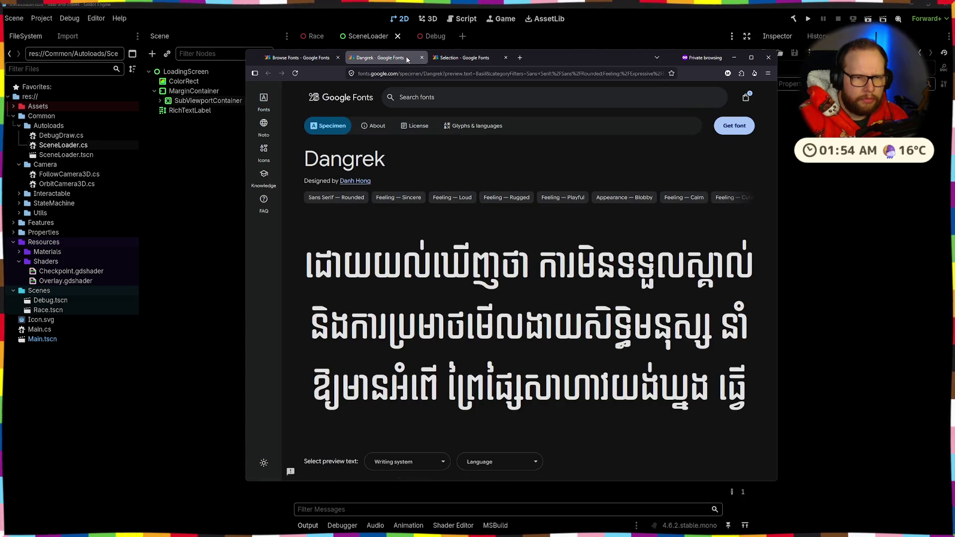
scroll(503, 151, down, 8)
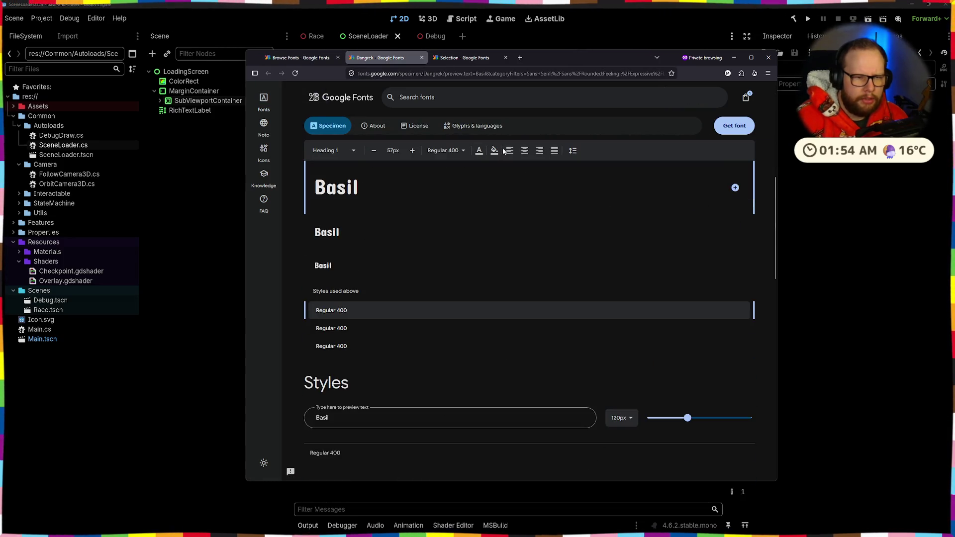
click(421, 58)
scroll(490, 199, up, 3)
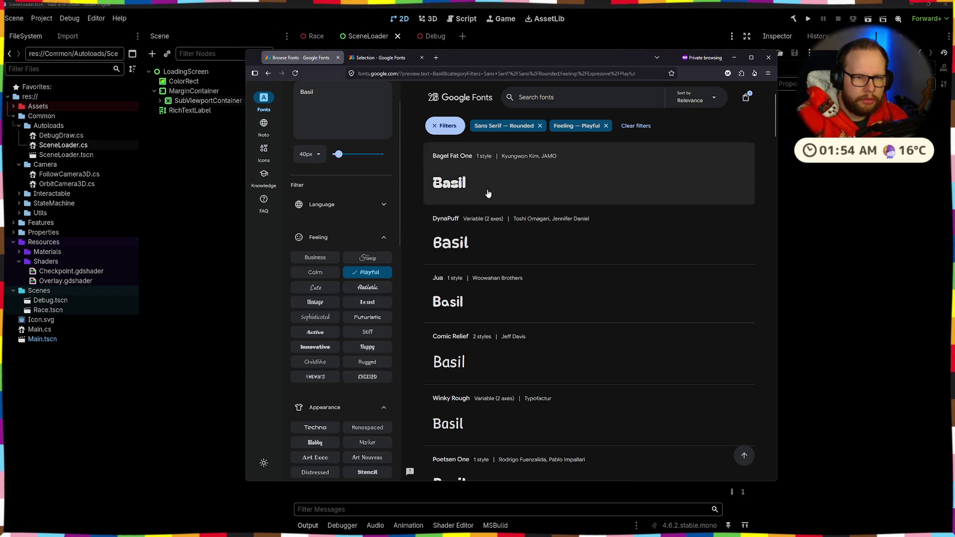
- Review the selection tab showing Balsamiq Sans a few times, returning to the Playful list
scroll(478, 214, down, 5)
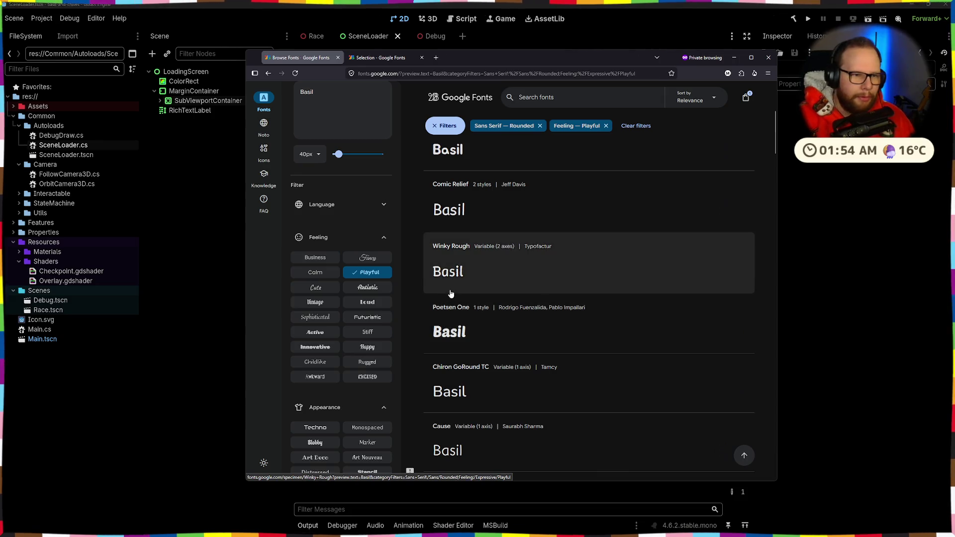
scroll(554, 245, down, 3)
scroll(530, 253, down, 4)
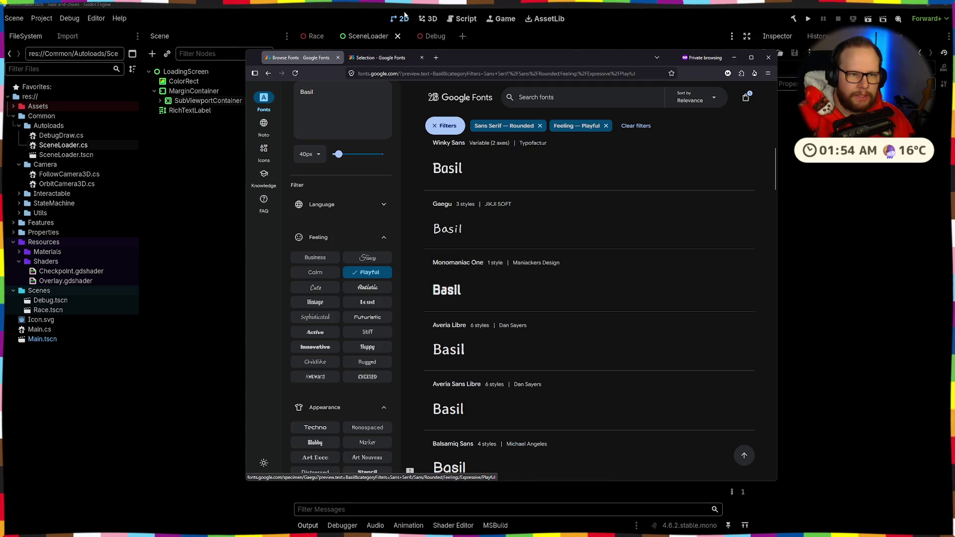
click(377, 60)
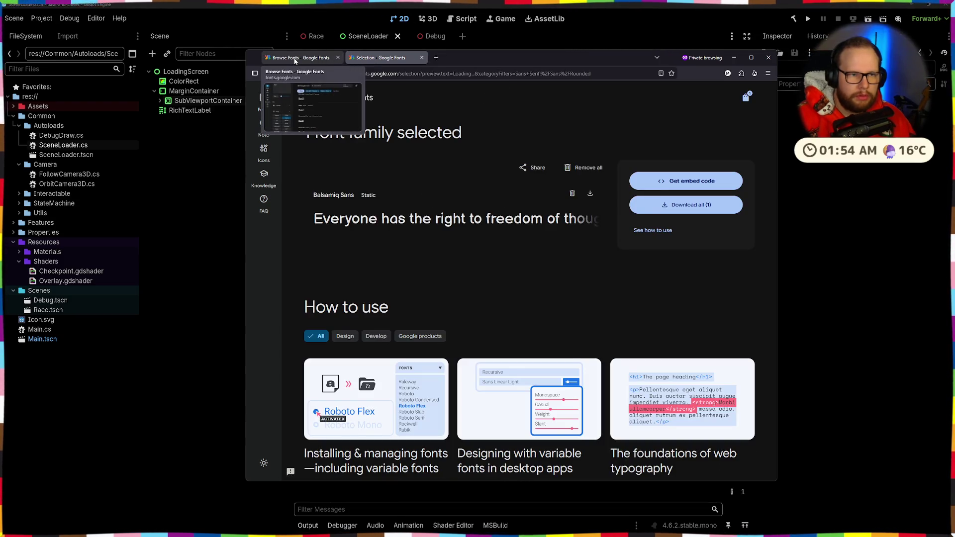
click(295, 59)
click(379, 59)
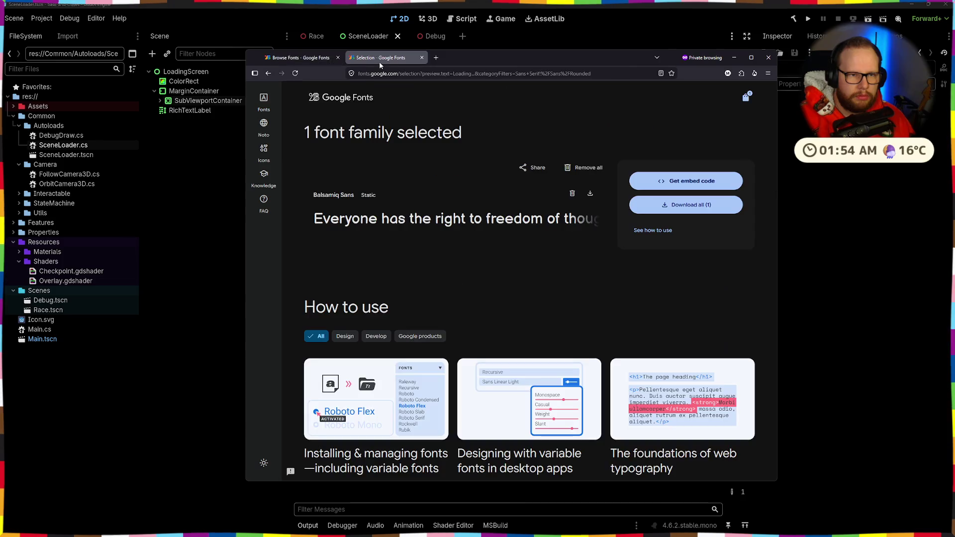
click(295, 59)
scroll(508, 244, down, 3)
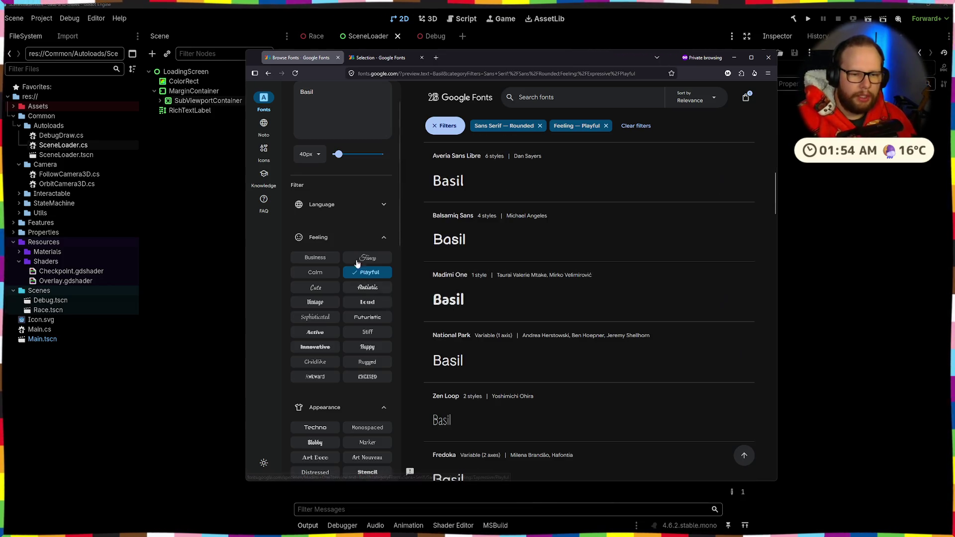
click(385, 58)
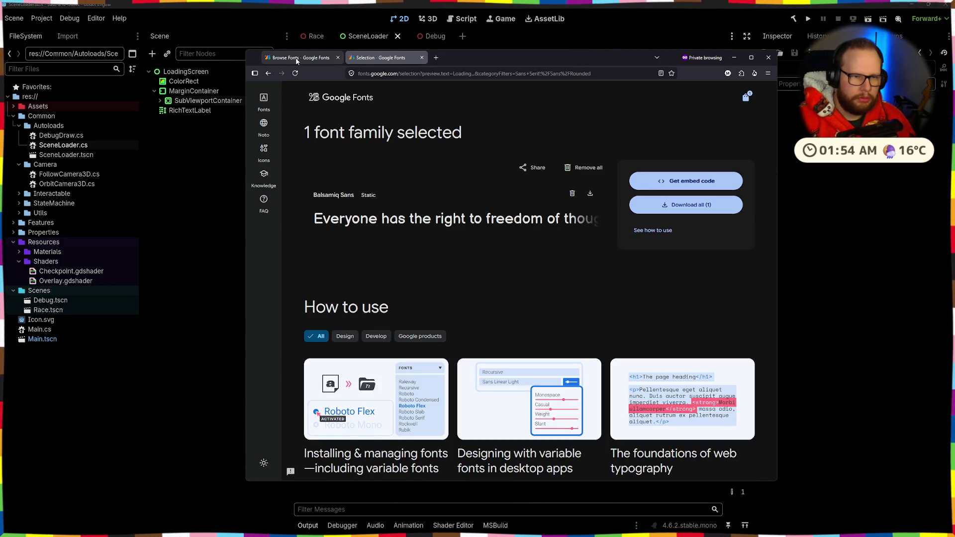
click(300, 58)
- Scroll the Playful list and open Sniglet's specimen in a new tab
scroll(616, 247, down, 2)
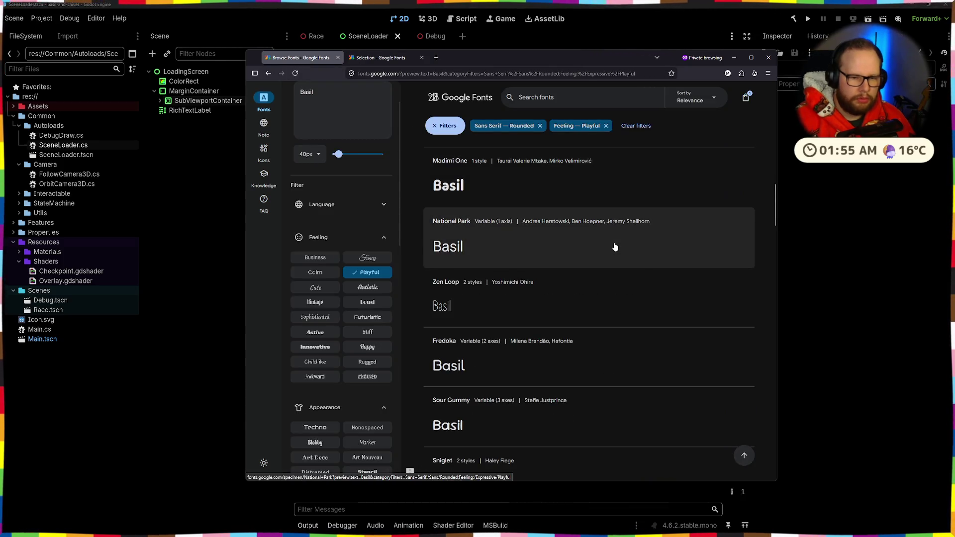
scroll(472, 182, down, 2)
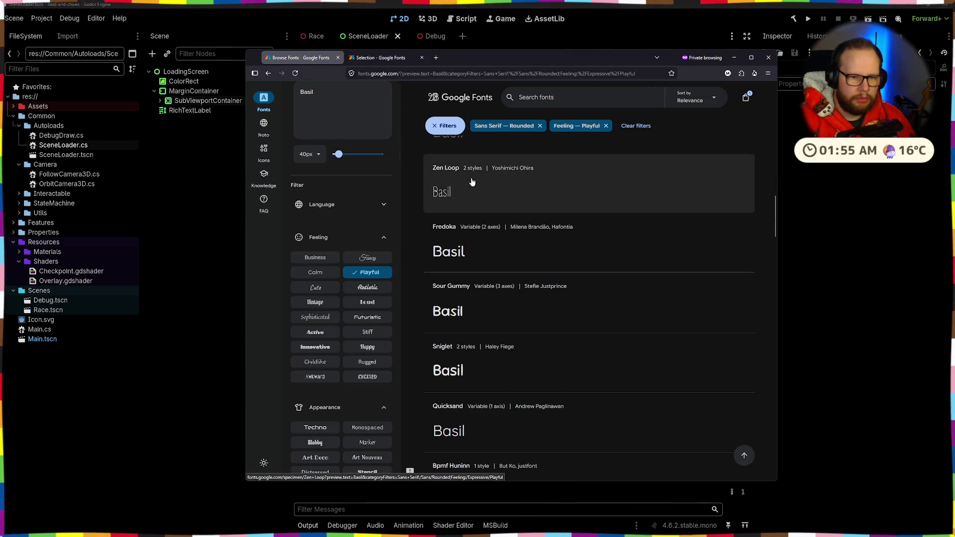
scroll(475, 199, down, 2)
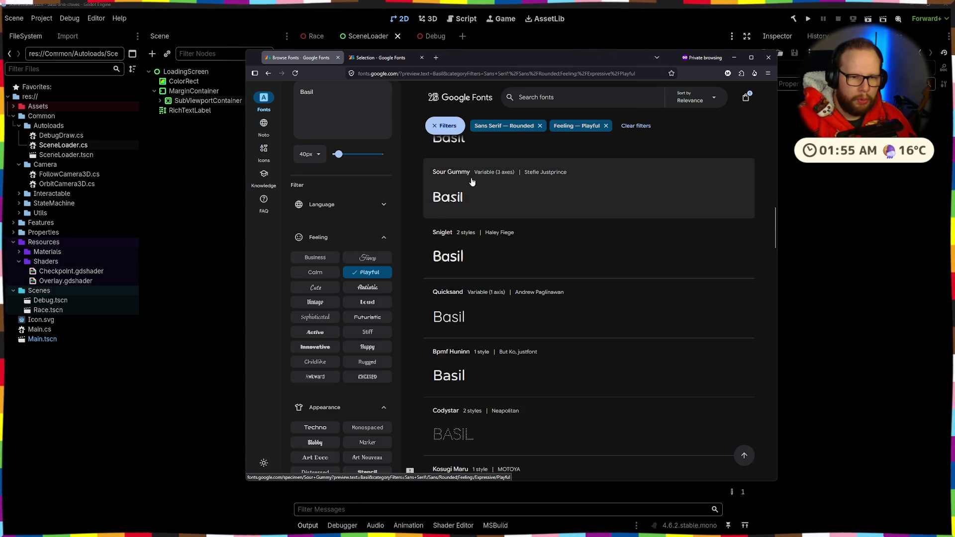
middle_click(477, 239)
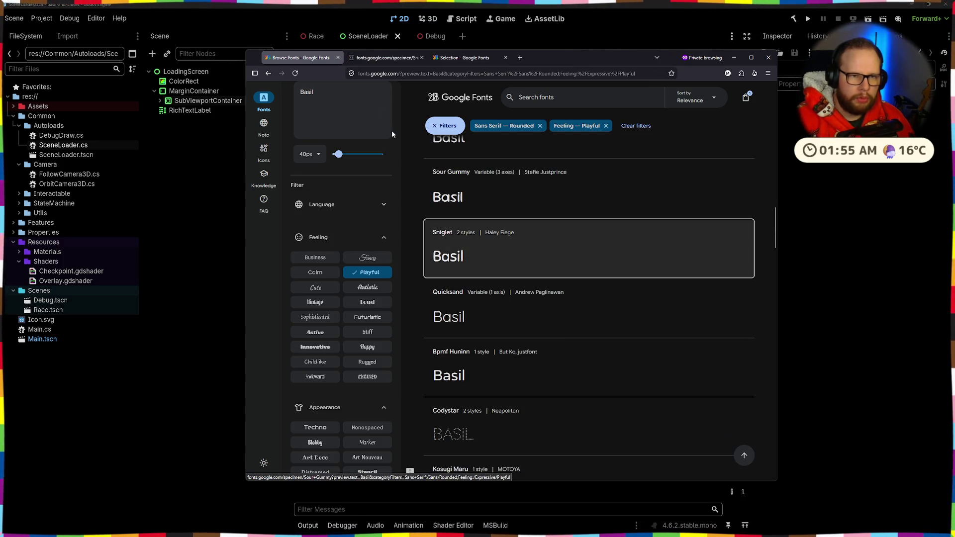
- Preview Sniglet in the ExtraBold 800 weight, then close its page
click(389, 59)
click(447, 439)
click(447, 414)
scroll(447, 414, down, 3)
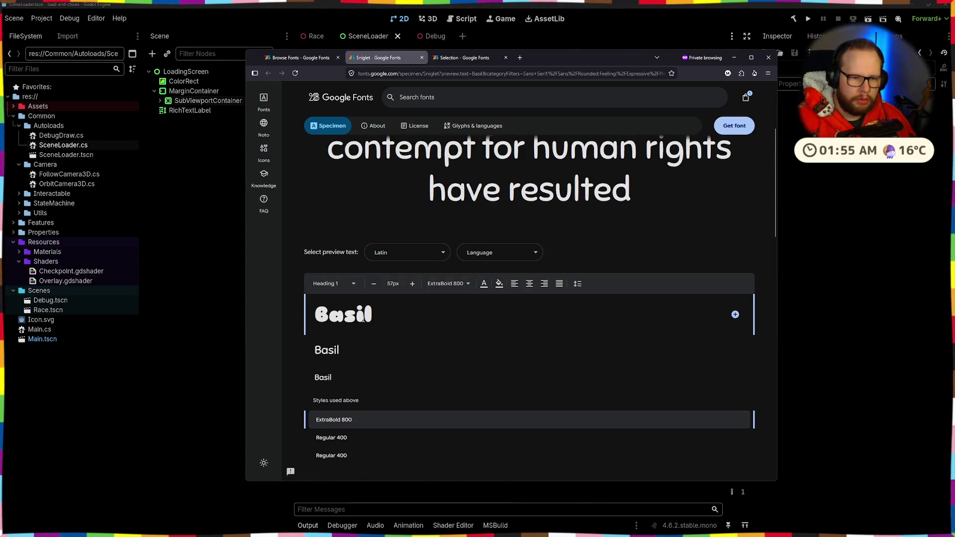
click(422, 57)
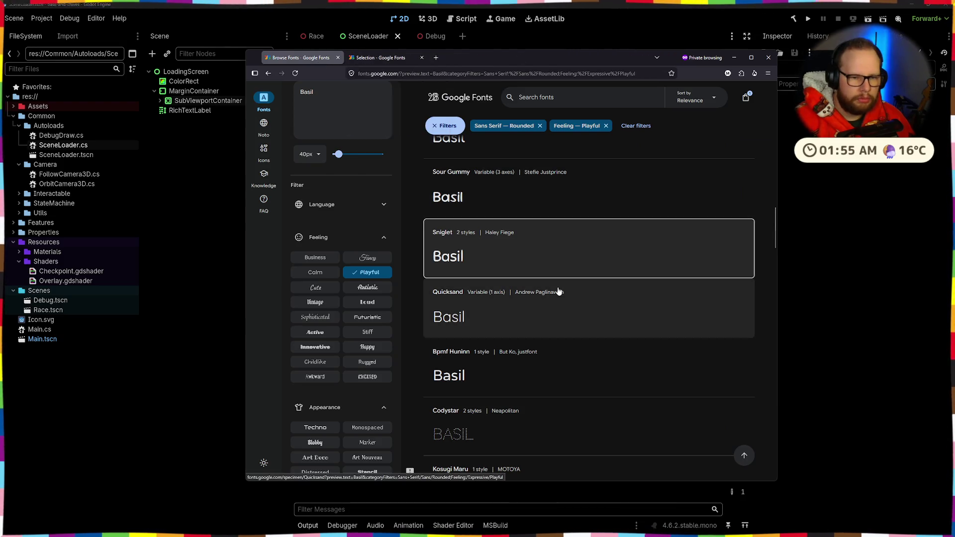
- Open Capriola's specimen in a new tab, highlight its sample sentence, and close it
scroll(555, 289, down, 2)
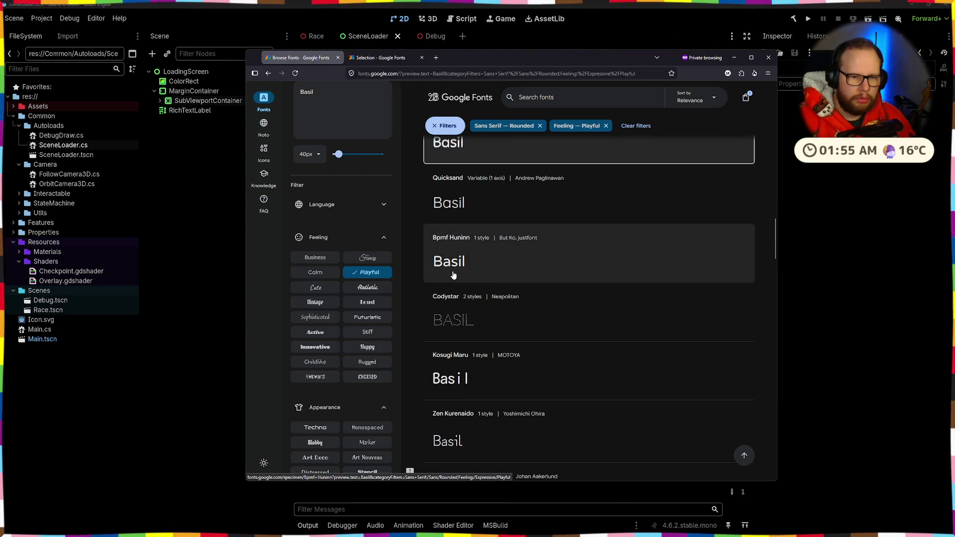
scroll(453, 275, down, 2)
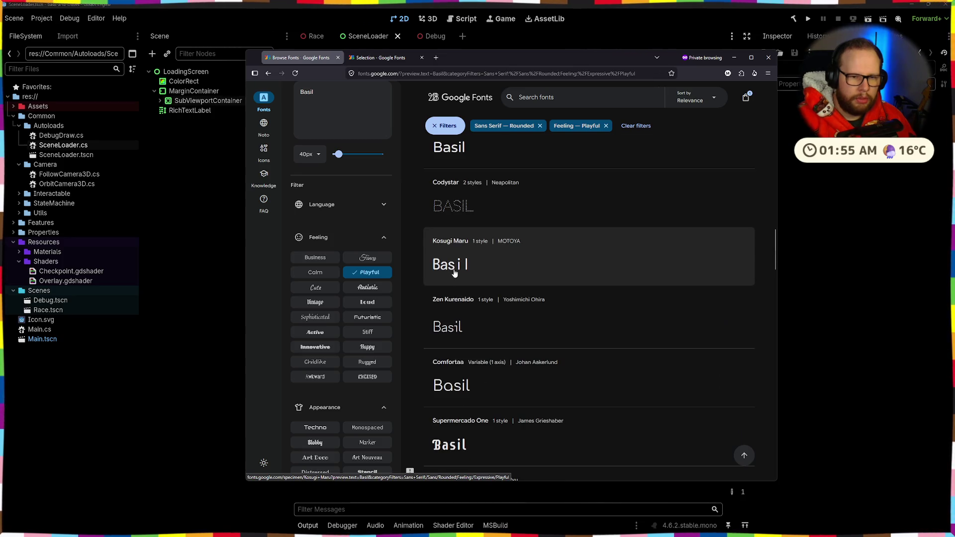
scroll(486, 214, down, 3)
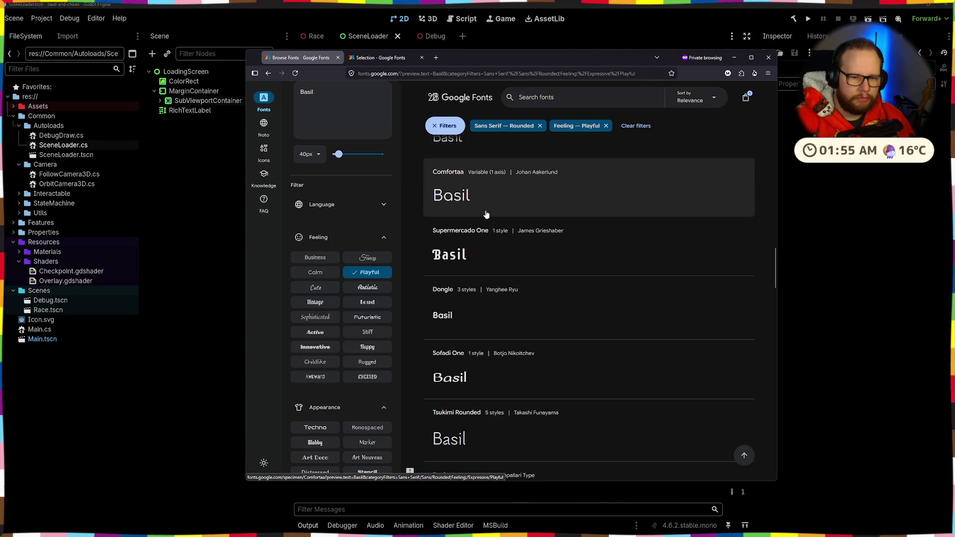
scroll(486, 214, down, 2)
scroll(486, 214, down, 3)
scroll(487, 214, down, 3)
scroll(495, 199, down, 4)
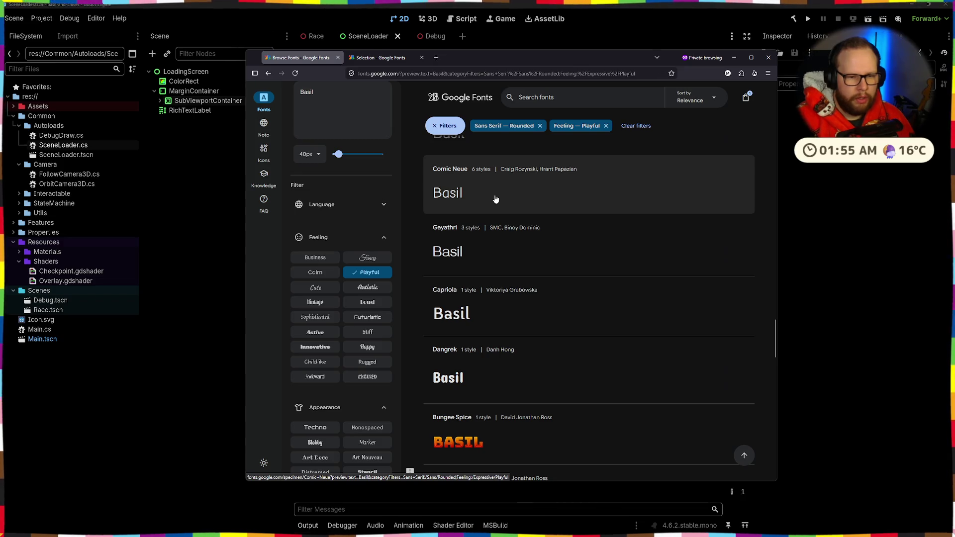
scroll(496, 199, down, 1)
middle_click(480, 234)
click(386, 61)
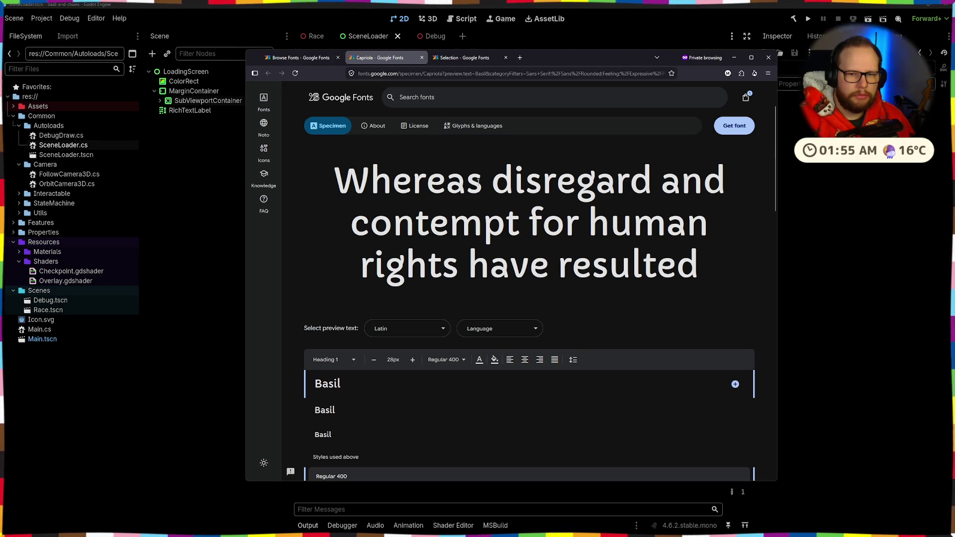
drag(469, 183, 682, 183)
click(422, 58)
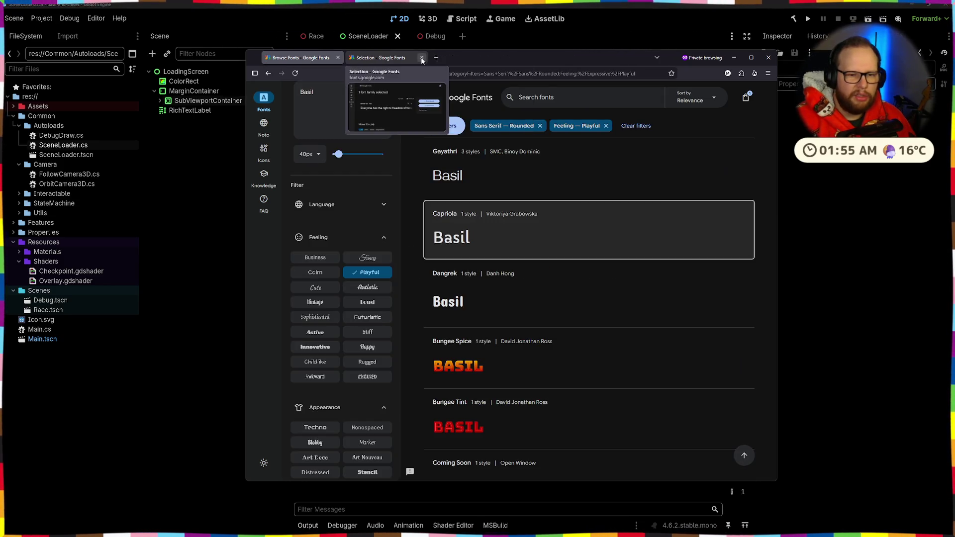
- Open the Coming Soon specimen, check its sample text and available weights, then return to results
scroll(538, 193, down, 2)
scroll(538, 193, down, 5)
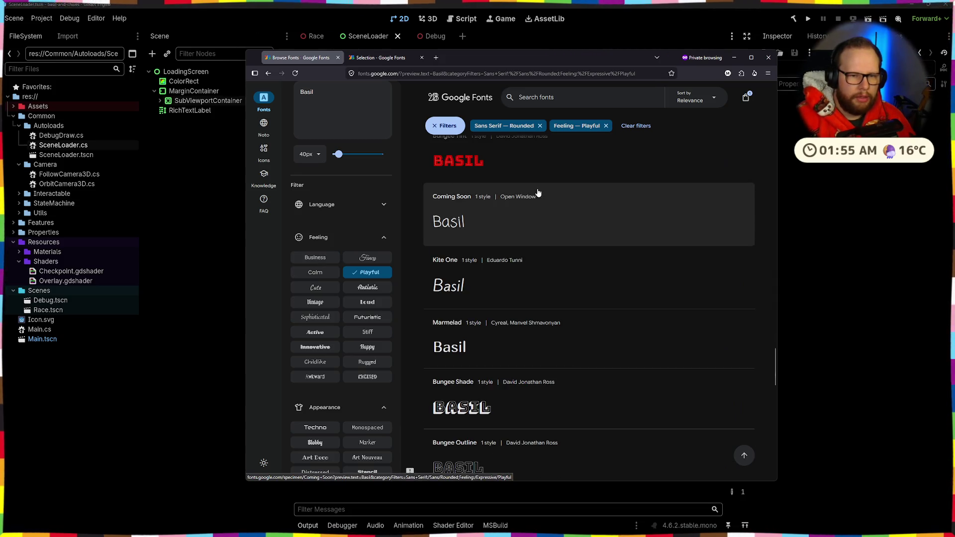
click(453, 229)
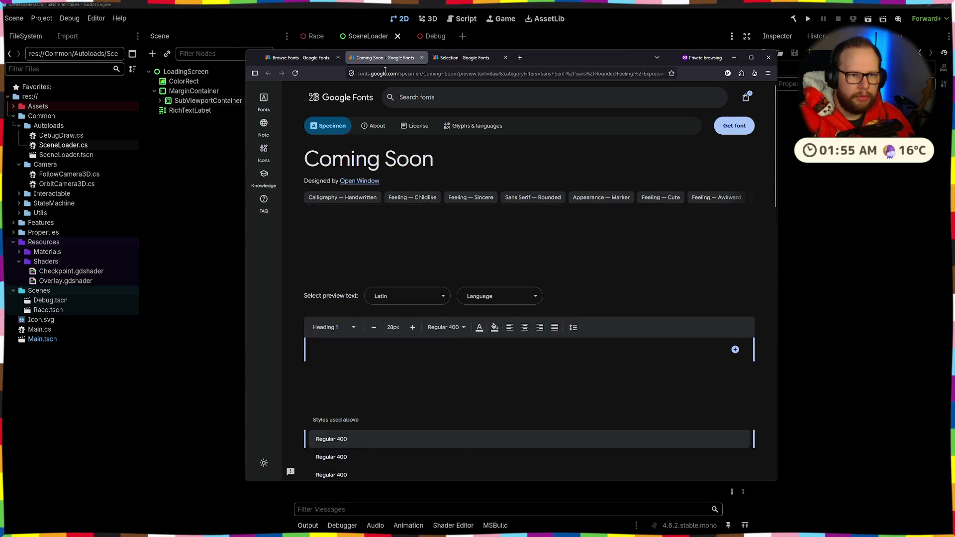
scroll(521, 191, up, 4)
double_click(452, 257)
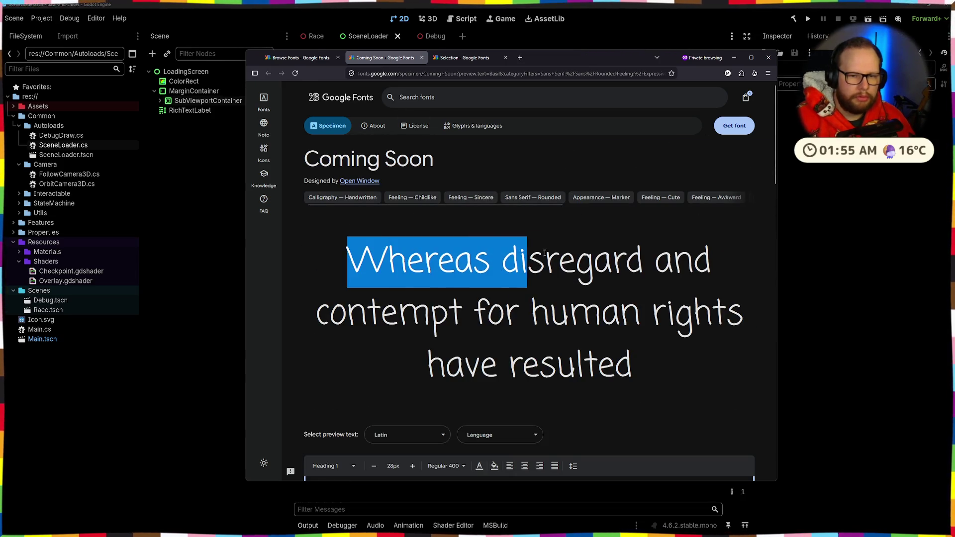
scroll(443, 323, down, 2)
click(443, 352)
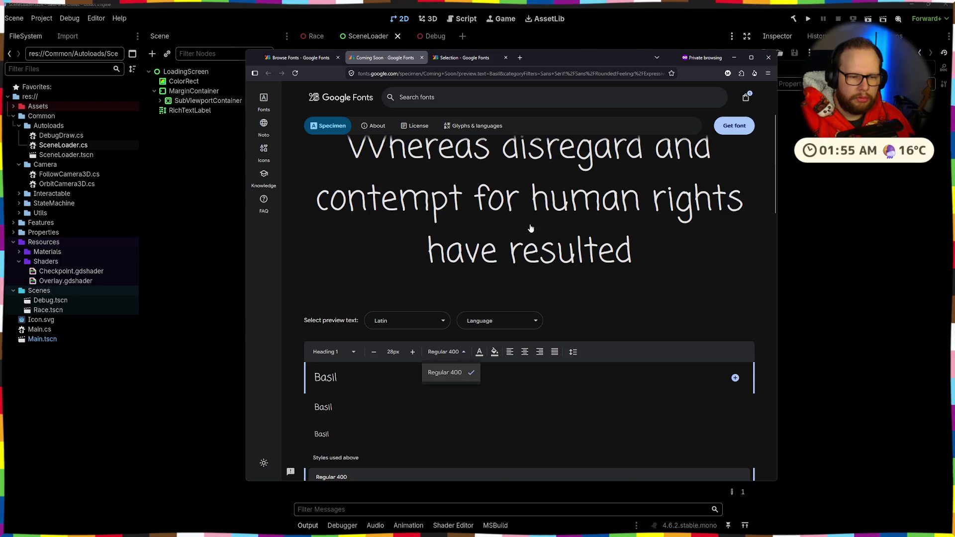
scroll(531, 228, down, 10)
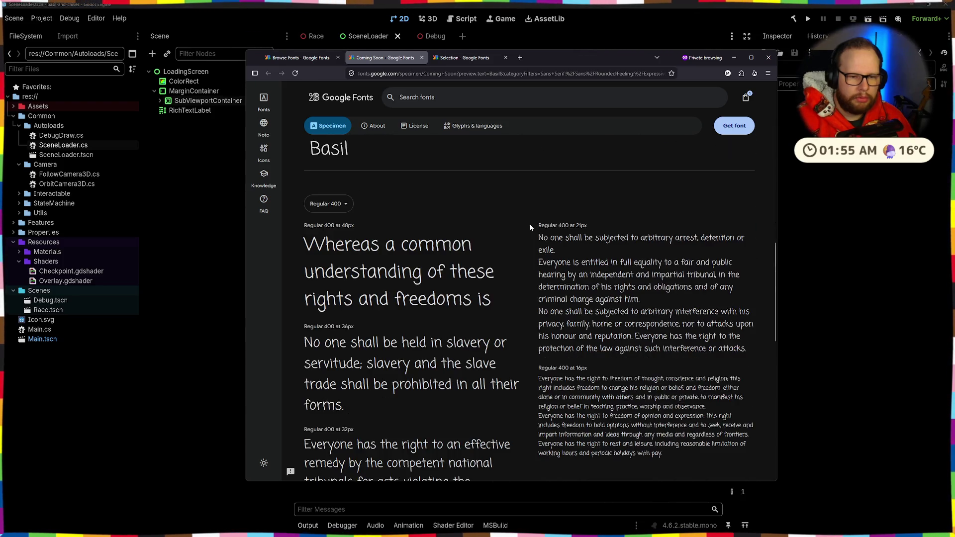
scroll(530, 228, down, 2)
scroll(529, 223, up, 3)
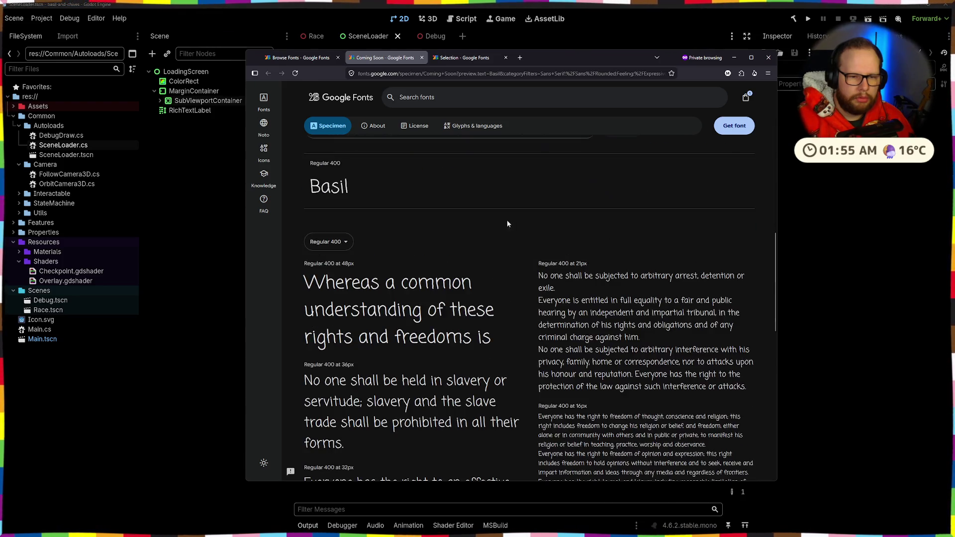
click(300, 58)
- Open Belanosima's specimen in a new tab, then close both the Coming Soon and Belanosima tabs
scroll(496, 208, down, 2)
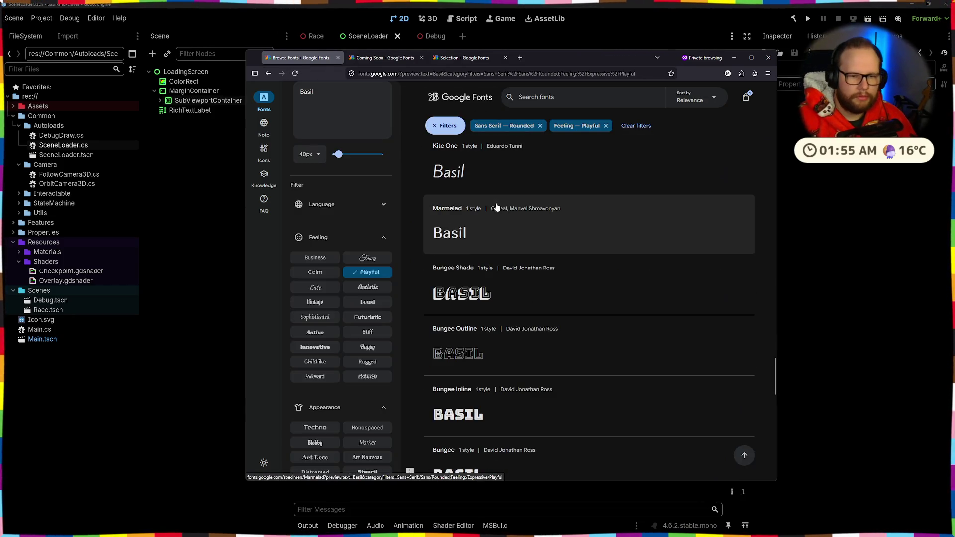
scroll(497, 207, down, 5)
scroll(507, 222, down, 3)
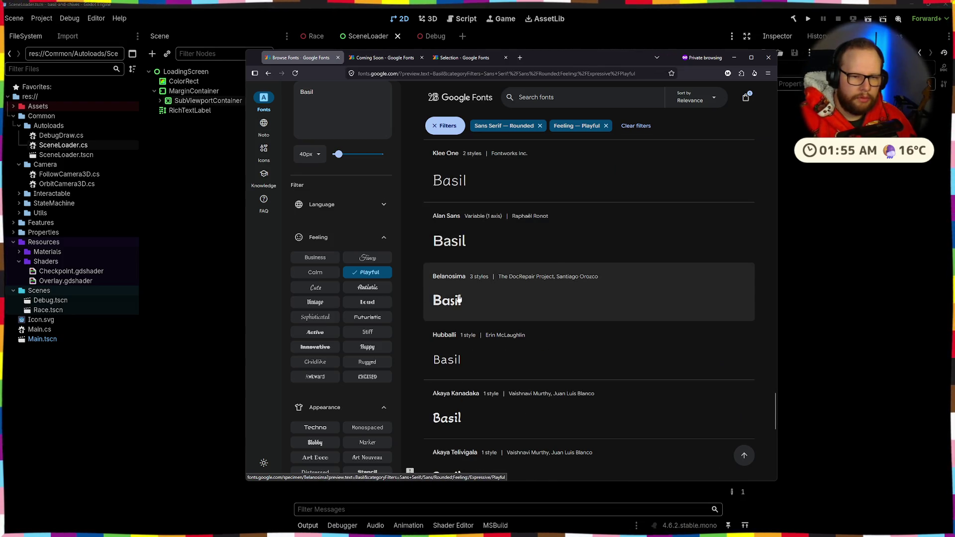
middle_click(459, 299)
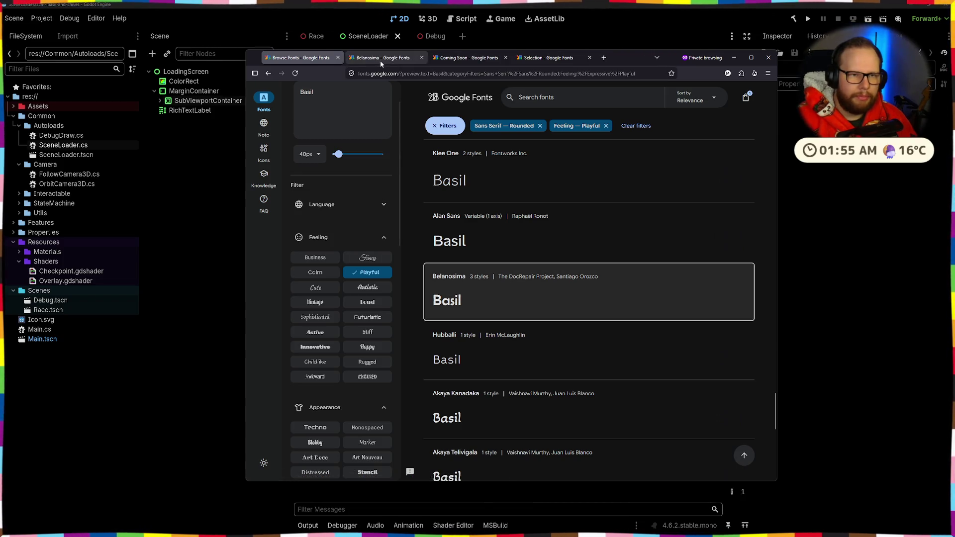
click(379, 59)
click(506, 57)
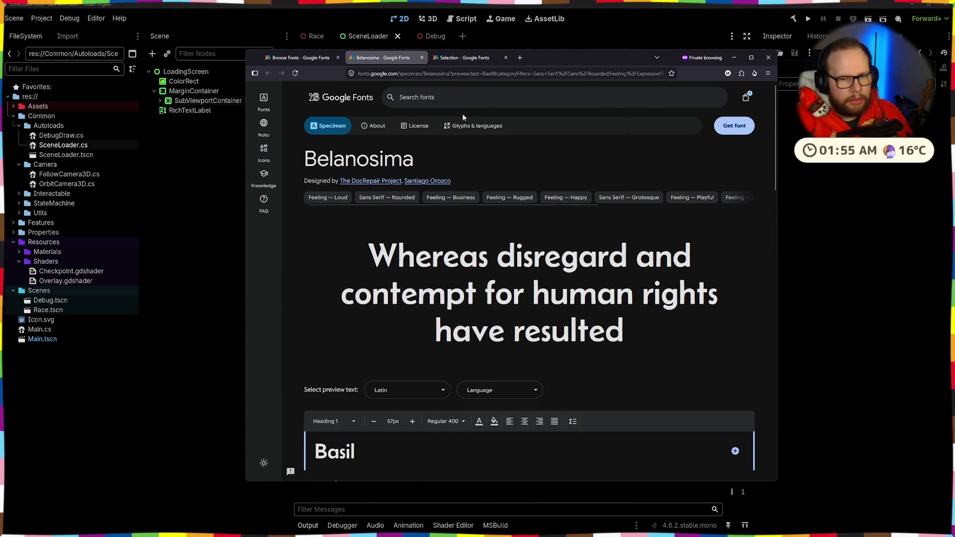
click(422, 57)
- Replace the Playful feeling filter with Calm, listing 102 families led by Nunito Sans
scroll(494, 227, down, 3)
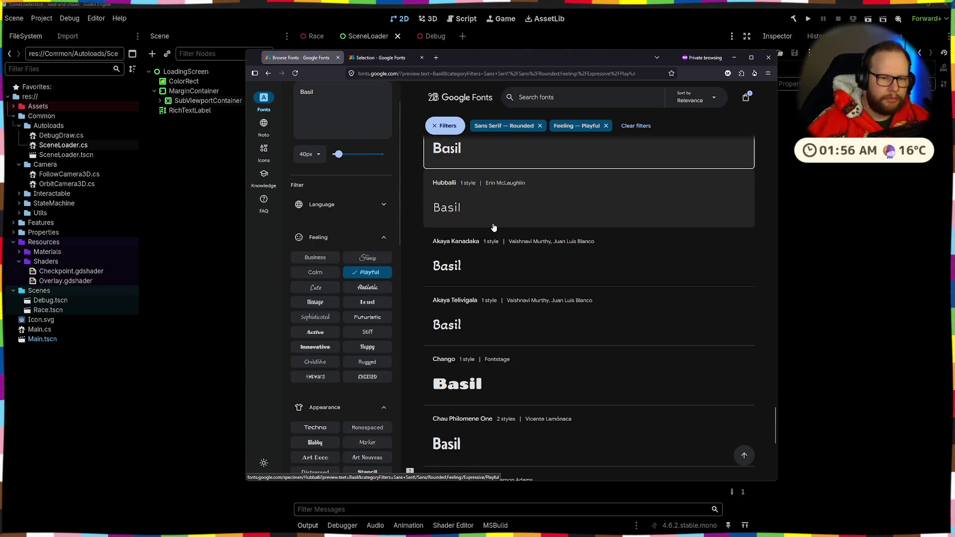
scroll(494, 228, down, 2)
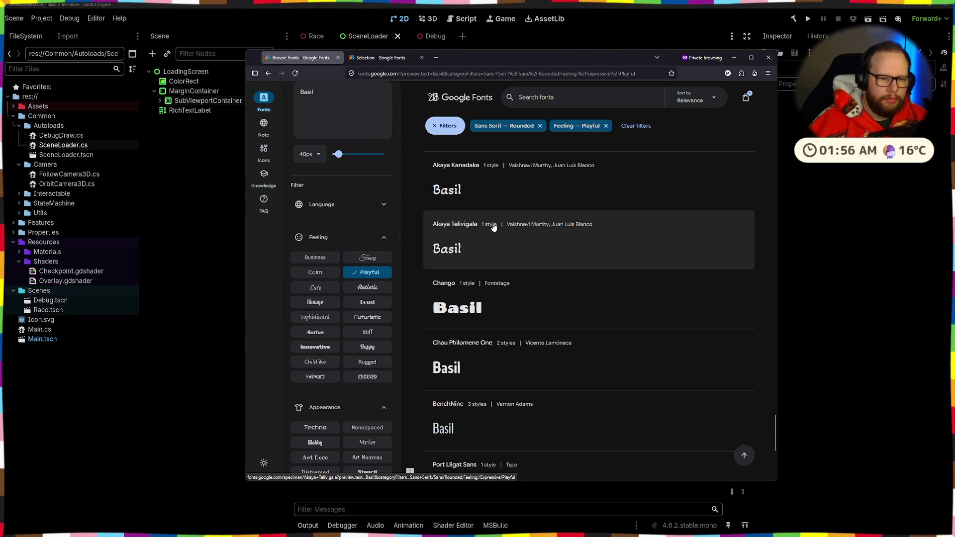
scroll(494, 227, down, 5)
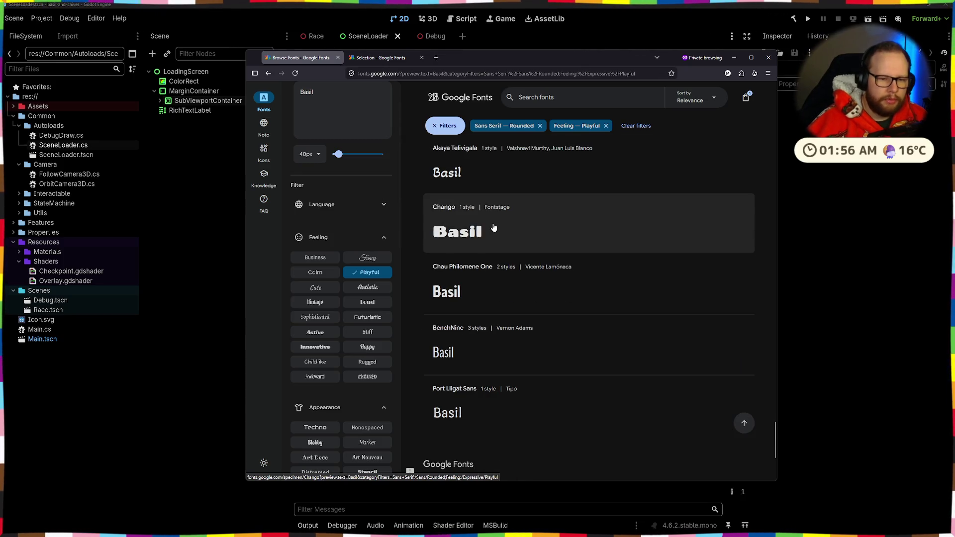
click(368, 271)
click(327, 275)
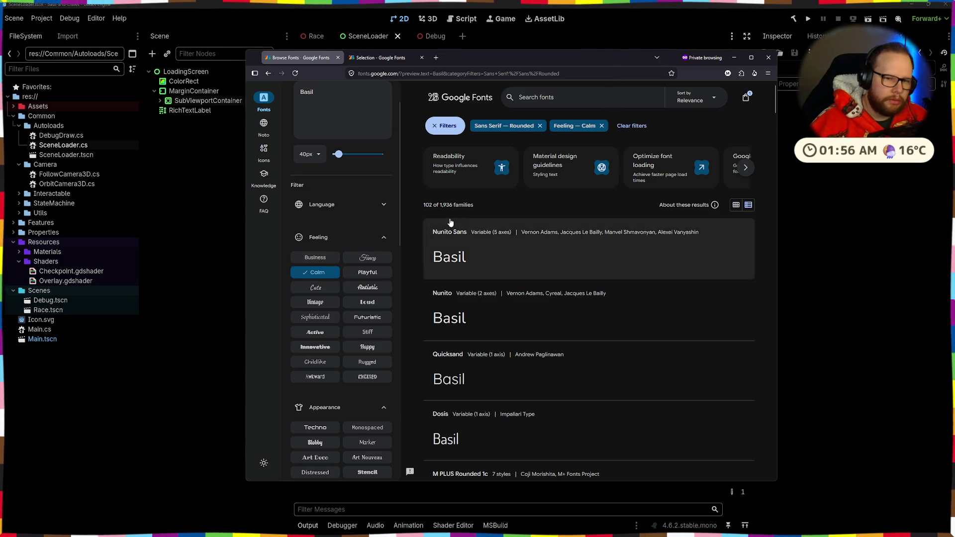
- Scroll the Calm rounded results and open Madimi One's specimen in a new tab
scroll(548, 217, down, 2)
scroll(549, 222, down, 3)
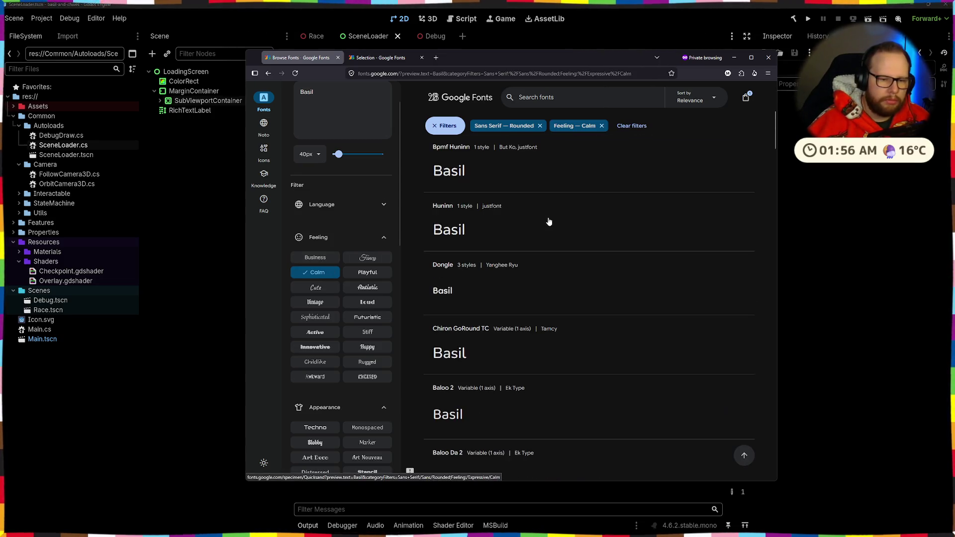
scroll(549, 221, down, 2)
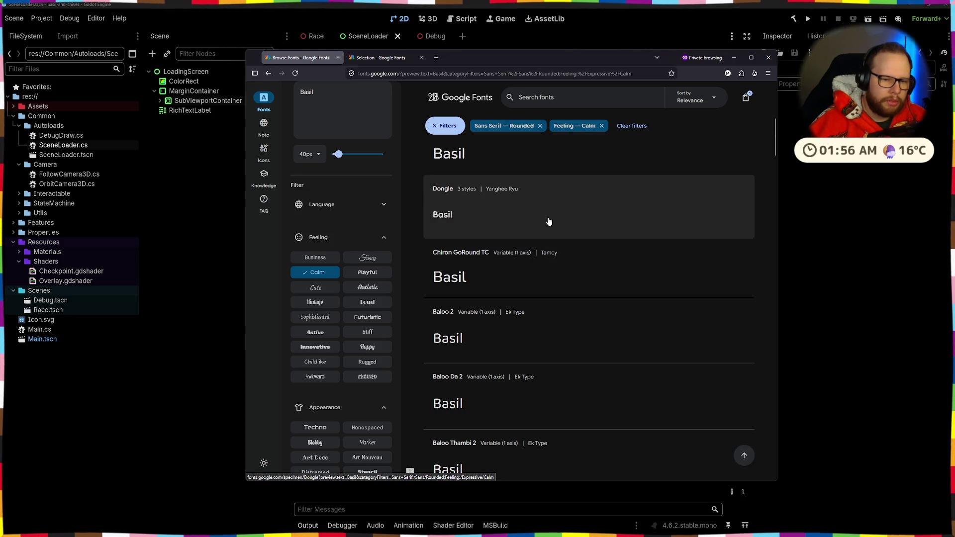
scroll(549, 221, down, 3)
scroll(549, 221, down, 3)
scroll(549, 221, down, 2)
scroll(549, 222, down, 2)
scroll(549, 221, down, 2)
scroll(549, 221, down, 4)
scroll(549, 222, down, 1)
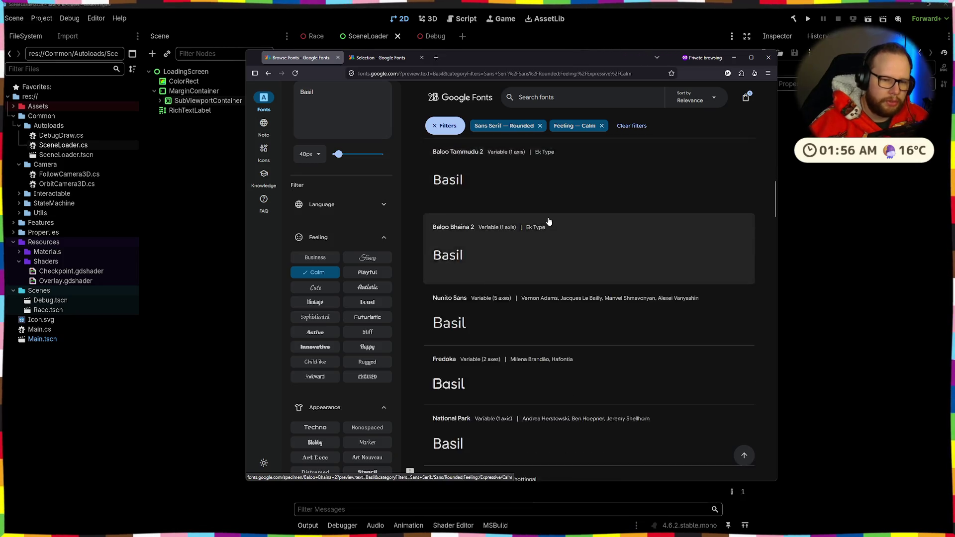
scroll(549, 221, down, 4)
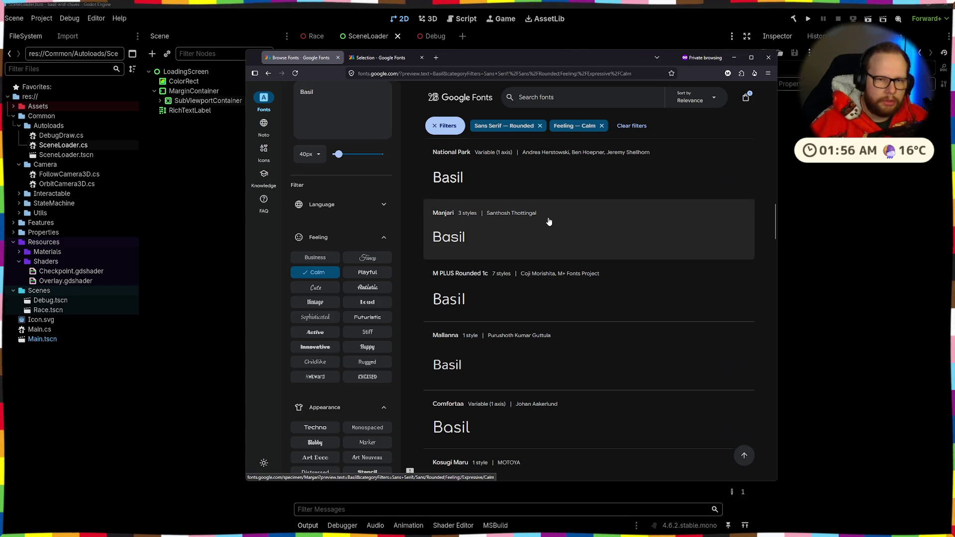
scroll(549, 221, down, 5)
middle_click(477, 313)
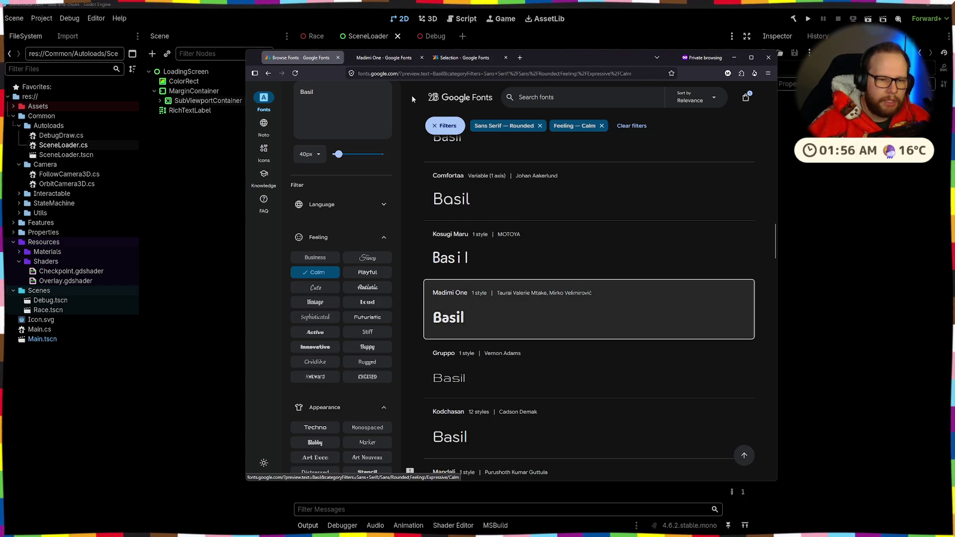
click(383, 58)
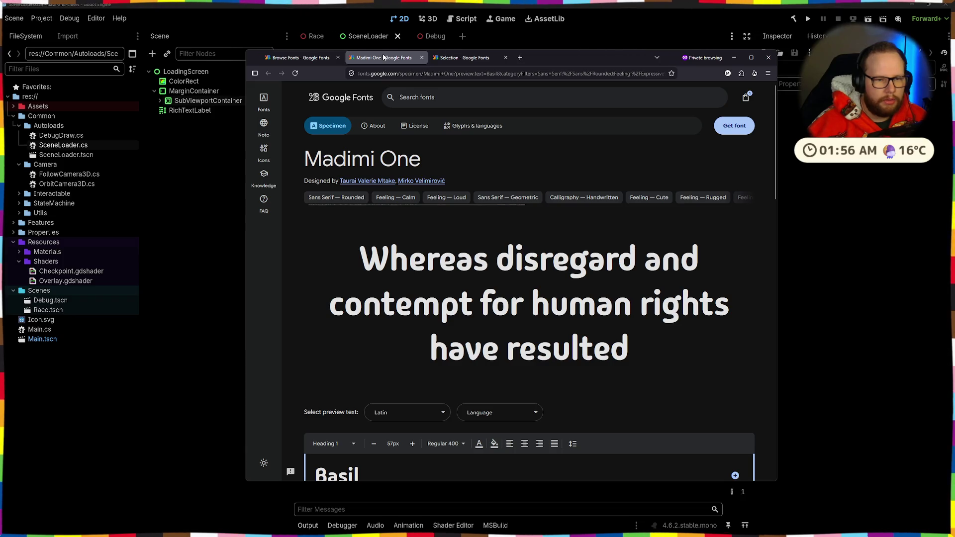
- Check the selected families, then inspect which weights Madimi One offers
click(468, 58)
click(384, 58)
scroll(392, 105, down, 4)
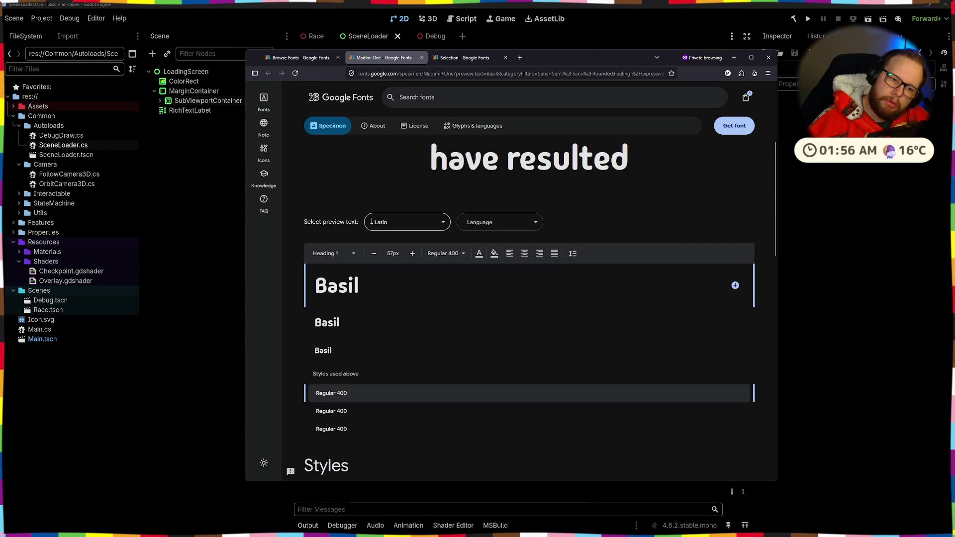
click(445, 254)
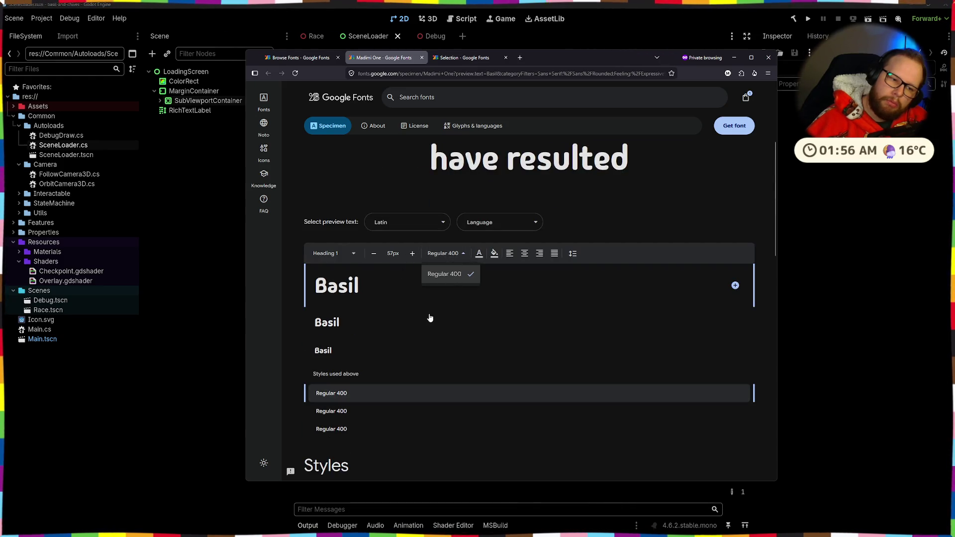
click(426, 305)
scroll(428, 298, down, 5)
scroll(433, 273, down, 3)
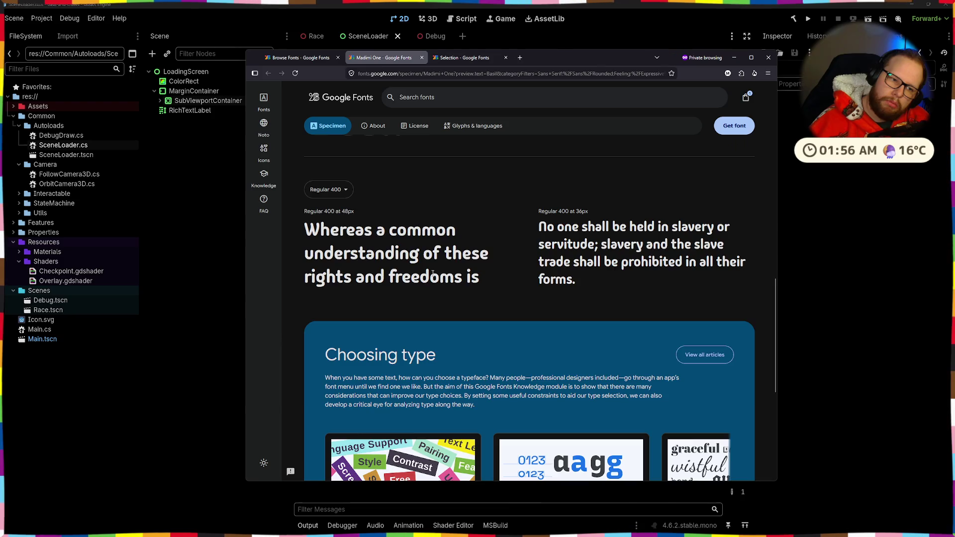
scroll(432, 273, up, 2)
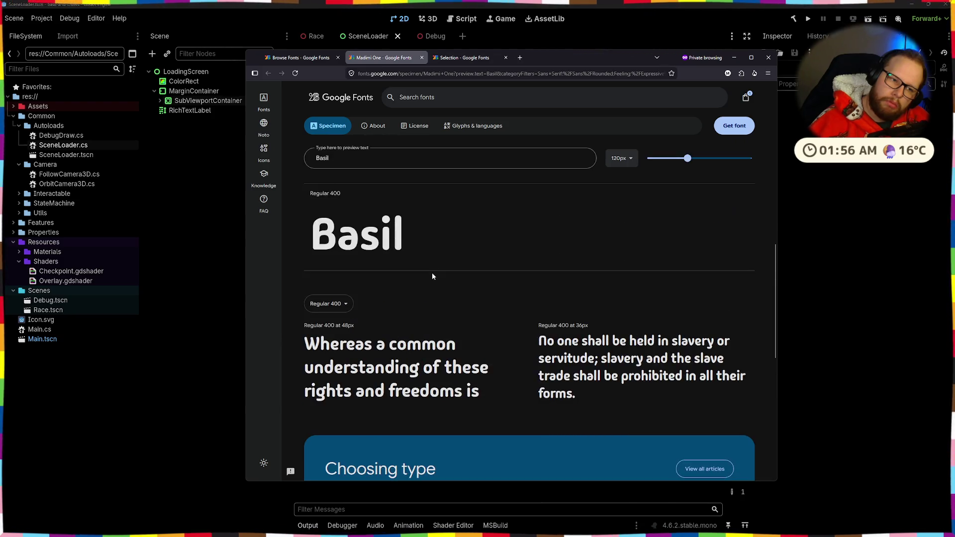
- Glance back at the Calm list, then close the Madimi One tab with Ctrl+W
click(308, 58)
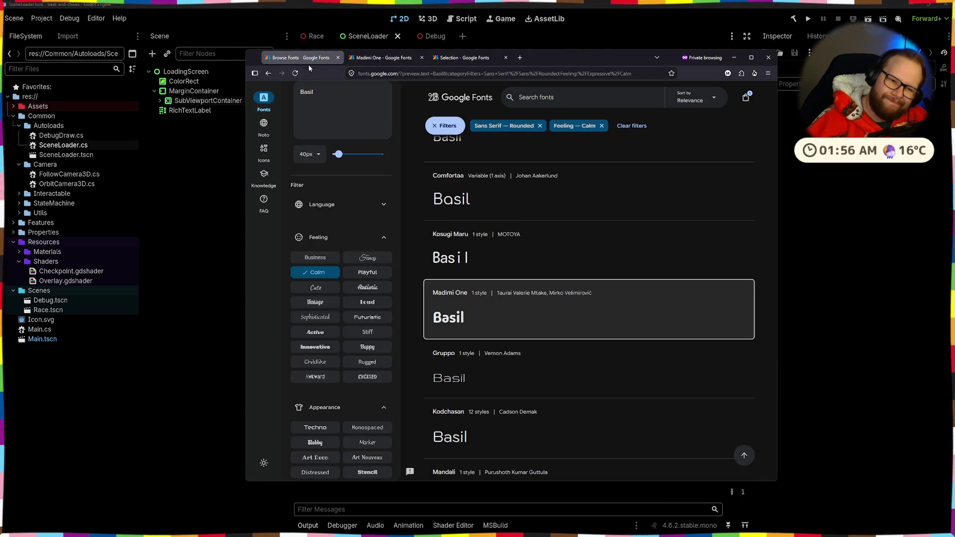
key(ctrl+Tab)
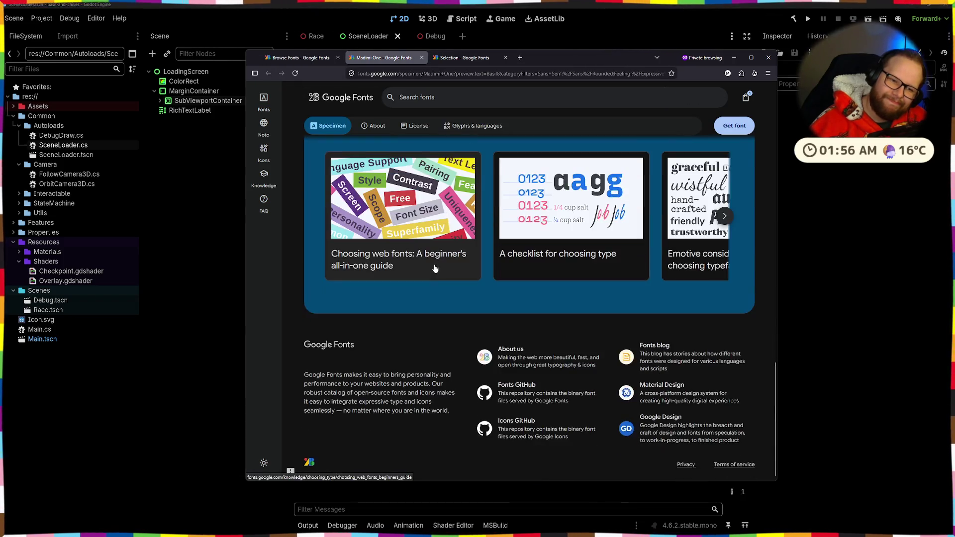
scroll(435, 268, up, 5)
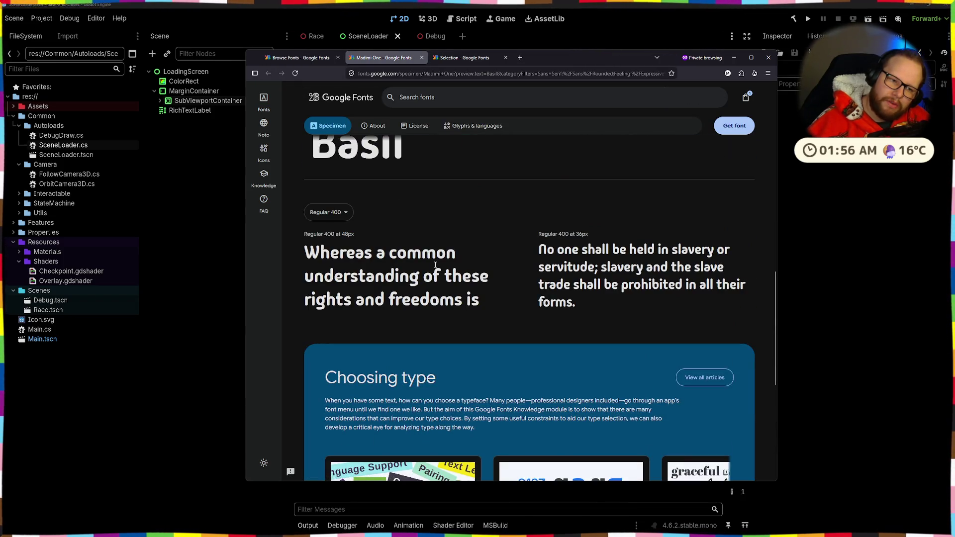
scroll(435, 265, up, 5)
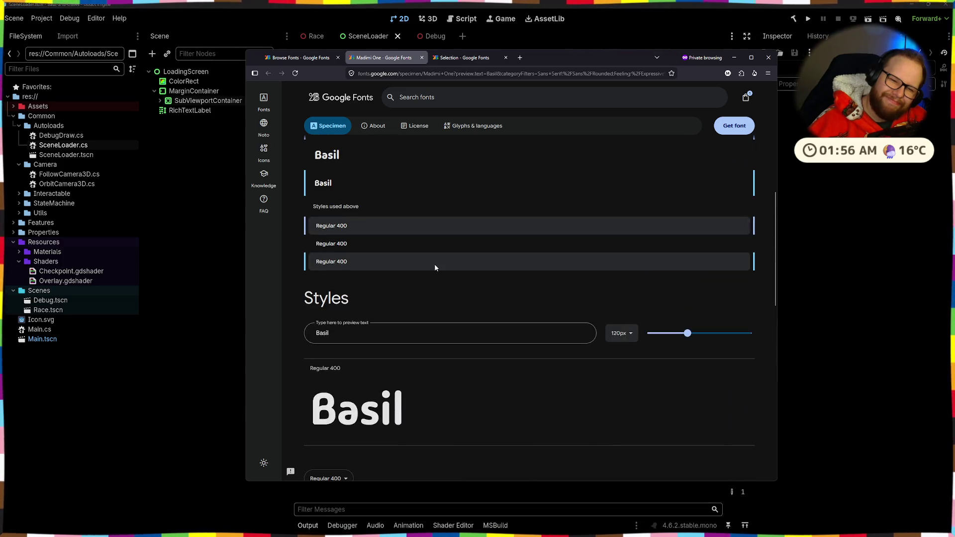
scroll(434, 264, up, 5)
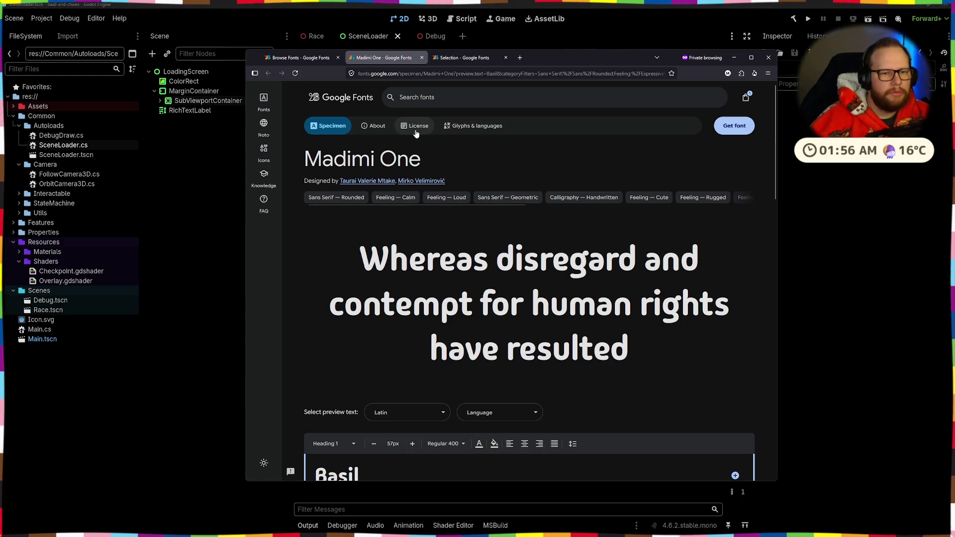
key(ctrl+w)
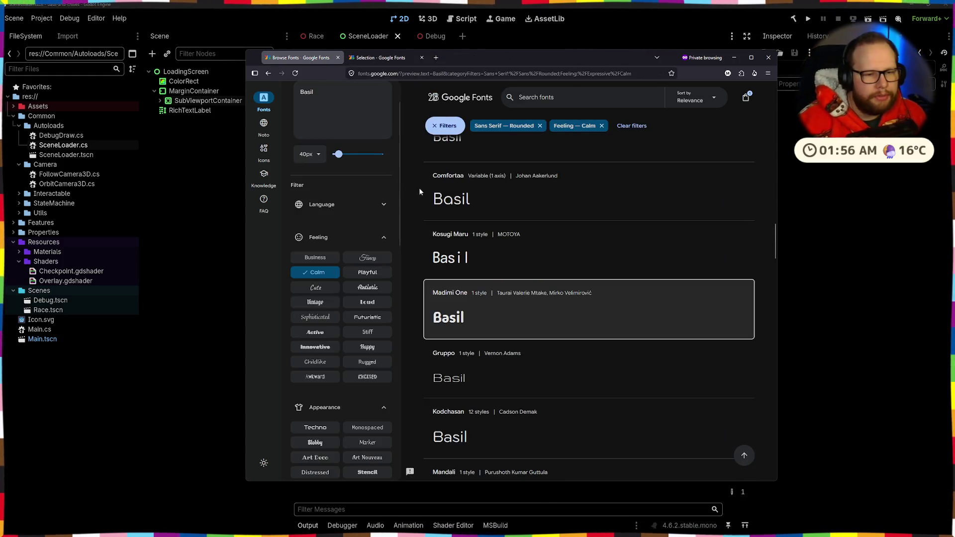
- Browse the Calm rounded results and look at the preview text size options without changing them
scroll(428, 194, down, 3)
scroll(453, 198, down, 2)
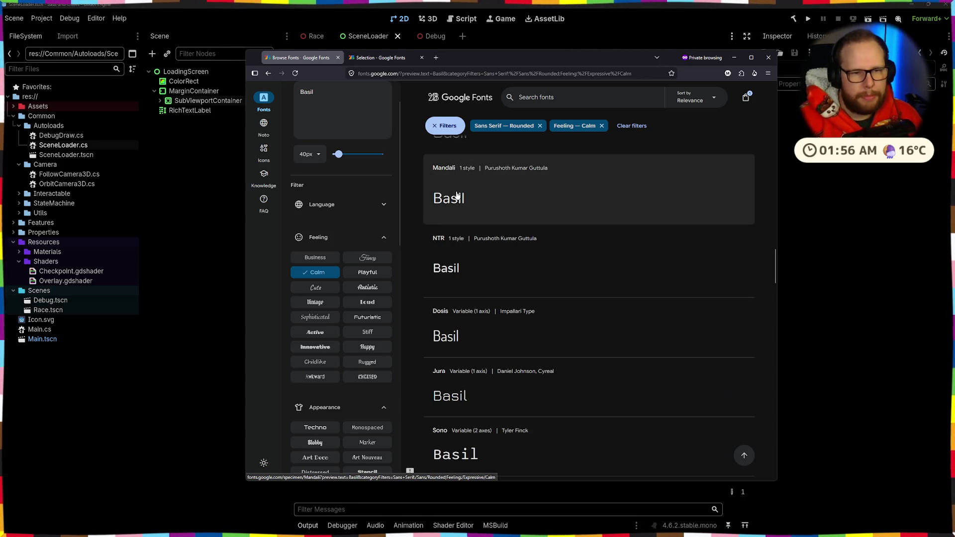
scroll(503, 194, down, 3)
scroll(498, 186, up, 3)
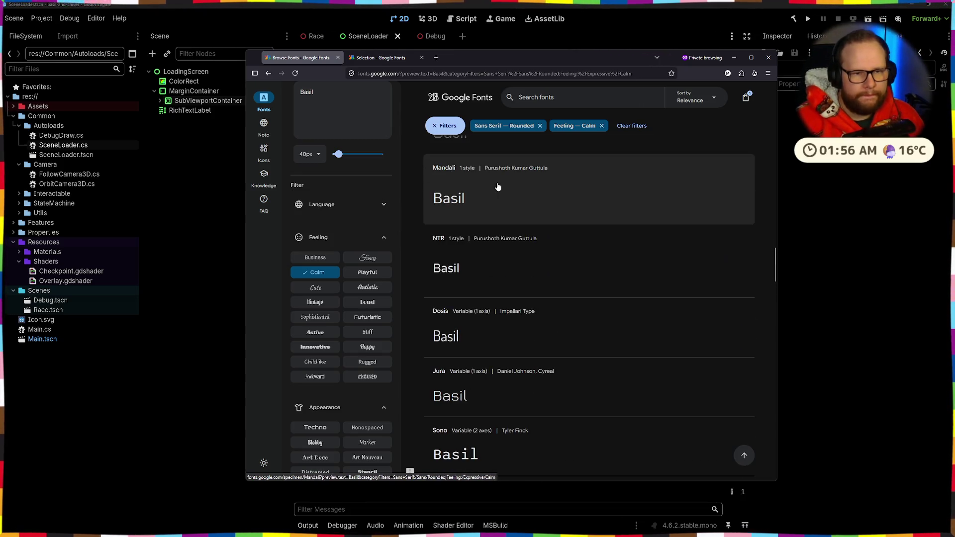
scroll(356, 182, up, 1)
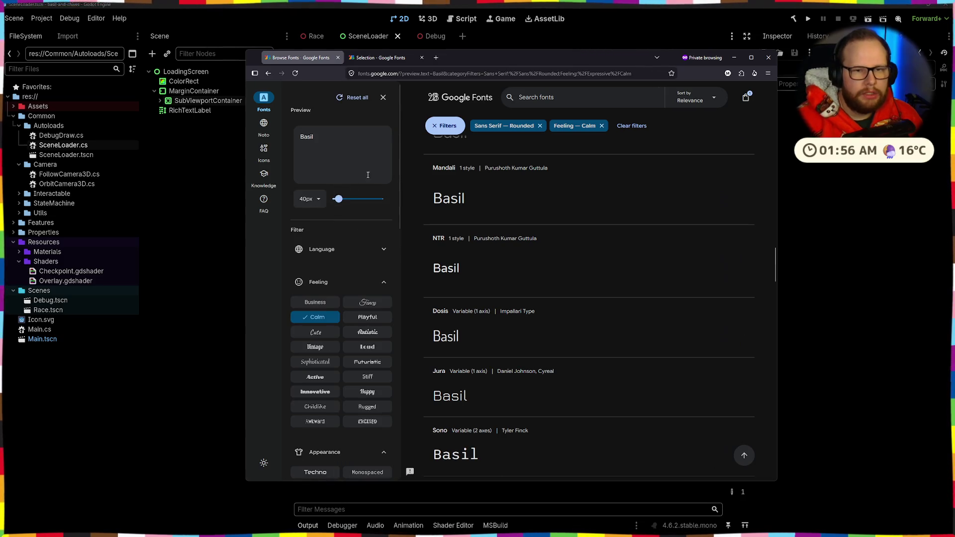
scroll(549, 144, up, 4)
click(301, 199)
click(408, 193)
scroll(406, 192, down, 3)
scroll(363, 210, down, 4)
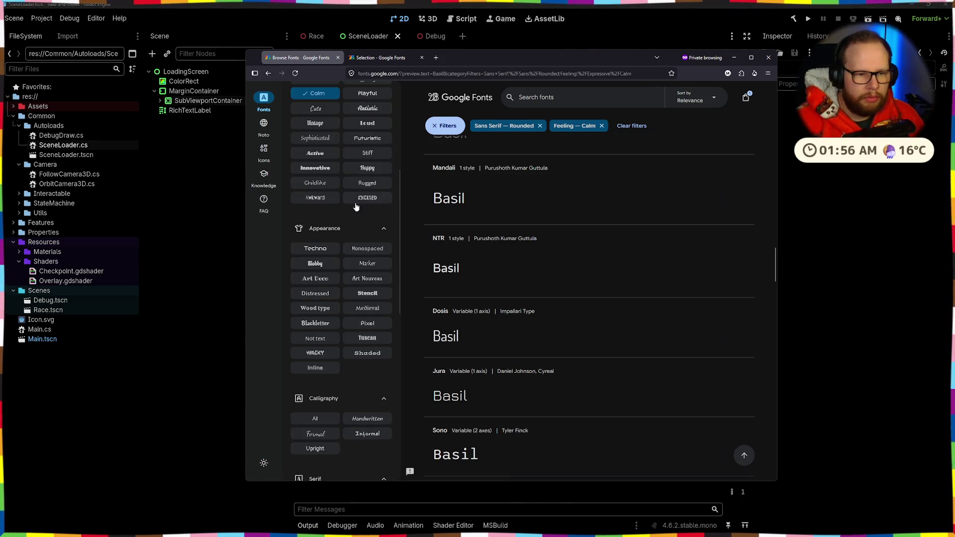
scroll(381, 235, down, 3)
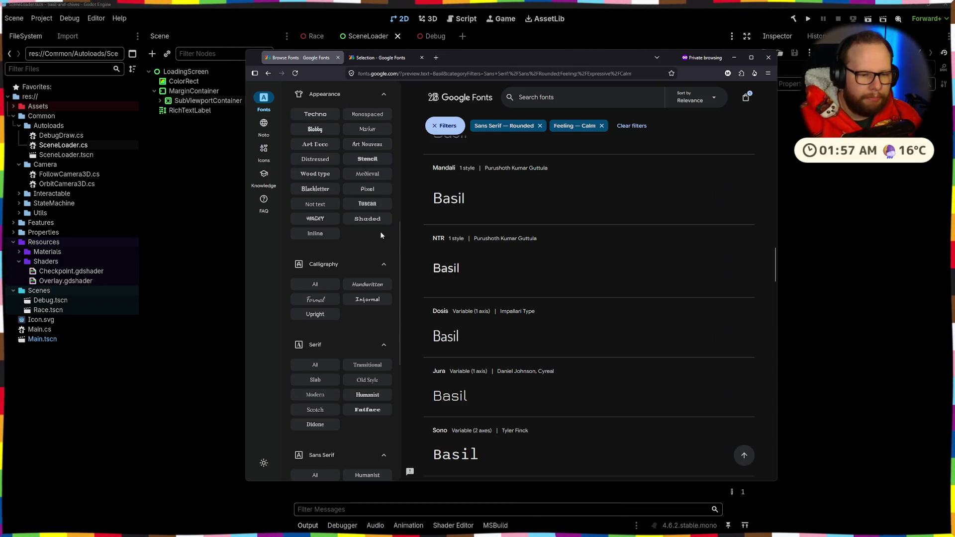
scroll(382, 235, down, 6)
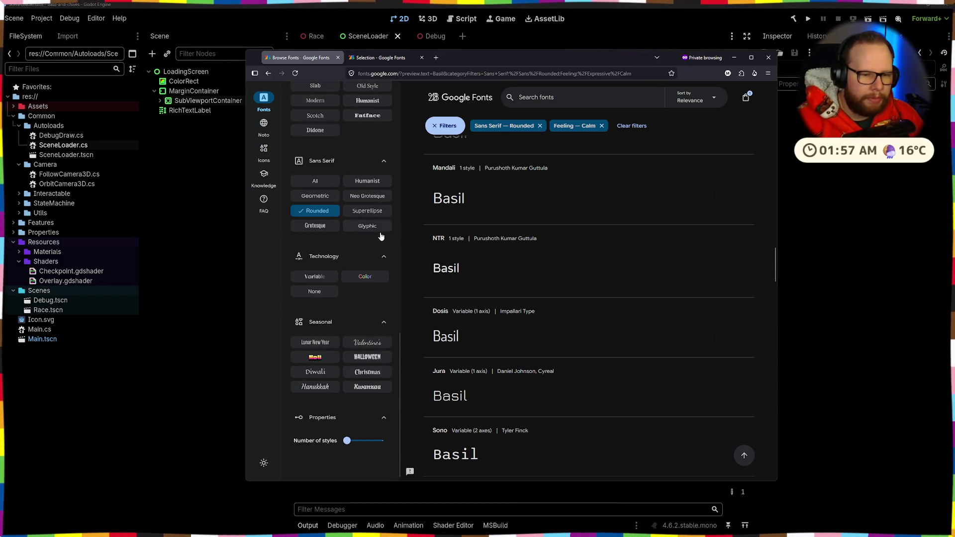
click(373, 417)
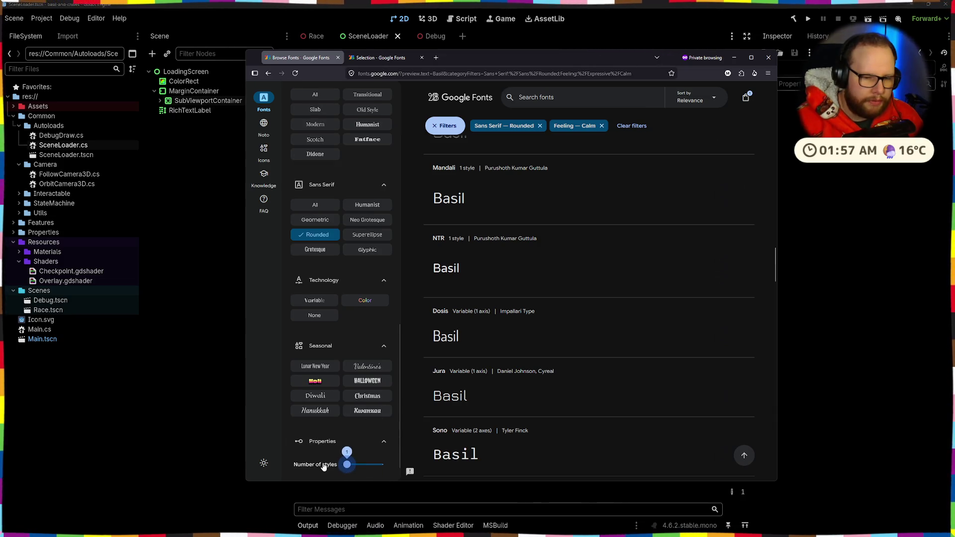
- Open Momo Trust Display's specimen in a separate tab, look it over, and close it
scroll(345, 353, down, 1)
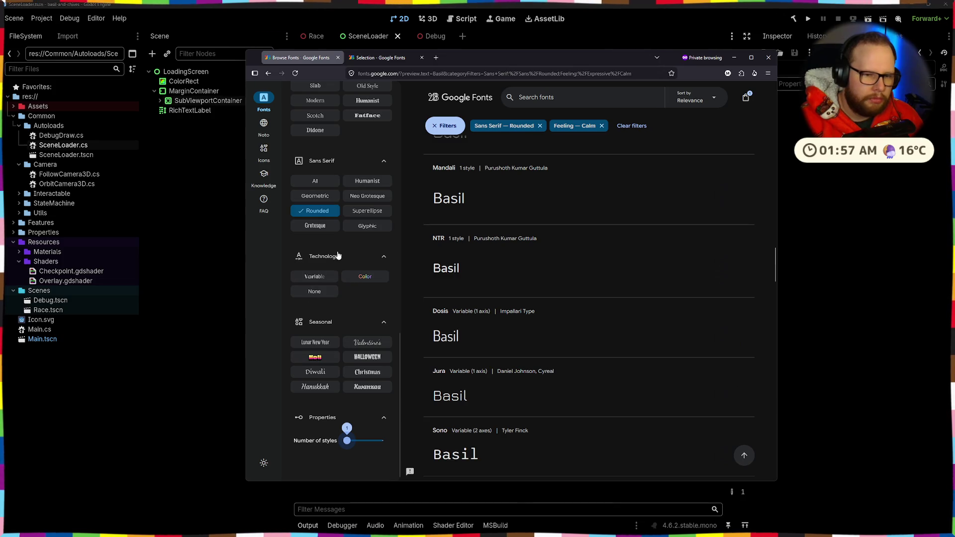
scroll(490, 348, down, 5)
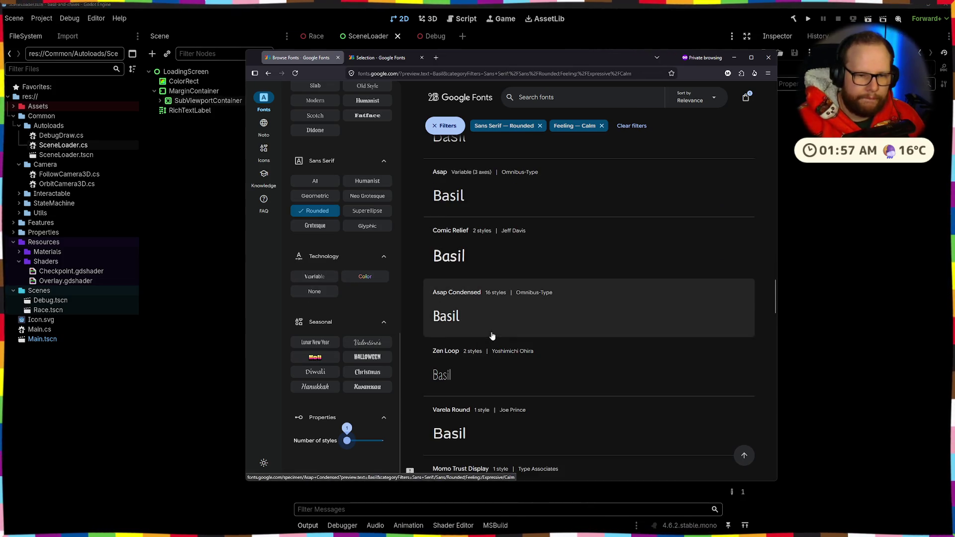
scroll(492, 336, down, 5)
middle_click(437, 192)
scroll(368, 174, down, 4)
scroll(380, 179, up, 4)
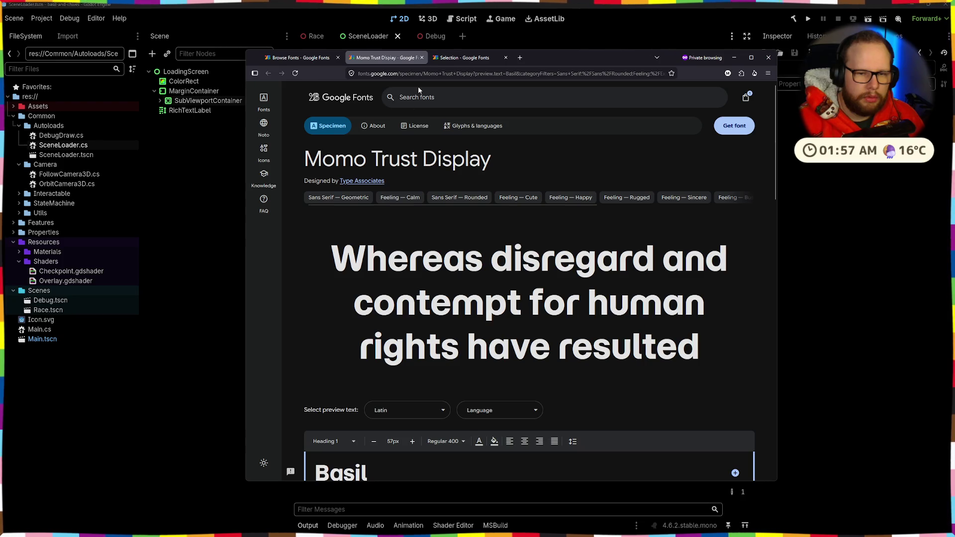
click(422, 58)
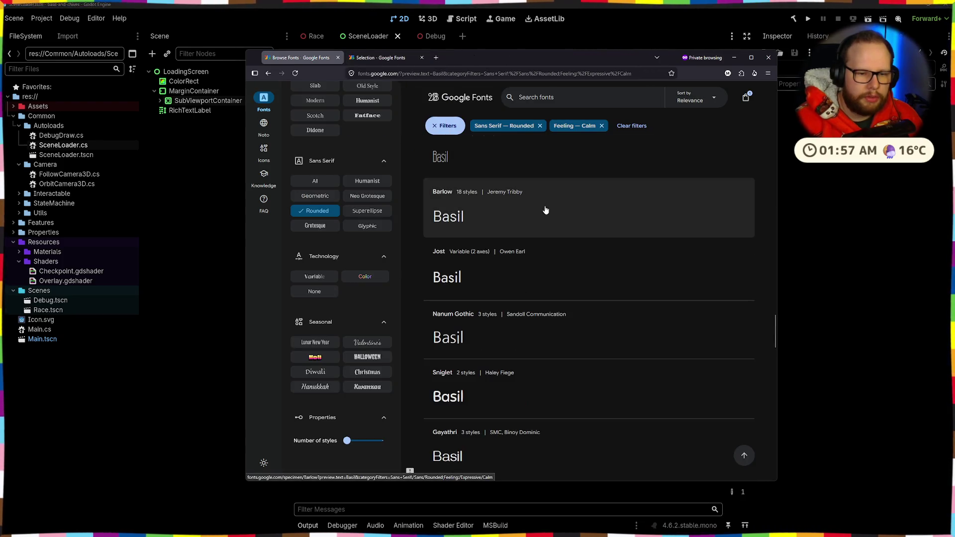
- Swap the Rounded sans-serif filter for Grotesque, listing 88 families led by Libre Franklin
scroll(545, 210, down, 2)
scroll(545, 210, down, 2)
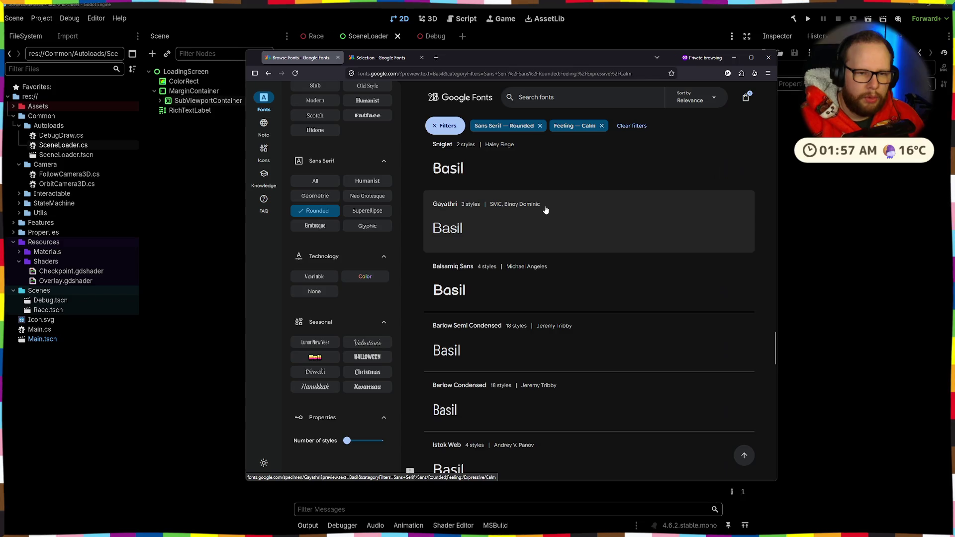
scroll(546, 210, down, 8)
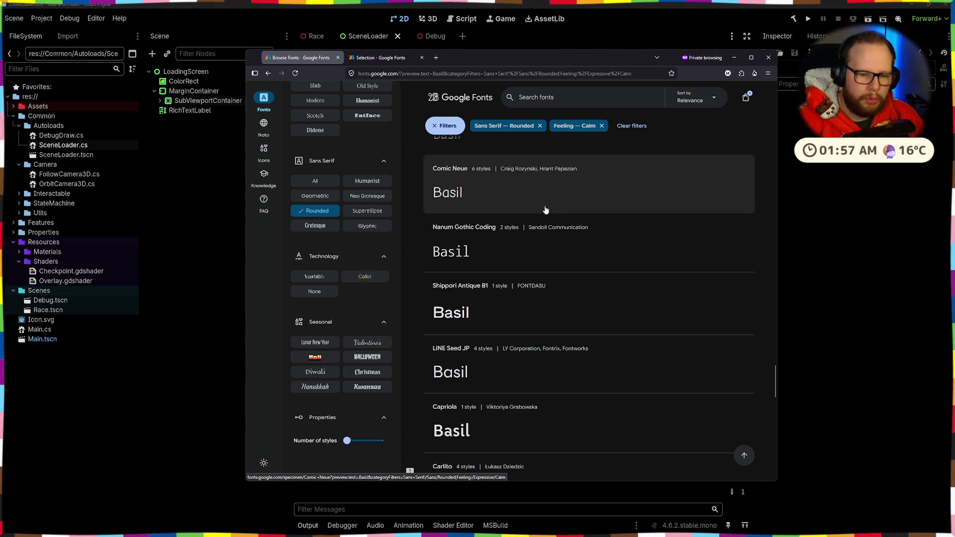
scroll(545, 210, down, 3)
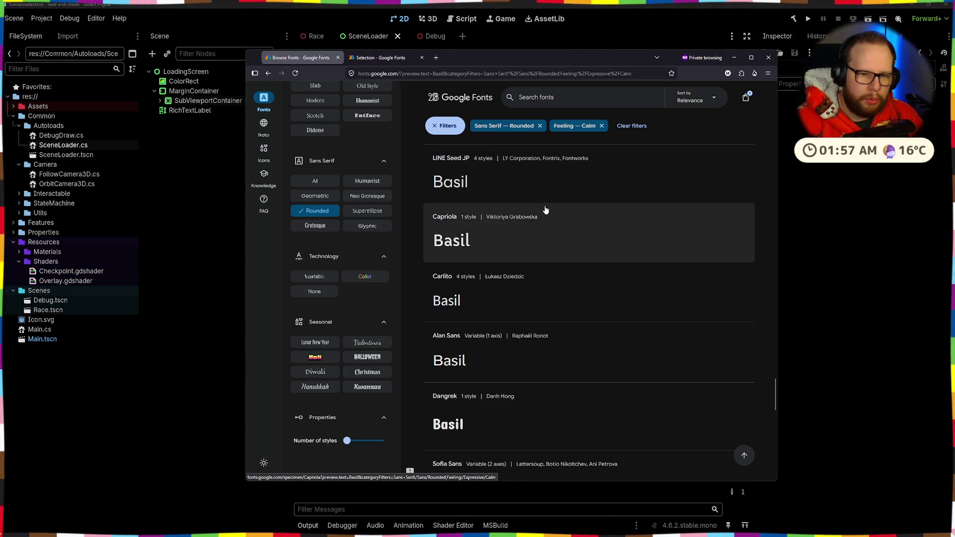
scroll(546, 210, down, 3)
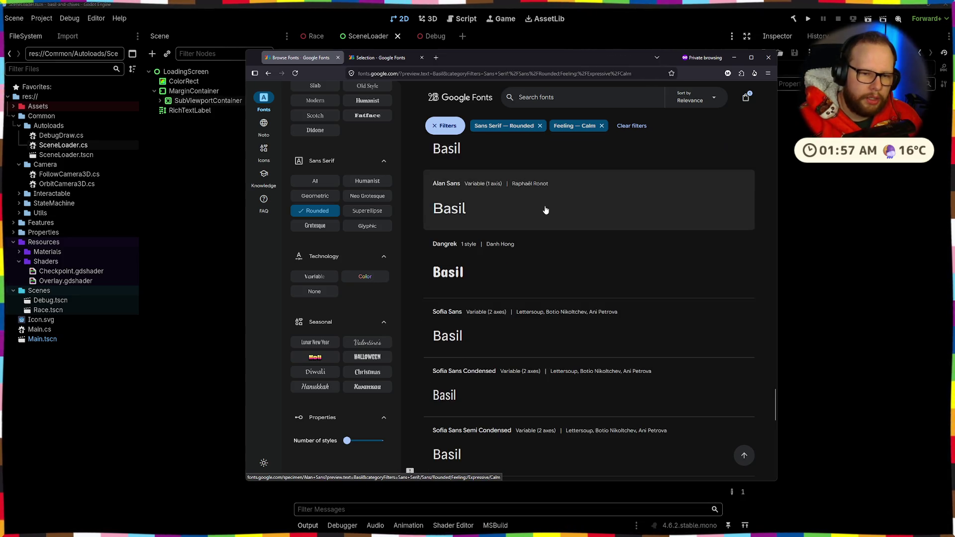
scroll(546, 210, down, 2)
scroll(546, 210, down, 5)
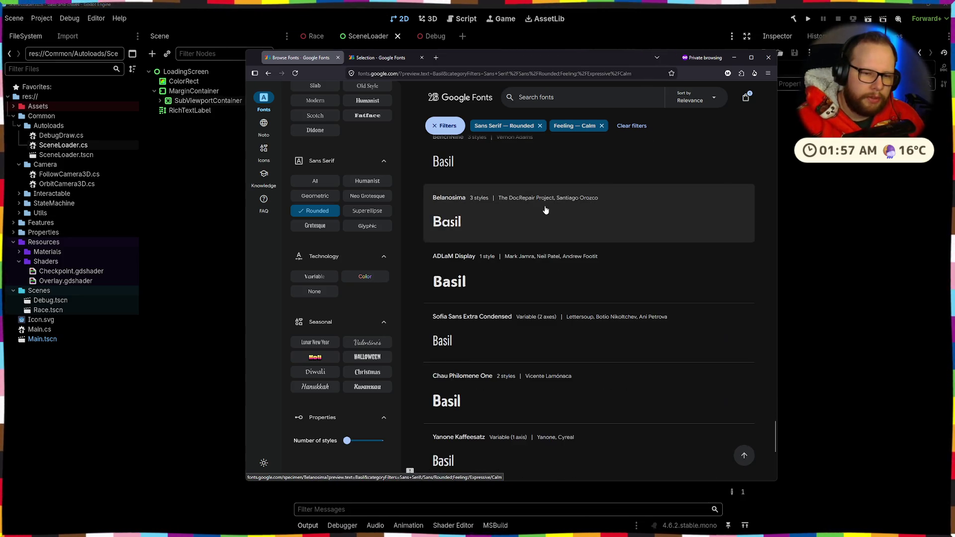
scroll(546, 210, down, 1)
scroll(545, 210, down, 2)
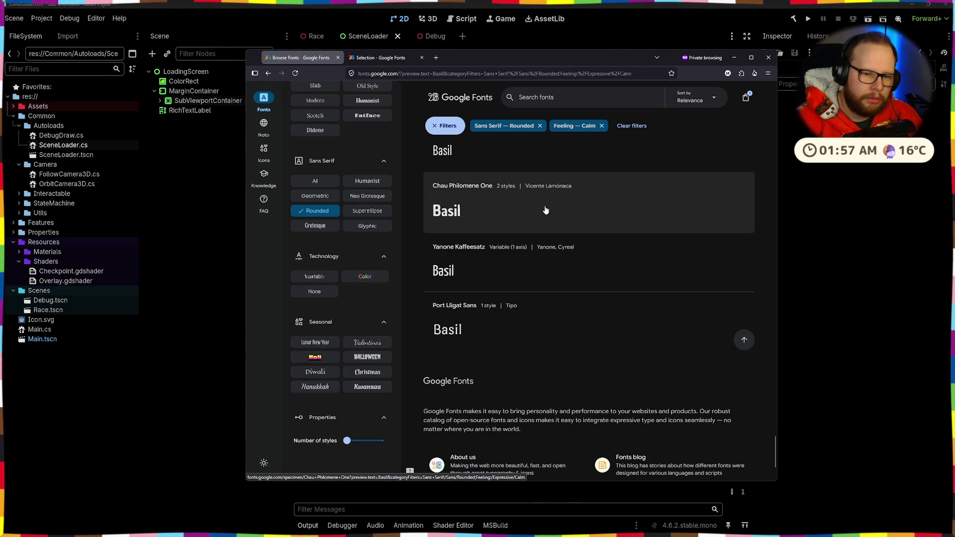
click(315, 211)
click(321, 227)
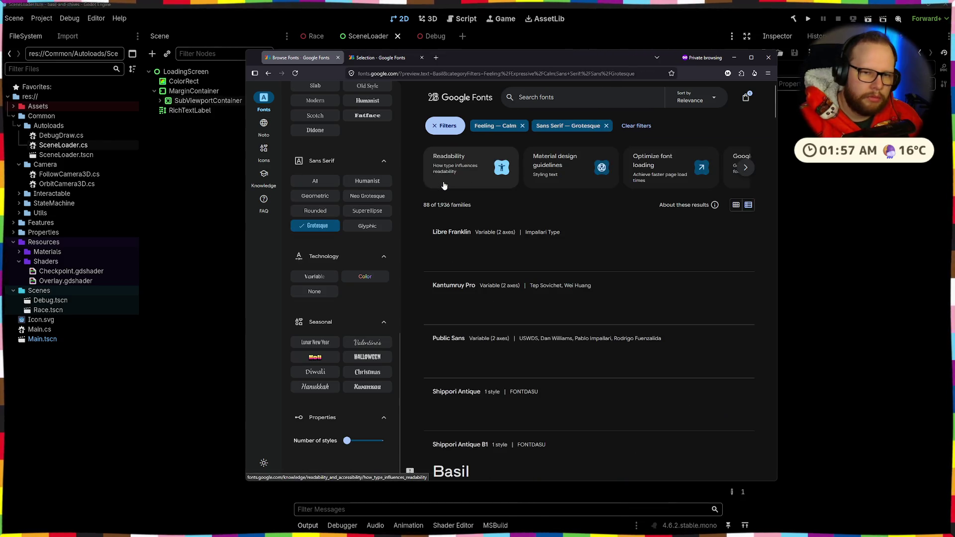
- Check the selection tab listing only Balsamiq Sans, browse the Grotesque results, then return with Ctrl+Tab
scroll(444, 186, down, 2)
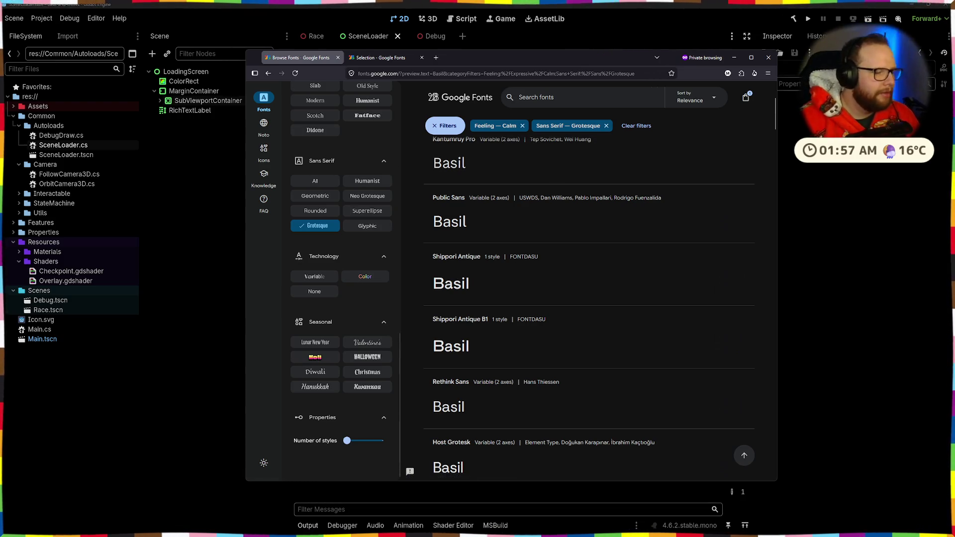
click(383, 59)
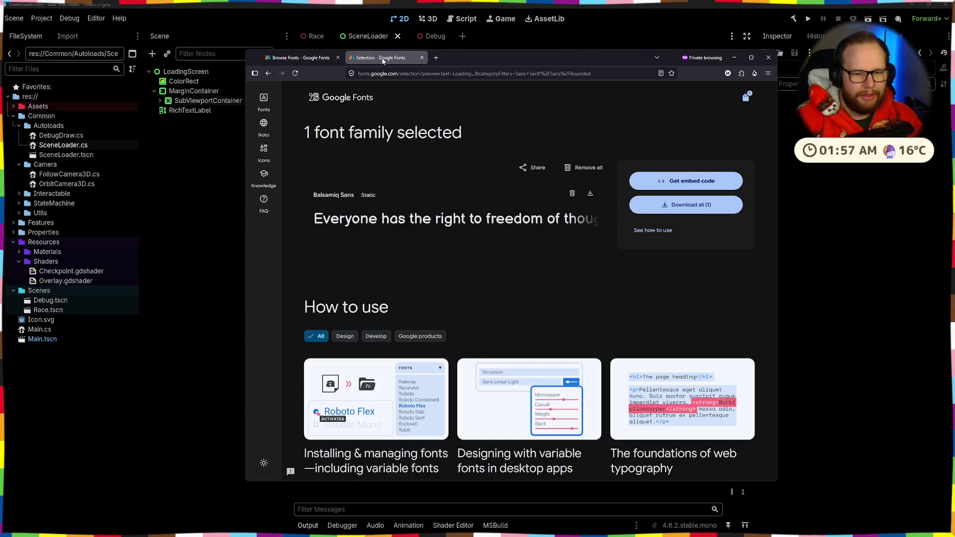
click(298, 58)
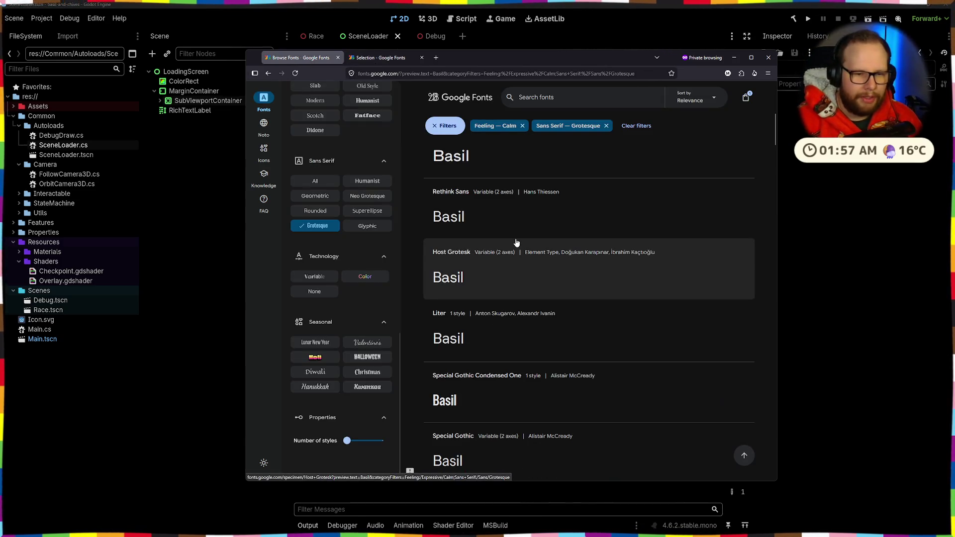
scroll(516, 243, down, 3)
scroll(517, 243, down, 8)
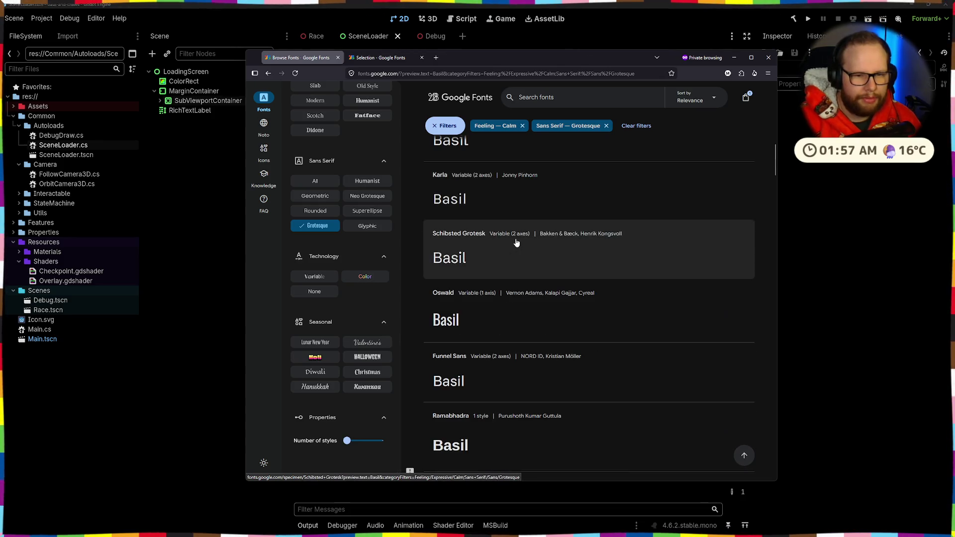
scroll(516, 242, down, 6)
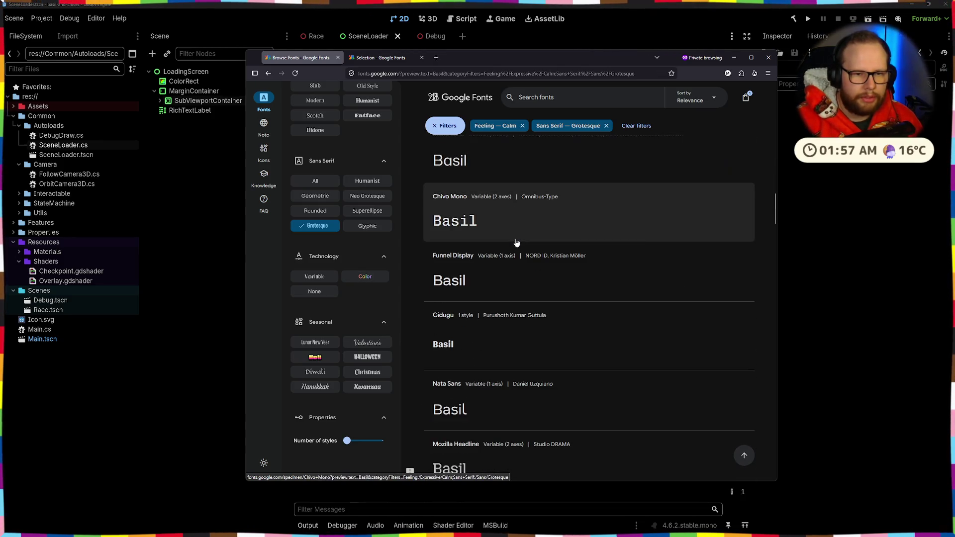
key(ctrl+Tab)
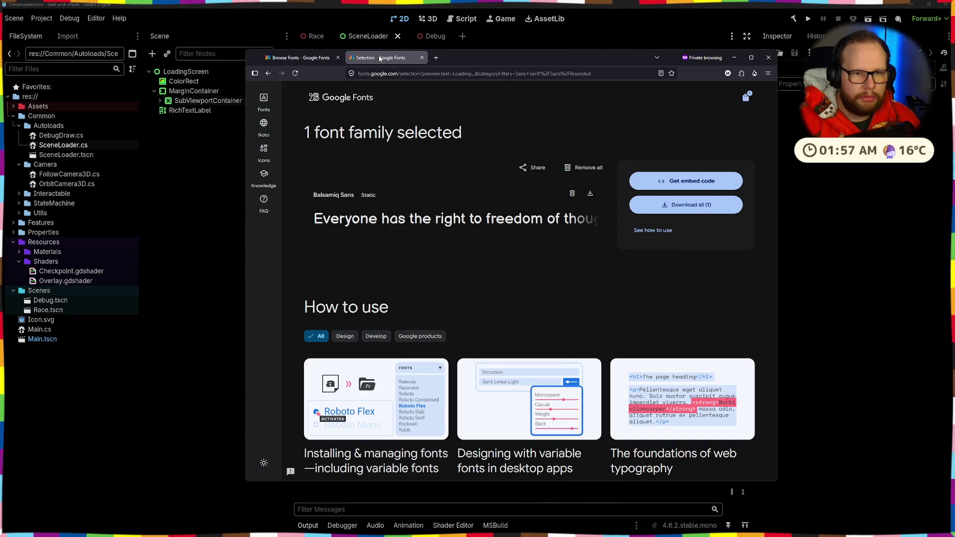
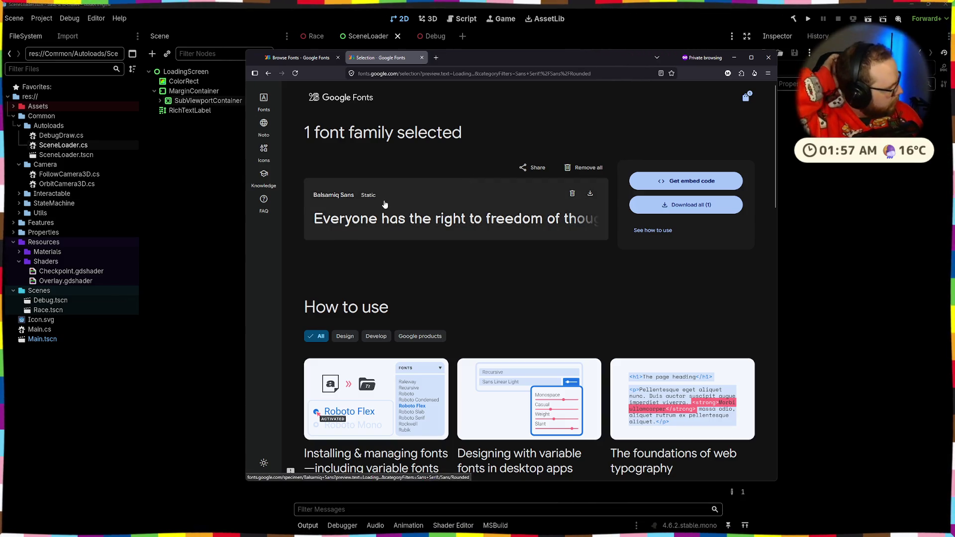
- Limit the sans serif results to Rounded and scroll through the 72 families
click(299, 58)
click(320, 215)
scroll(489, 225, up, 2)
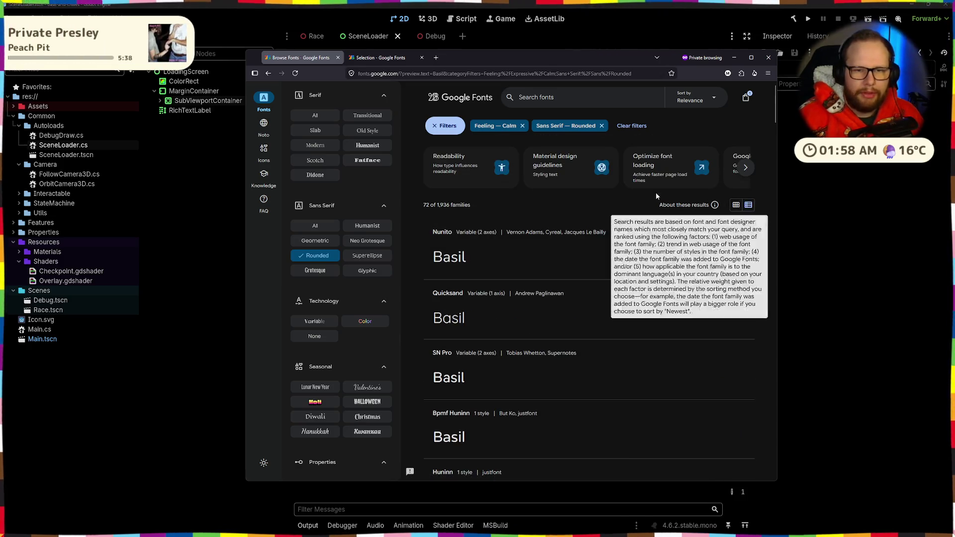
scroll(516, 280, down, 3)
scroll(516, 280, down, 2)
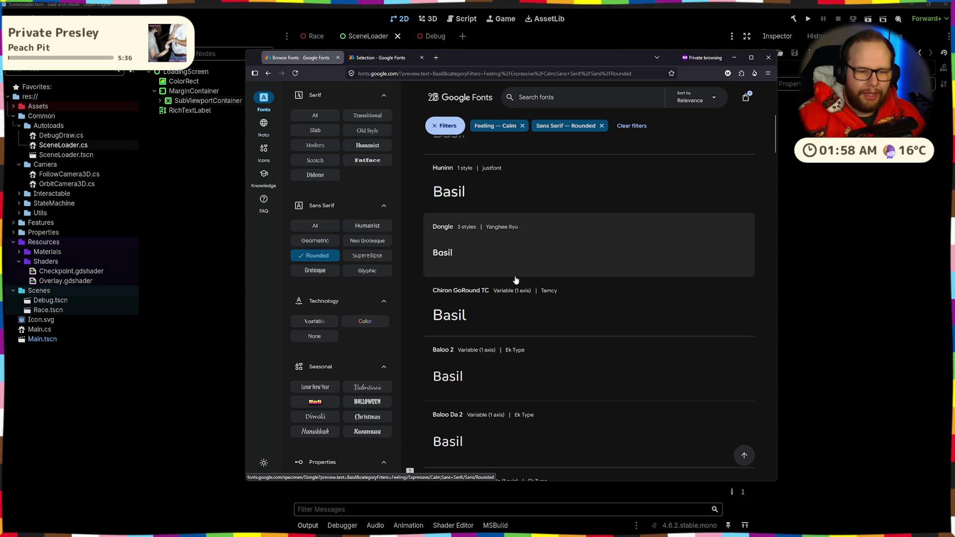
scroll(515, 280, down, 1)
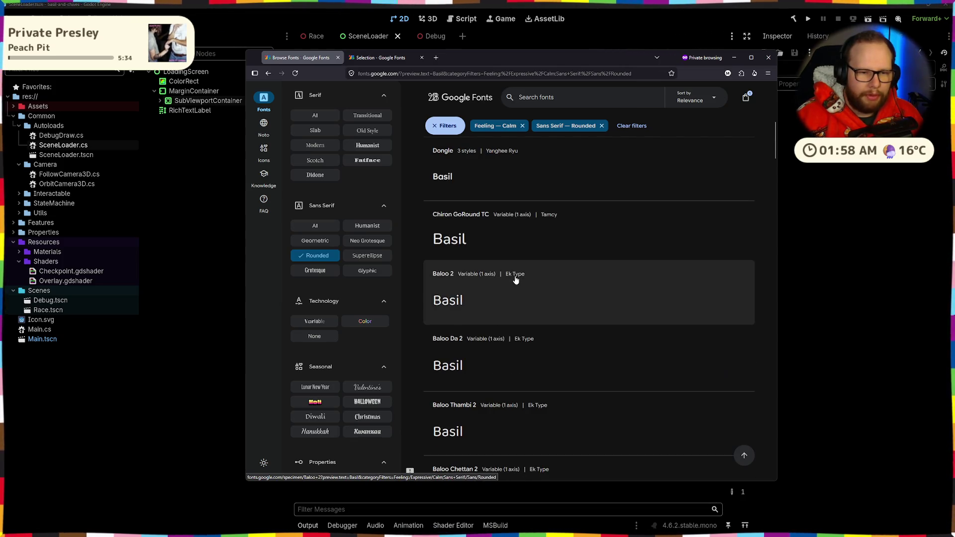
scroll(515, 281, up, 4)
scroll(515, 280, up, 3)
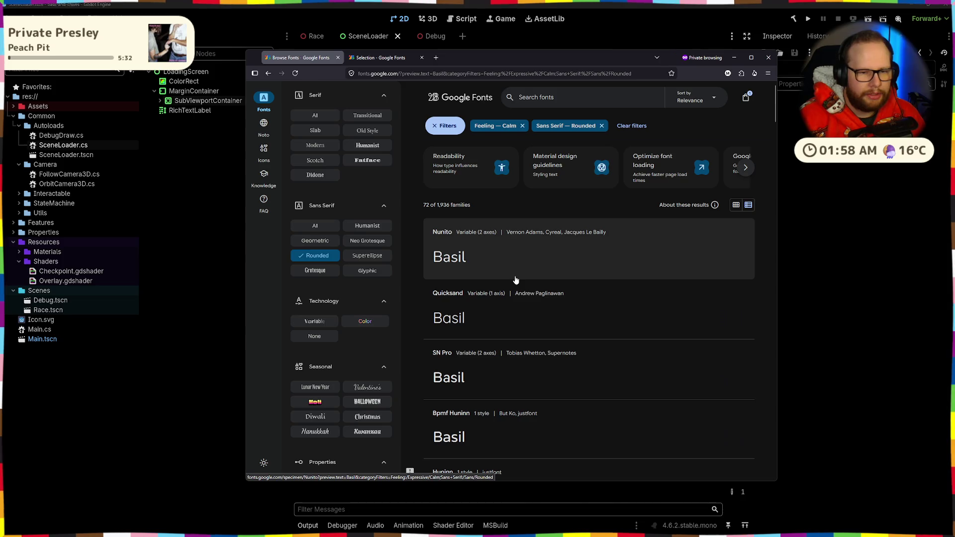
- Compare with the Selection page, then open Nunito's specimen in a new tab
click(382, 58)
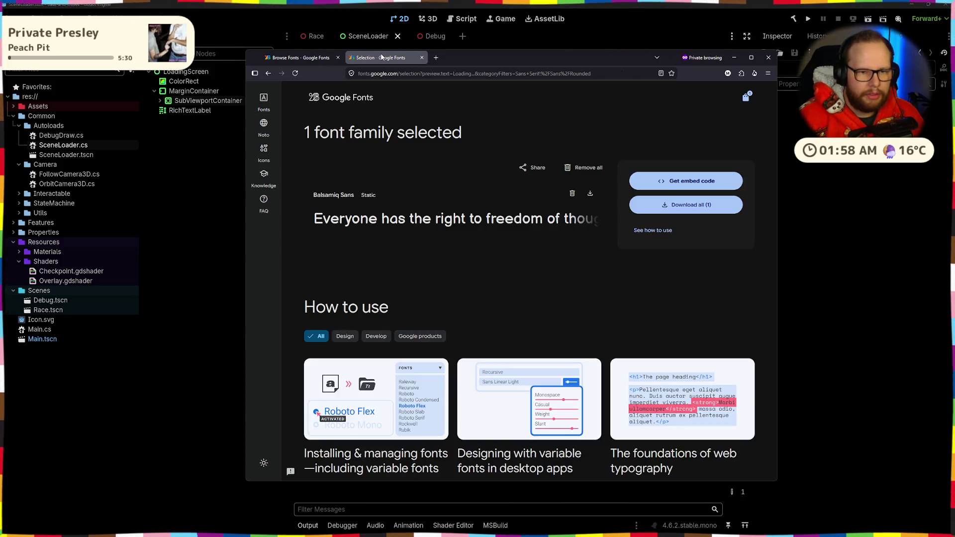
click(299, 57)
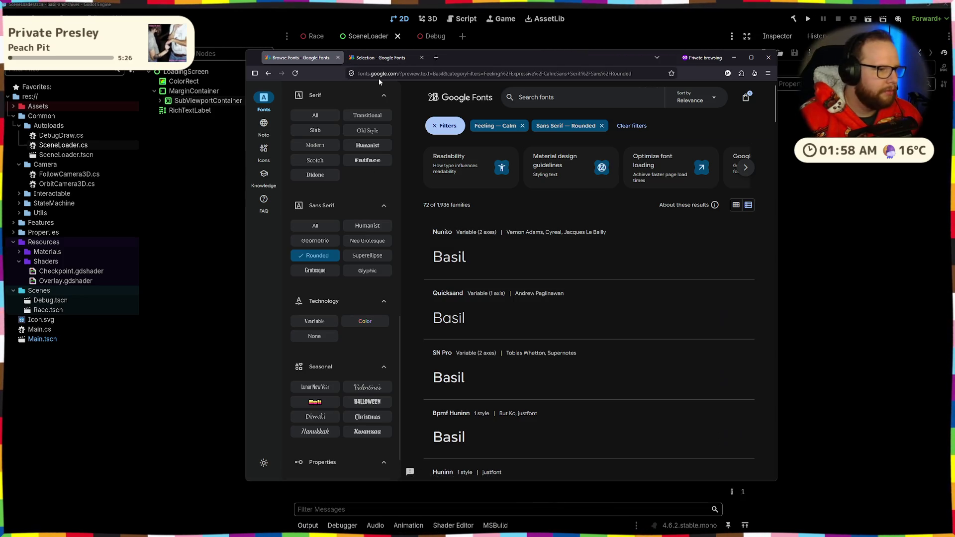
click(397, 61)
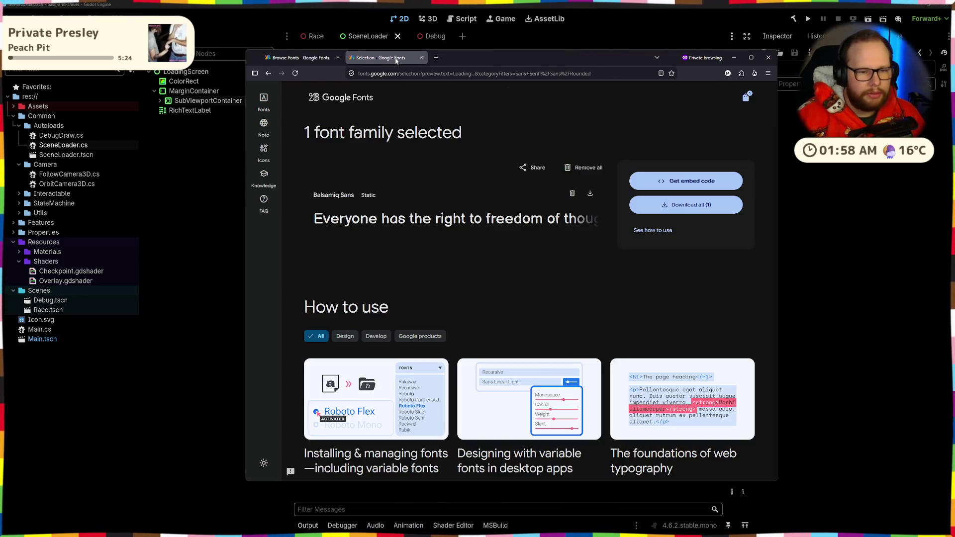
key(ctrl+shift+Tab)
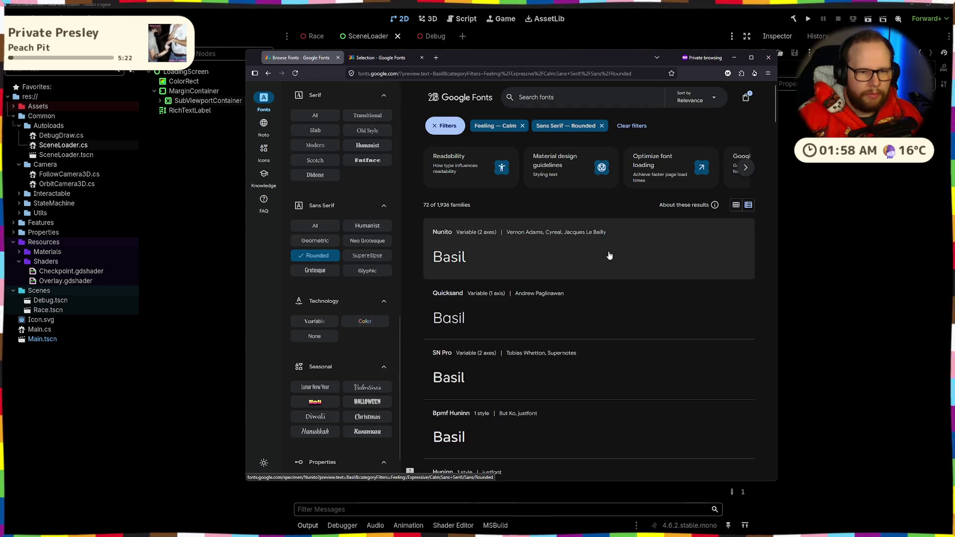
middle_click(555, 261)
- Review Nunito's weights down to the Black 900 'Basil' sample
click(378, 59)
scroll(413, 287, down, 2)
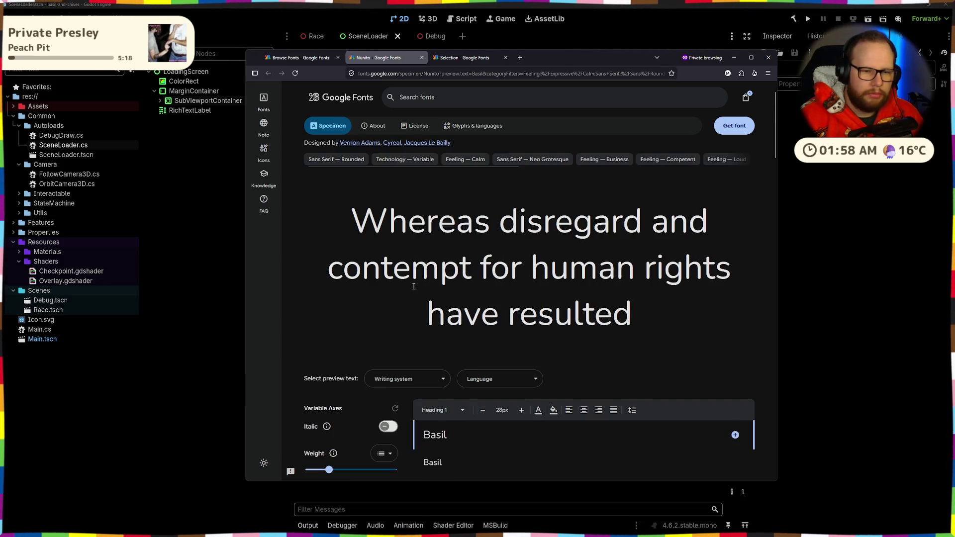
mouse_move(352, 222)
mouse_down()
mouse_move(454, 224)
mouse_move(642, 330)
mouse_up()
scroll(664, 333, down, 5)
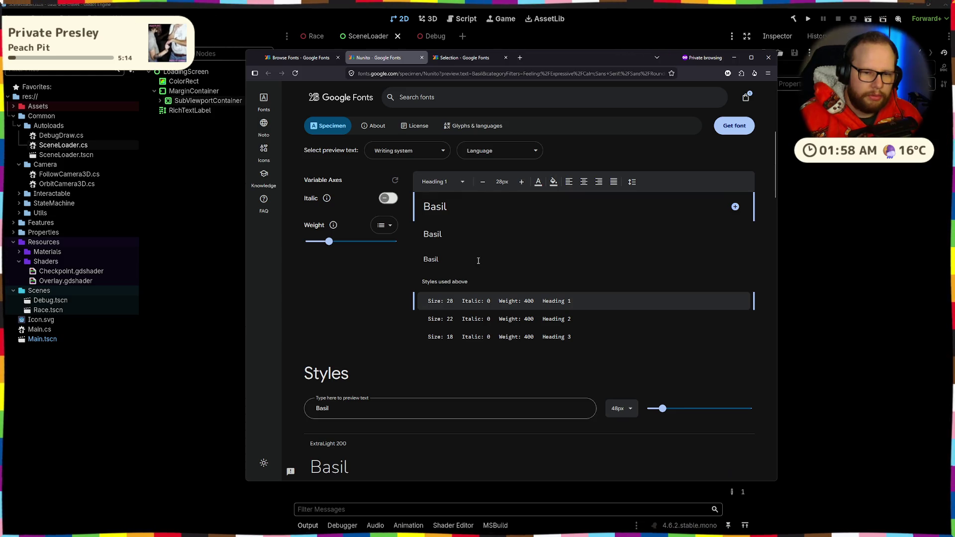
scroll(478, 261, down, 15)
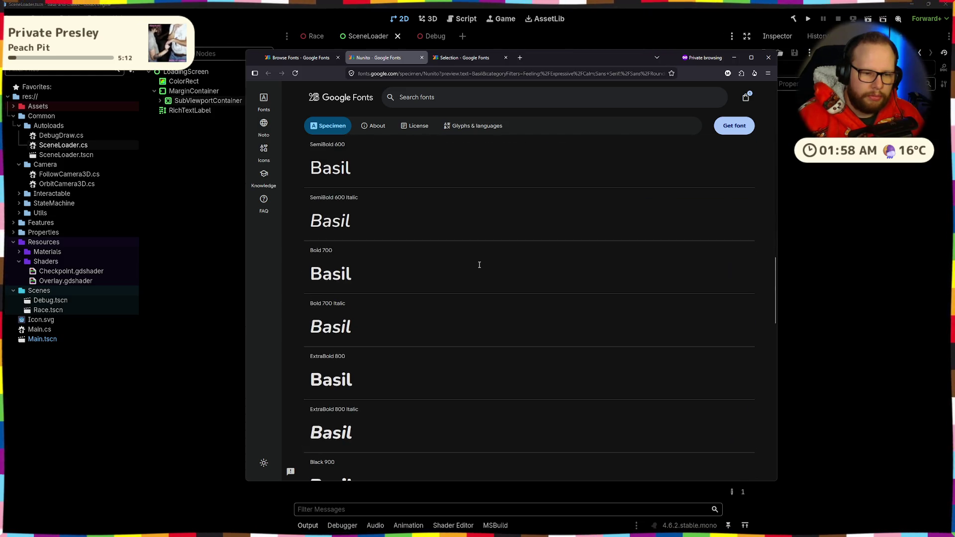
scroll(479, 265, down, 4)
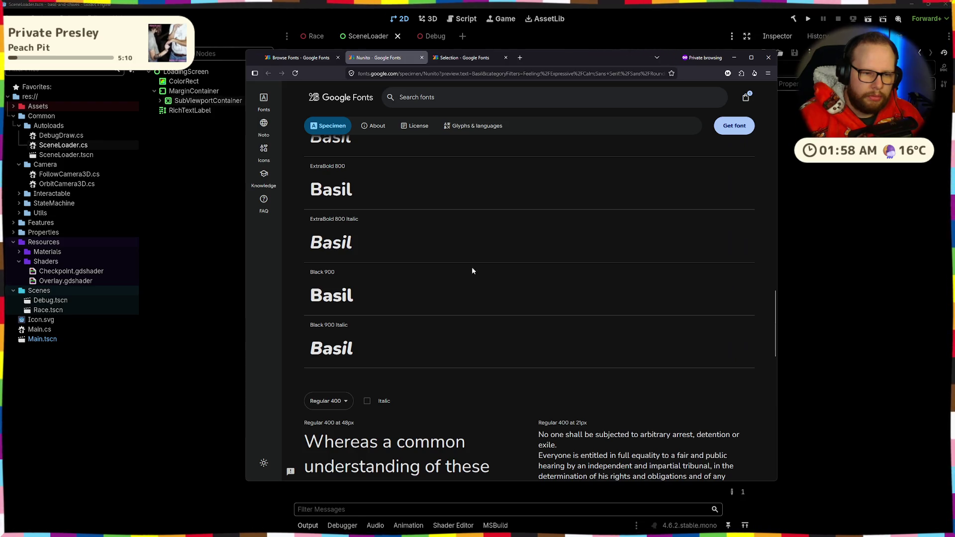
drag(311, 304, 354, 294)
click(358, 293)
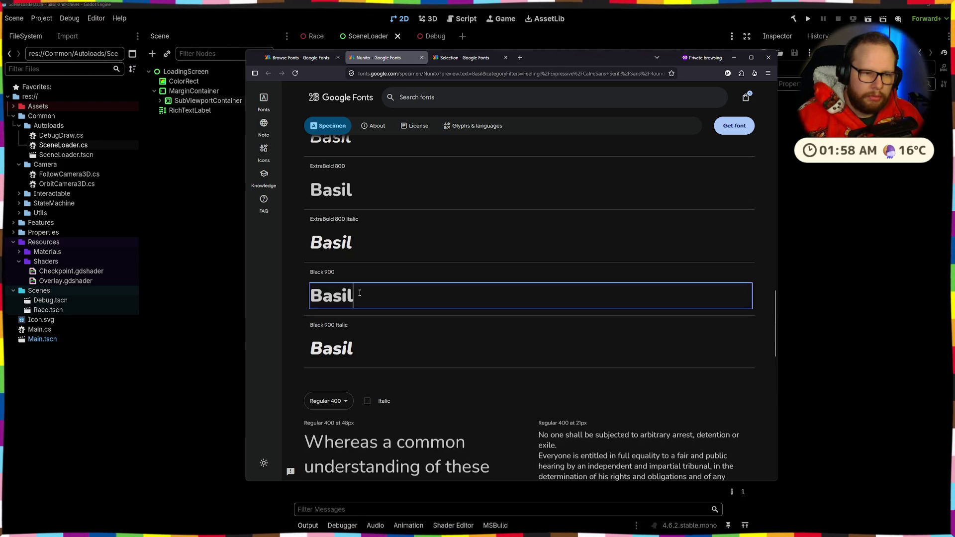
scroll(359, 286, up, 20)
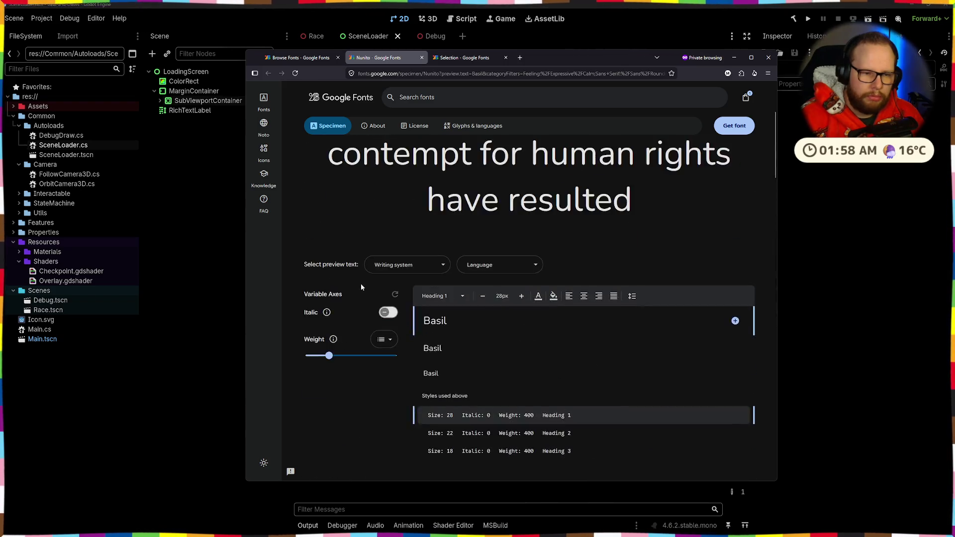
- Back in the rounded results, open SN Pro's specimen page in a new tab
key(ctrl+shift+Tab)
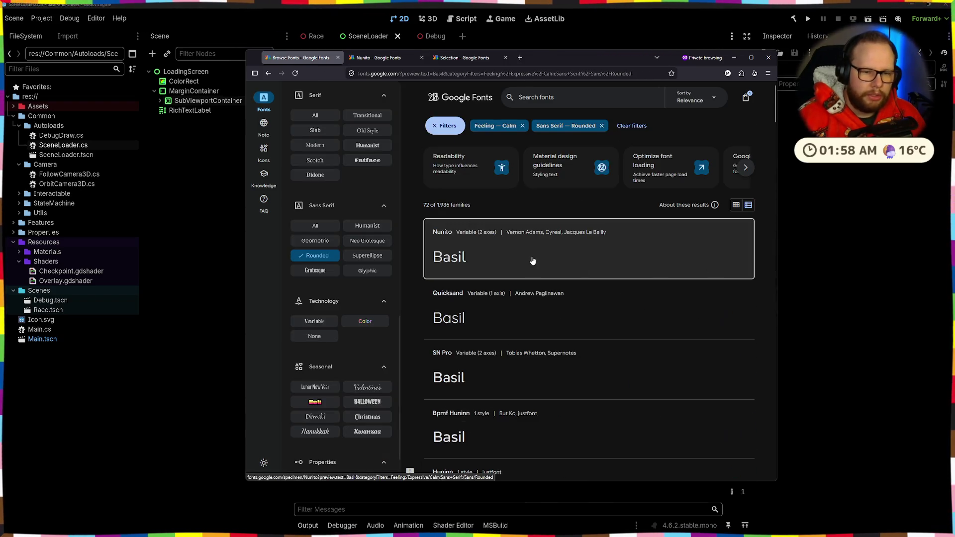
scroll(532, 261, down, 2)
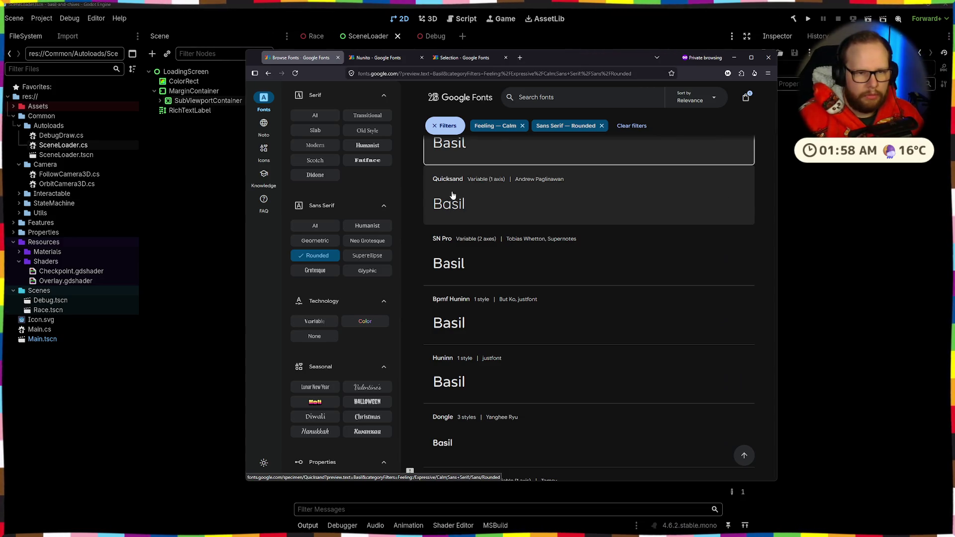
middle_click(450, 261)
click(383, 59)
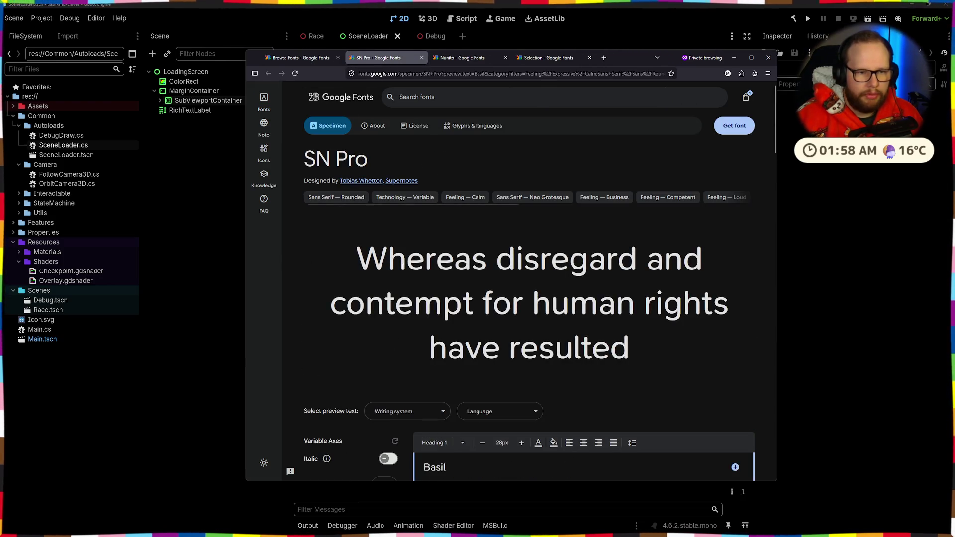
- Select SN Pro's preview sentence and scroll through its specimen styles
double_click(402, 264)
mouse_move(402, 263)
mouse_down()
mouse_move(682, 347)
mouse_move(287, 266)
mouse_move(495, 261)
mouse_move(298, 264)
mouse_up()
click(665, 347)
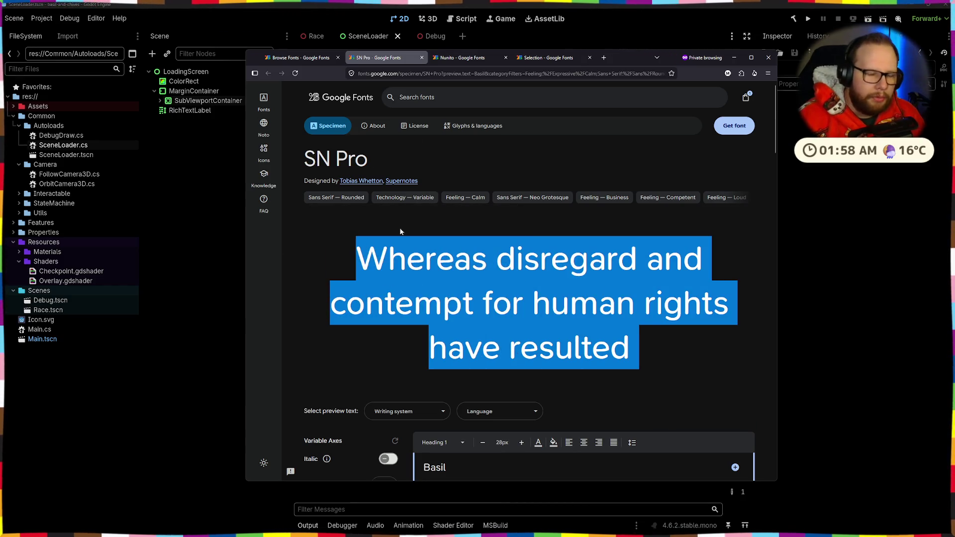
scroll(424, 226, down, 5)
scroll(424, 226, down, 10)
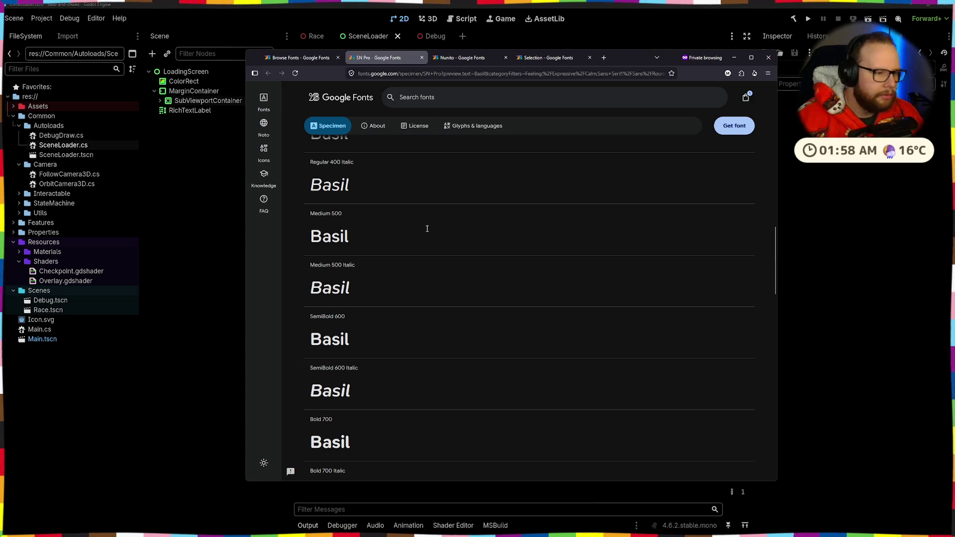
scroll(427, 204, up, 10)
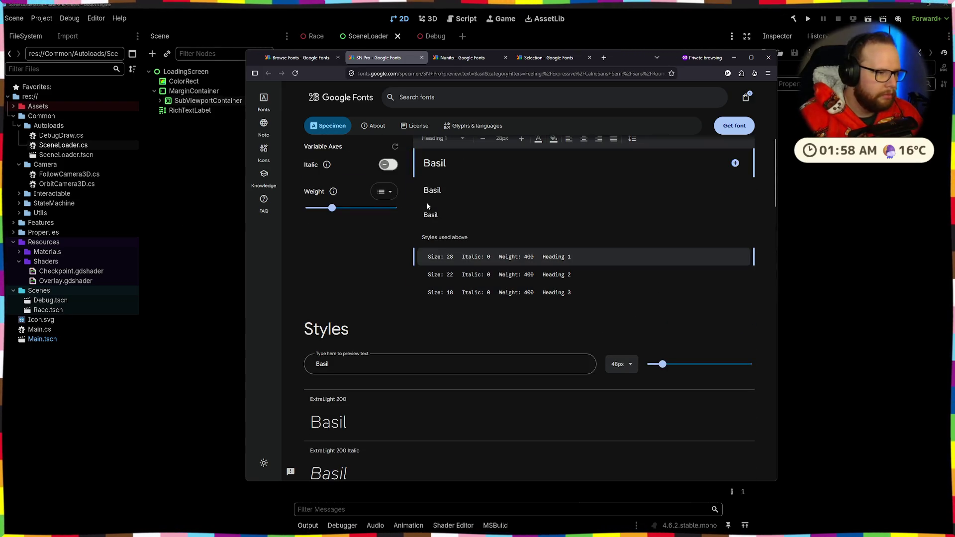
scroll(427, 205, up, 4)
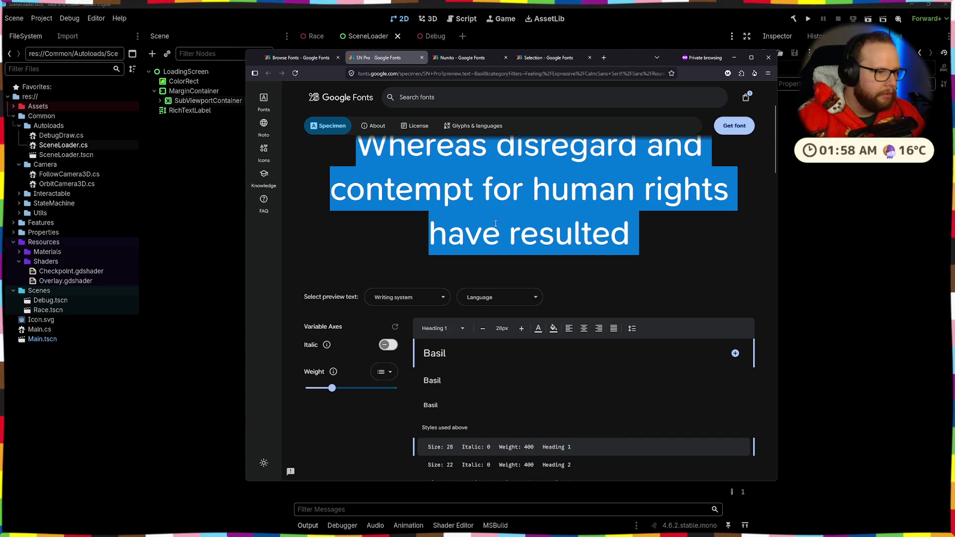
scroll(492, 190, up, 2)
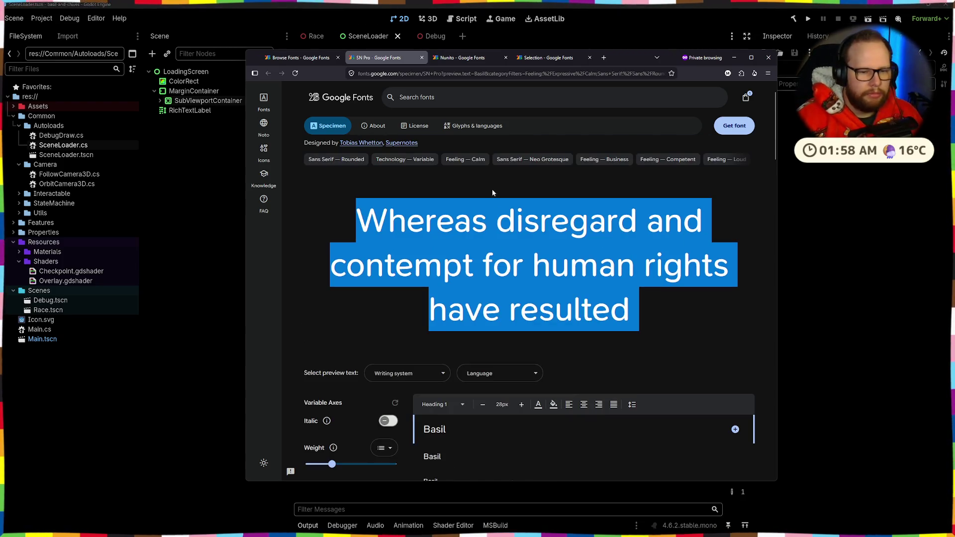
- Return to the filtered results and glance at the SN Pro page once more
click(303, 59)
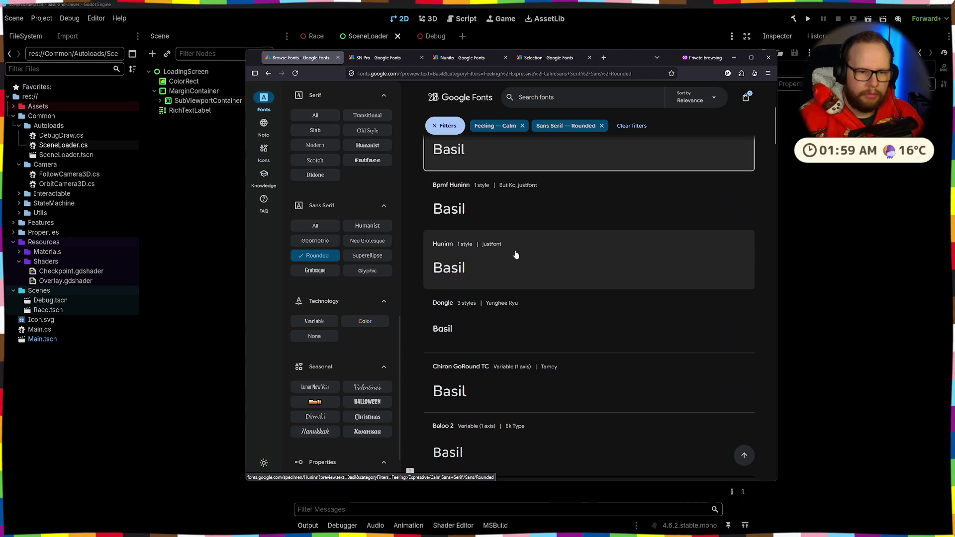
scroll(515, 254, up, 1)
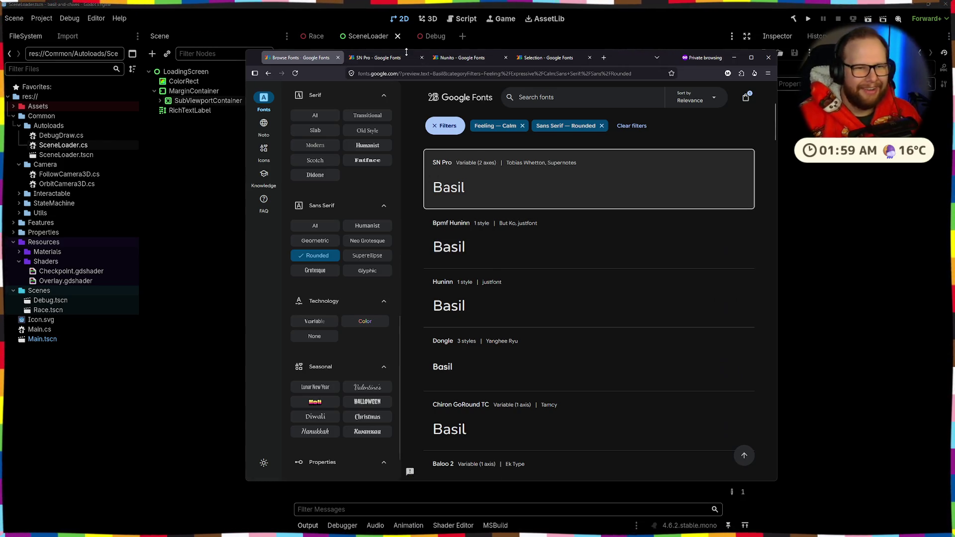
mouse_move(404, 57)
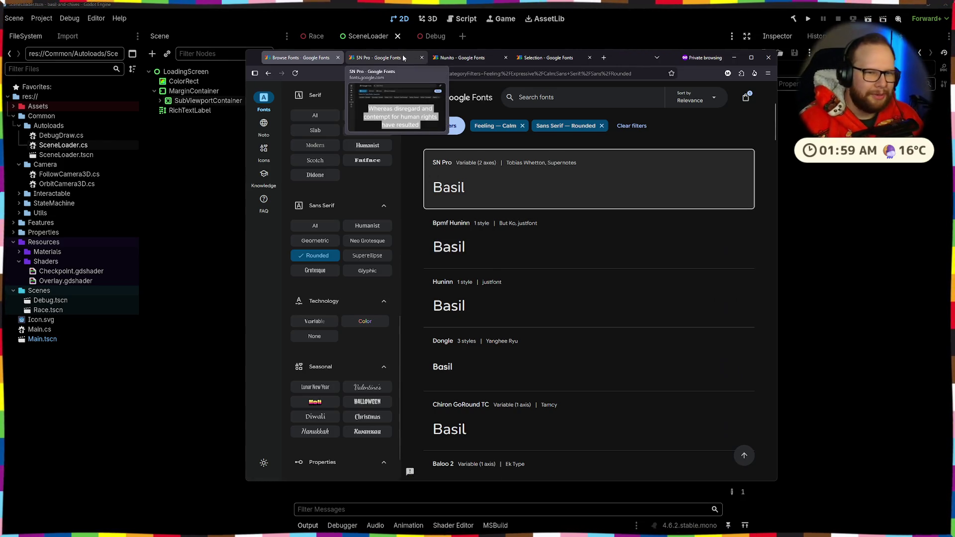
click(404, 57)
click(289, 56)
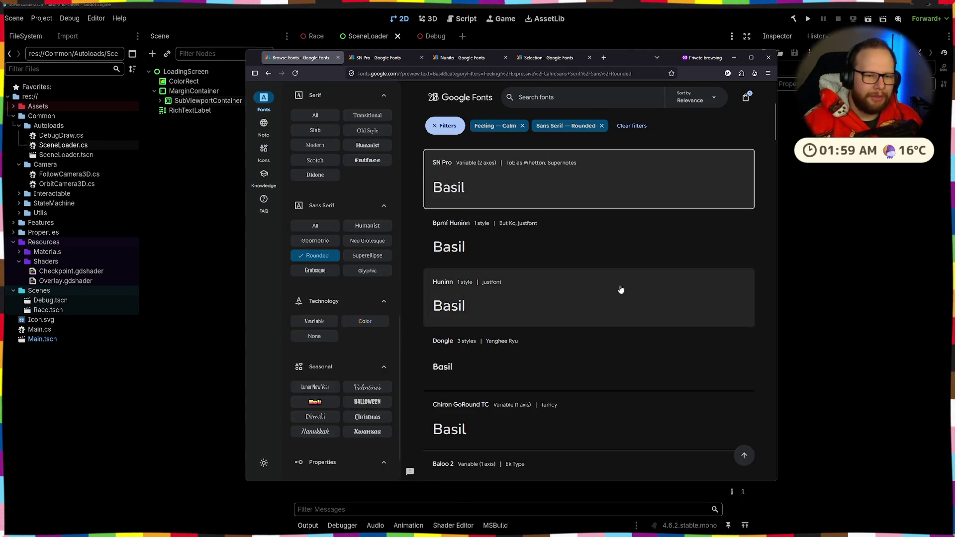
scroll(515, 208, down, 4)
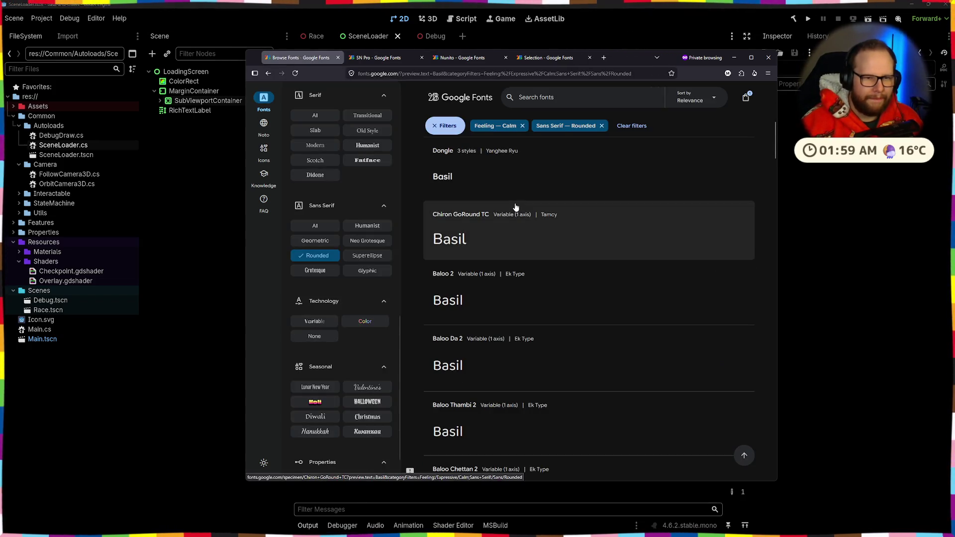
scroll(516, 208, up, 2)
- Cycle through the Selection, SN Pro and Nunito pages before returning to the filtered list
click(555, 58)
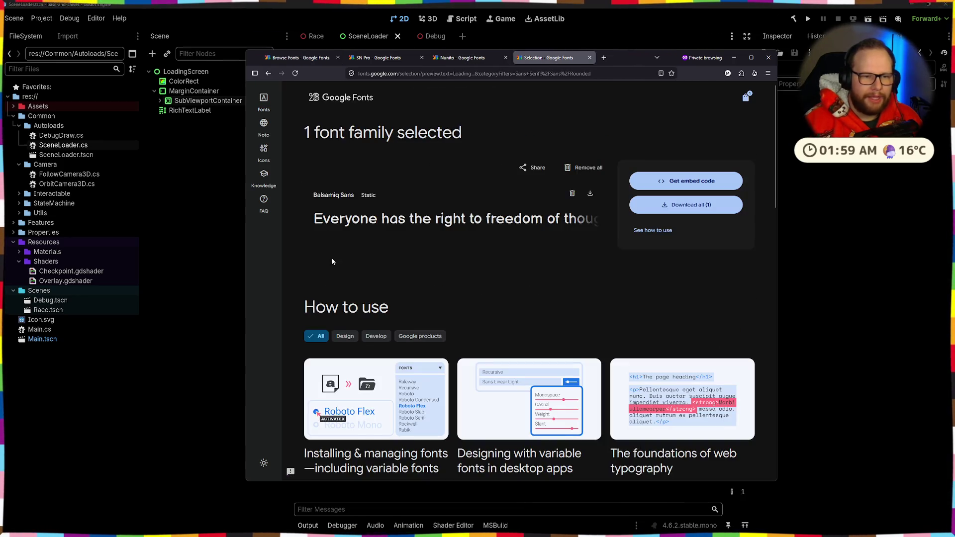
click(391, 59)
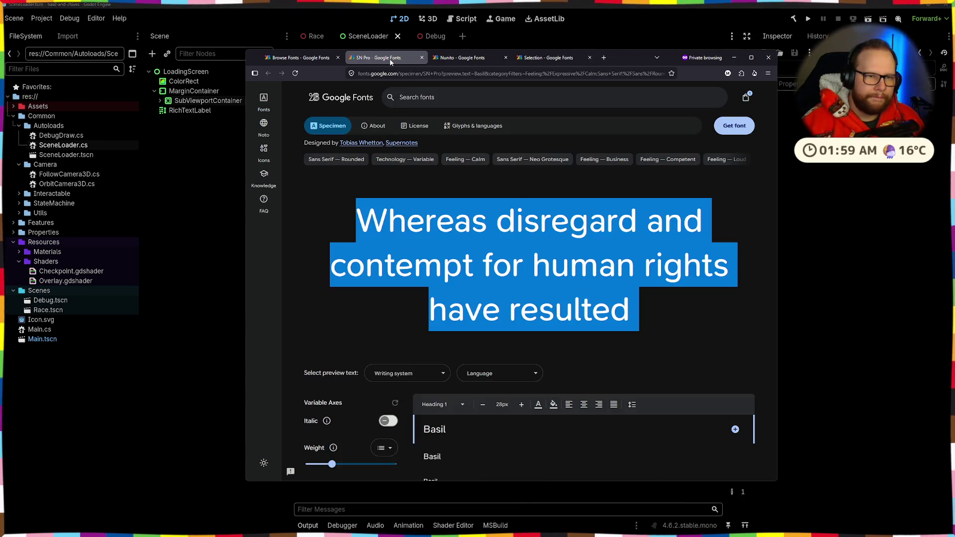
key(ctrl+Tab)
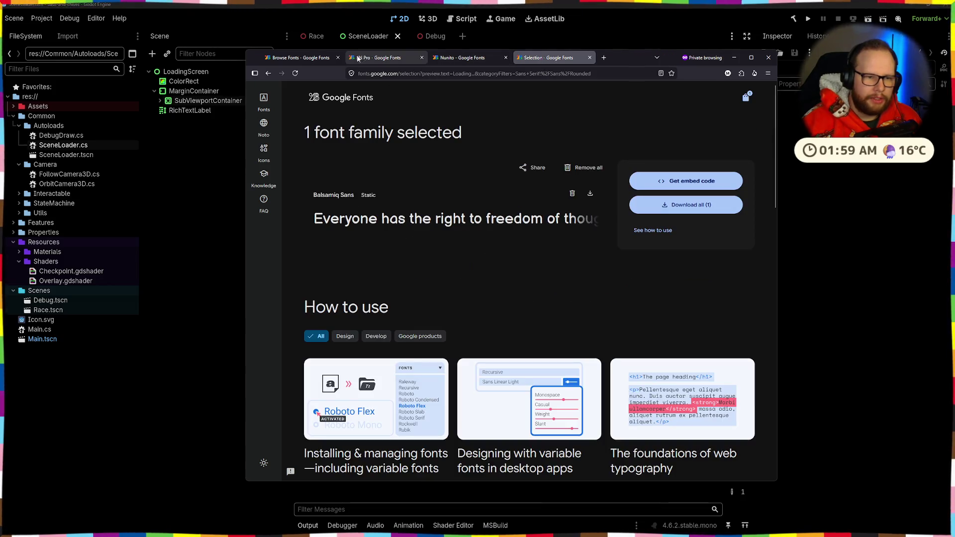
click(394, 60)
click(560, 57)
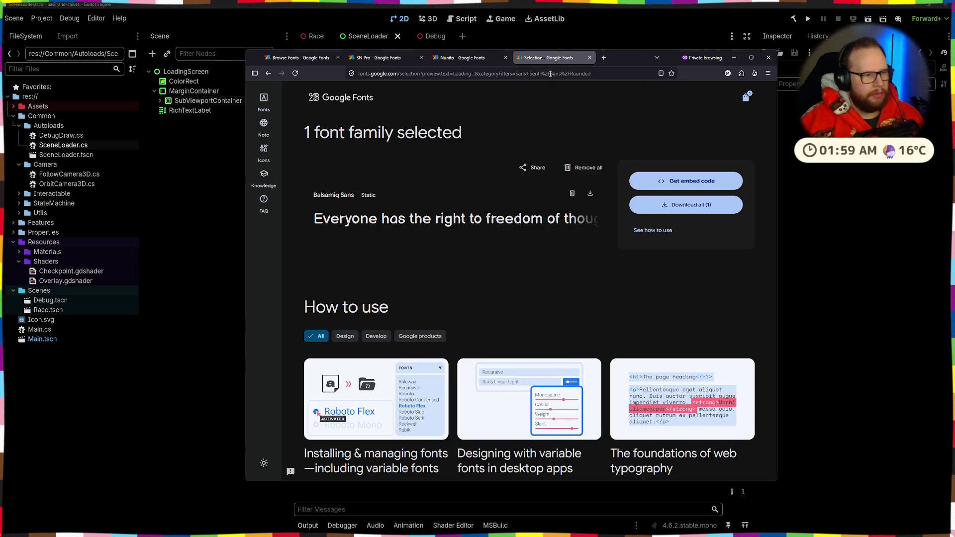
click(474, 59)
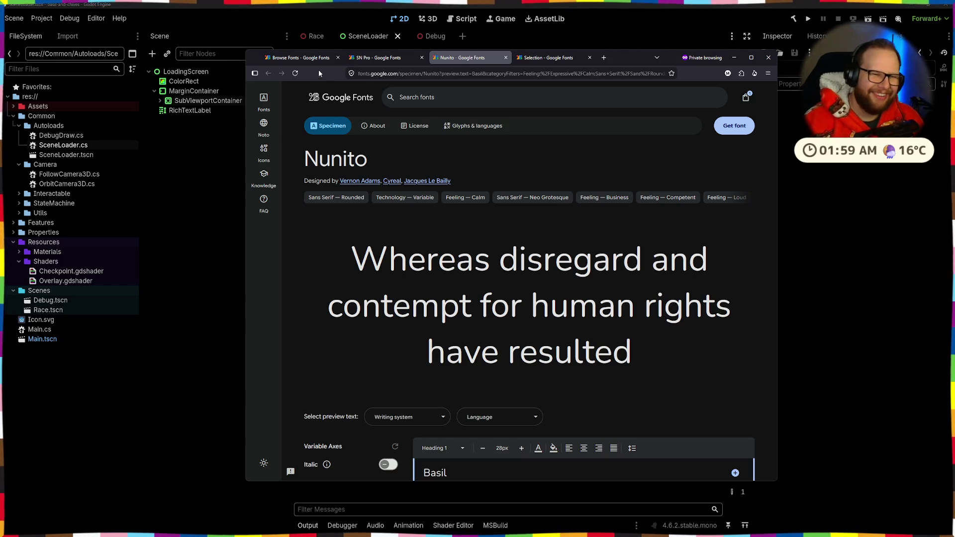
click(305, 60)
- Scroll the calm rounded results and open Dongle's specimen in a new tab
scroll(556, 218, down, 10)
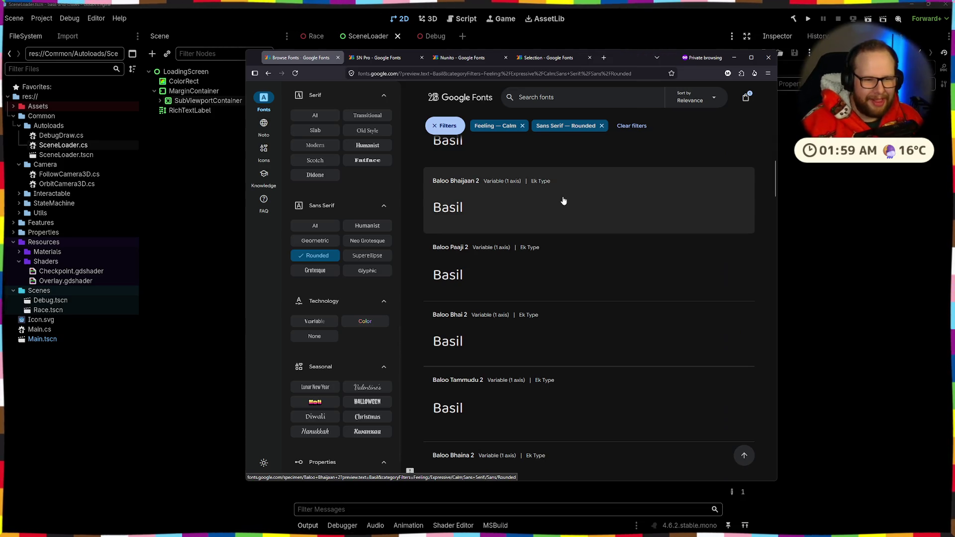
scroll(462, 246, up, 2)
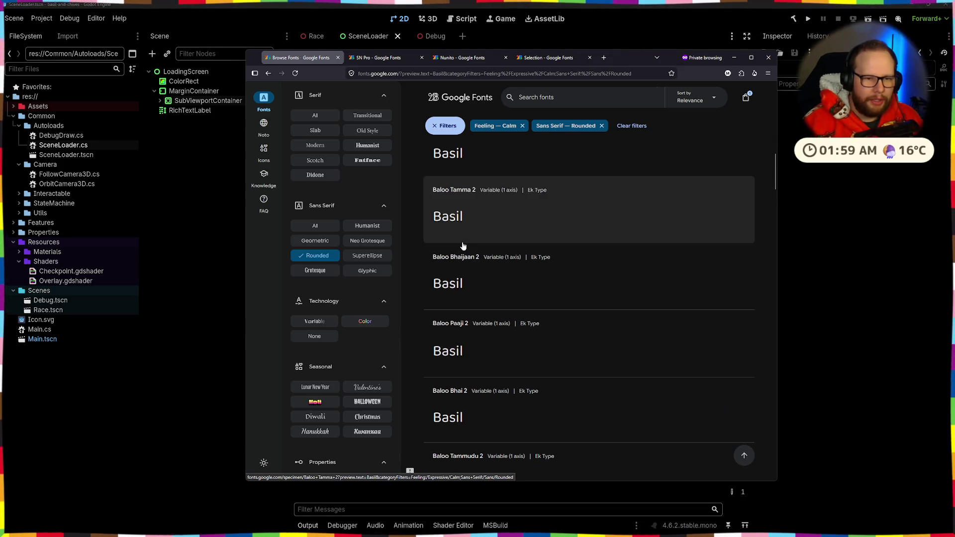
scroll(482, 217, up, 5)
scroll(497, 231, up, 3)
scroll(504, 242, up, 1)
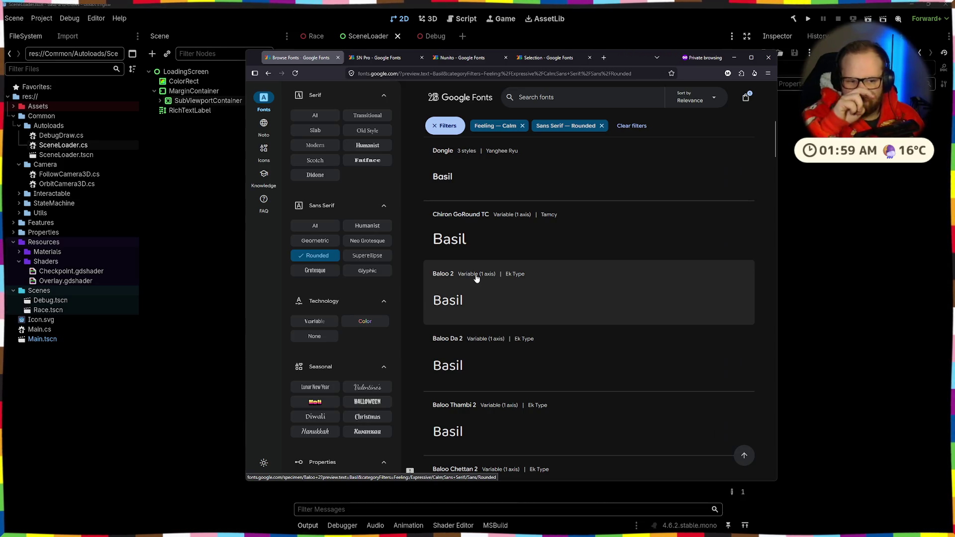
scroll(511, 239, up, 2)
middle_click(443, 252)
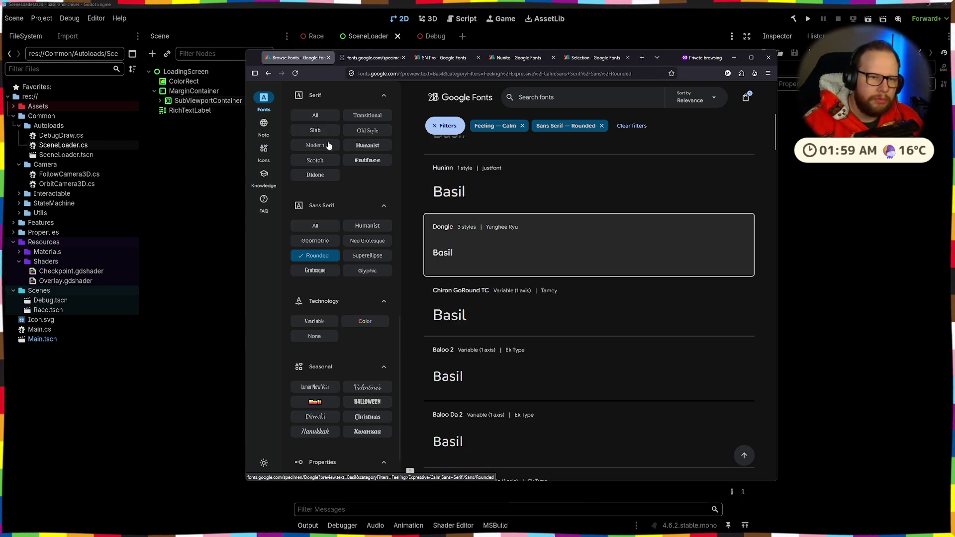
click(377, 58)
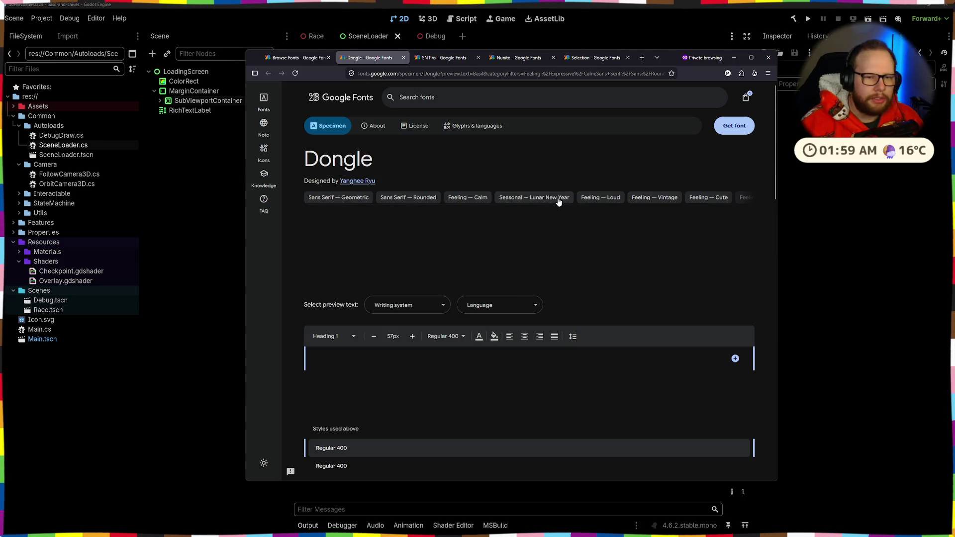
click(457, 342)
click(458, 400)
scroll(484, 249, up, 2)
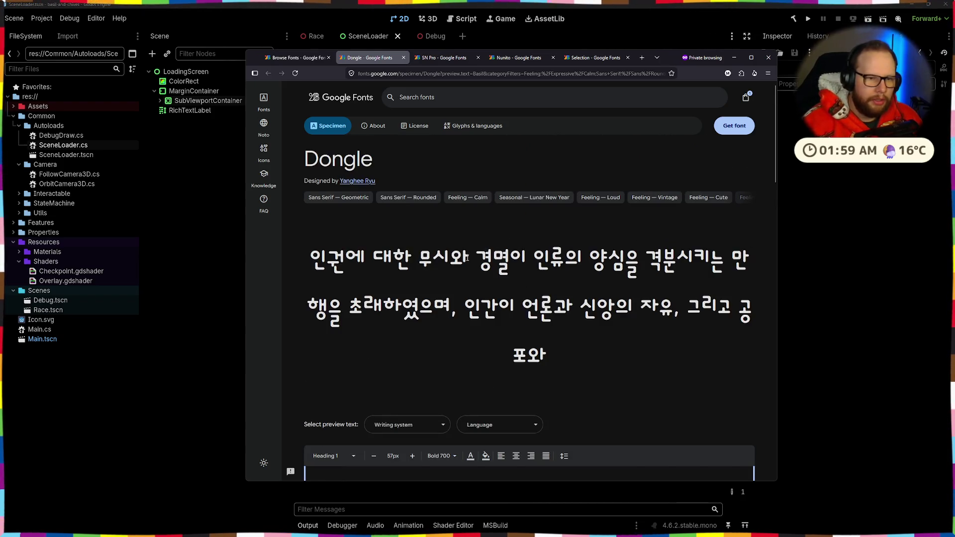
scroll(473, 255, down, 10)
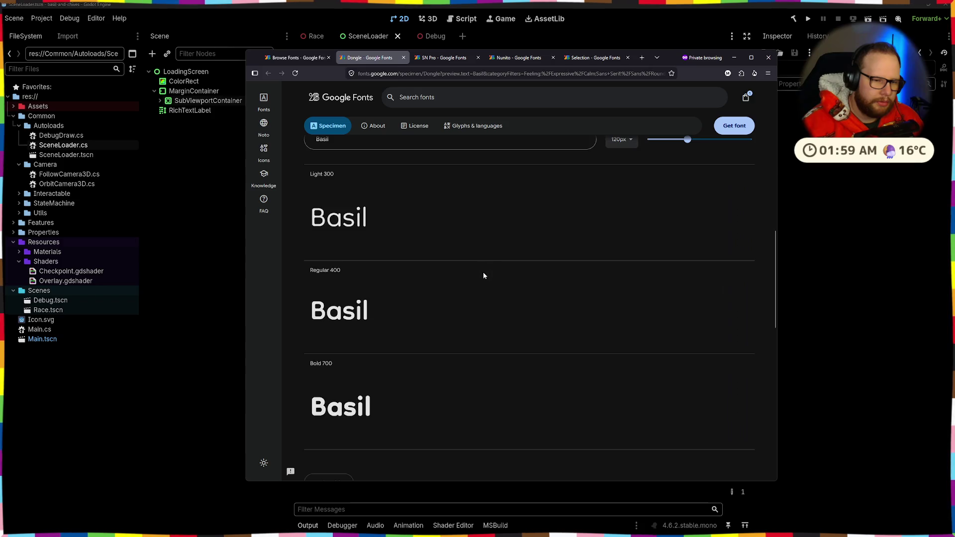
scroll(483, 275, down, 3)
double_click(331, 259)
scroll(397, 264, up, 2)
click(418, 271)
scroll(418, 271, up, 2)
scroll(418, 271, down, 2)
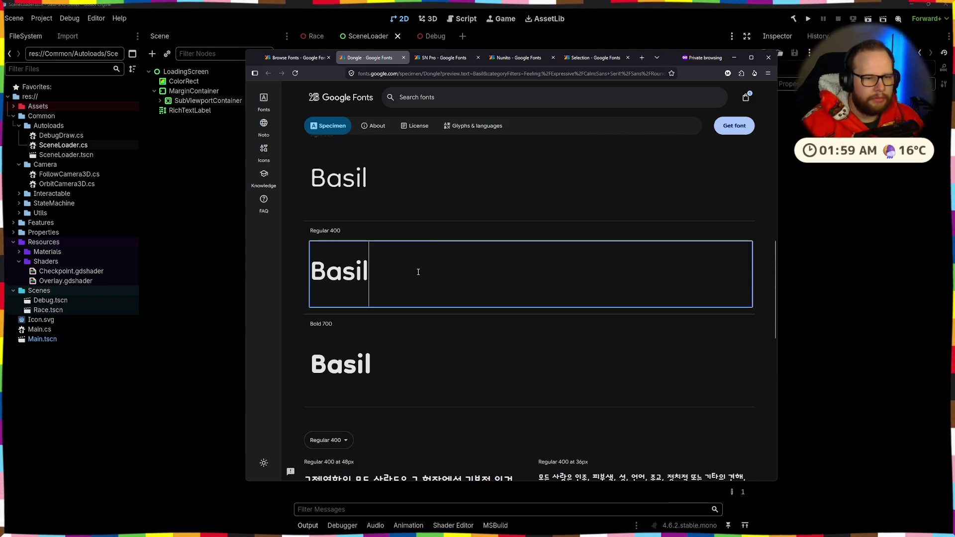
scroll(417, 271, down, 2)
scroll(417, 271, up, 3)
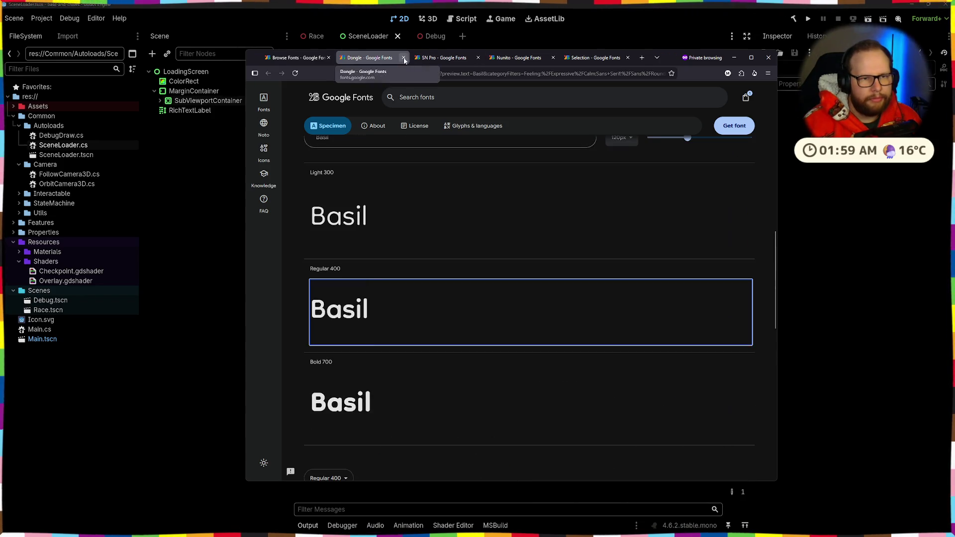
click(404, 59)
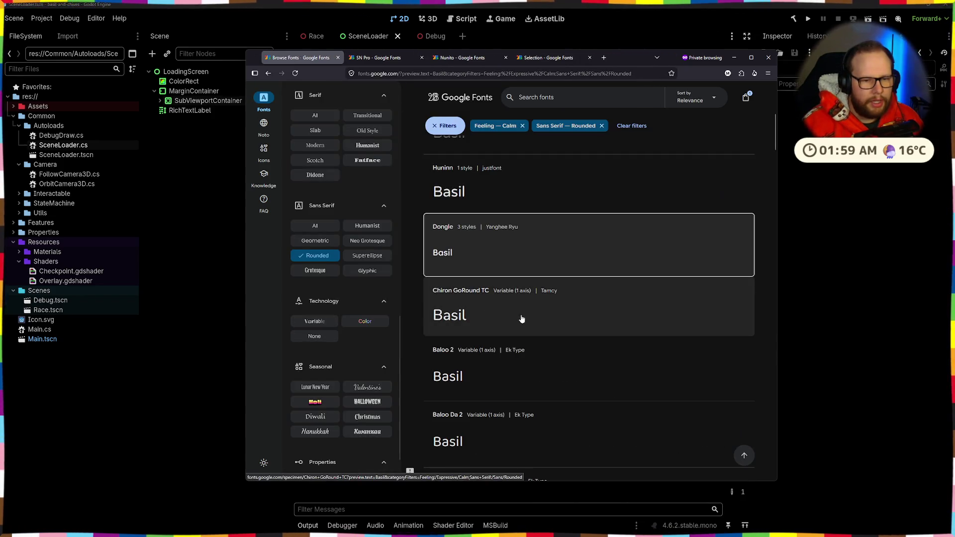
middle_click(503, 358)
click(366, 58)
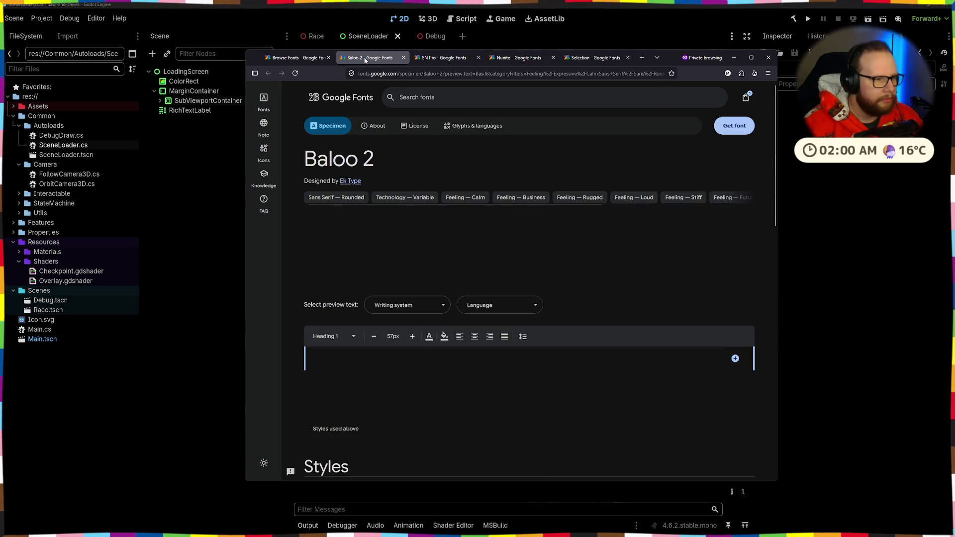
scroll(587, 296, down, 4)
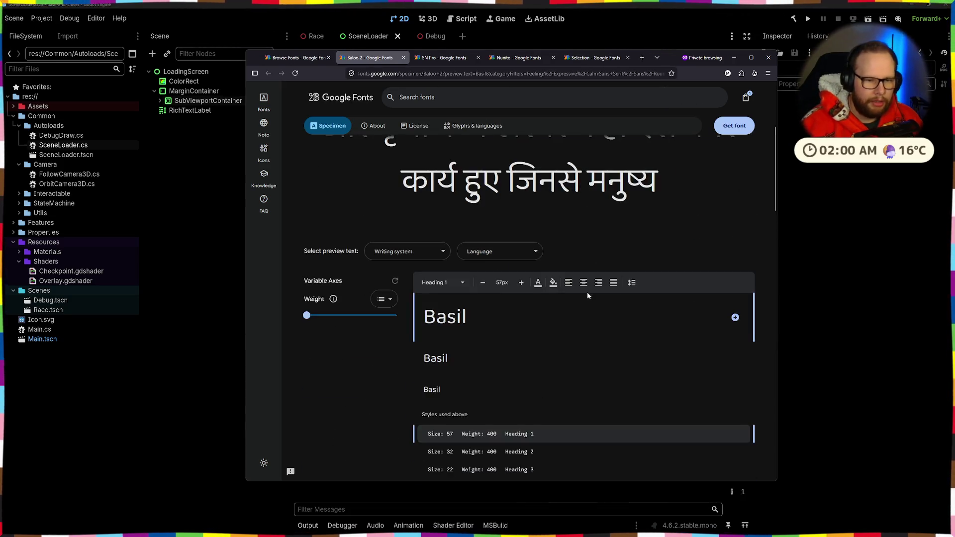
scroll(587, 295, down, 4)
scroll(584, 296, down, 9)
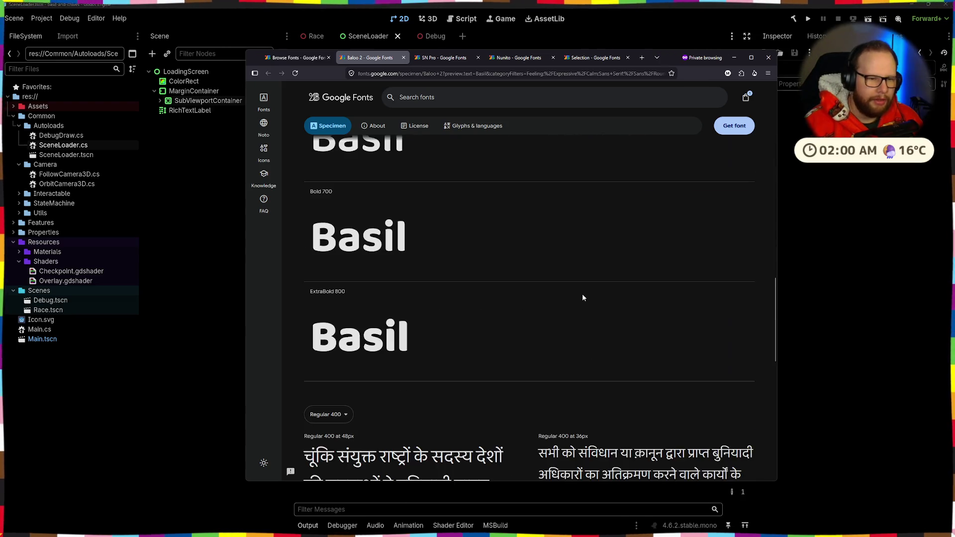
click(494, 307)
key(ctrl+a)
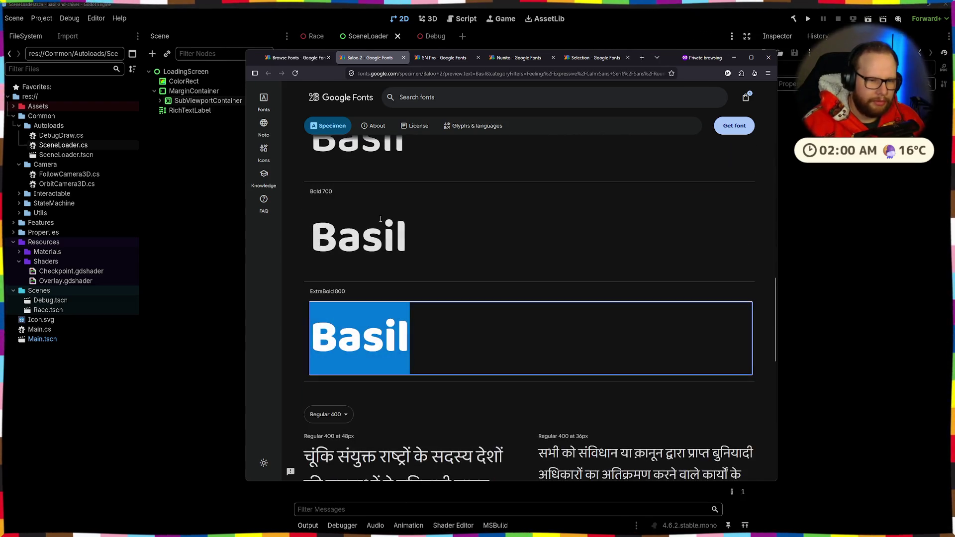
scroll(380, 220, up, 3)
click(403, 58)
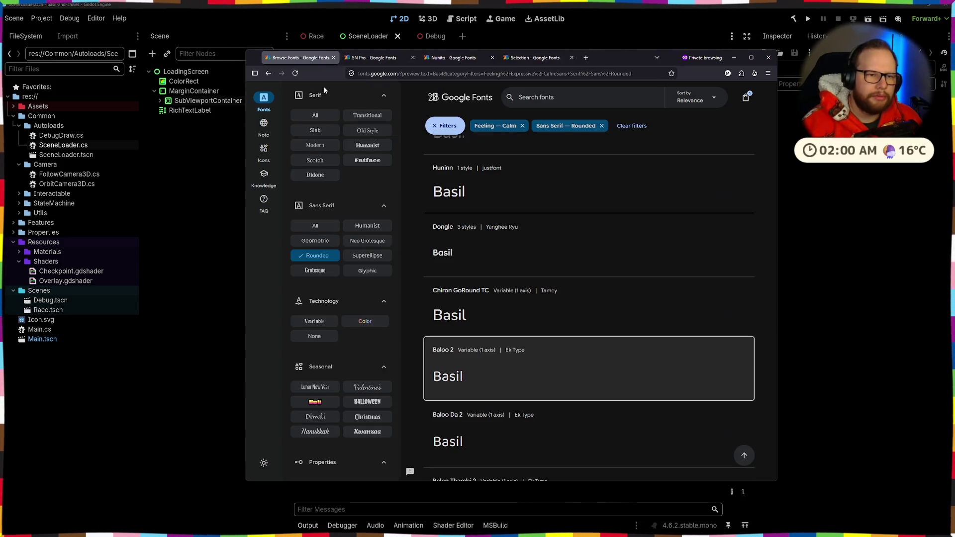
- Scroll down the calm rounded sans-serif results and back up to the Baloo families
scroll(534, 211, down, 5)
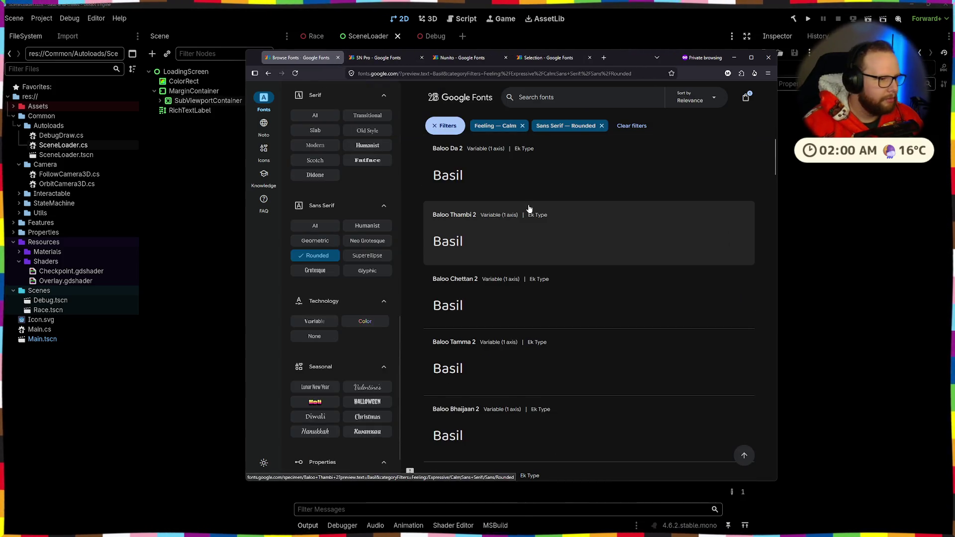
scroll(529, 209, down, 3)
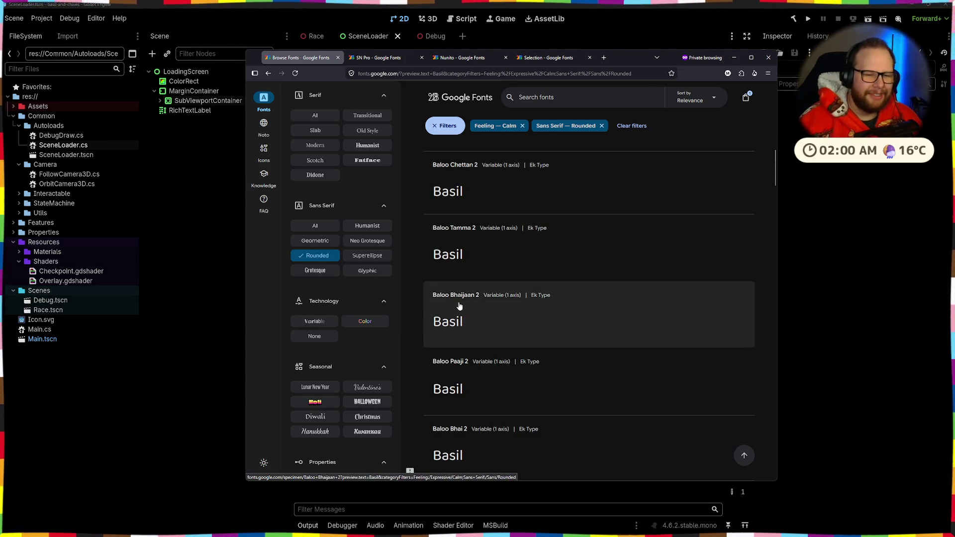
scroll(460, 299, down, 5)
scroll(475, 279, down, 5)
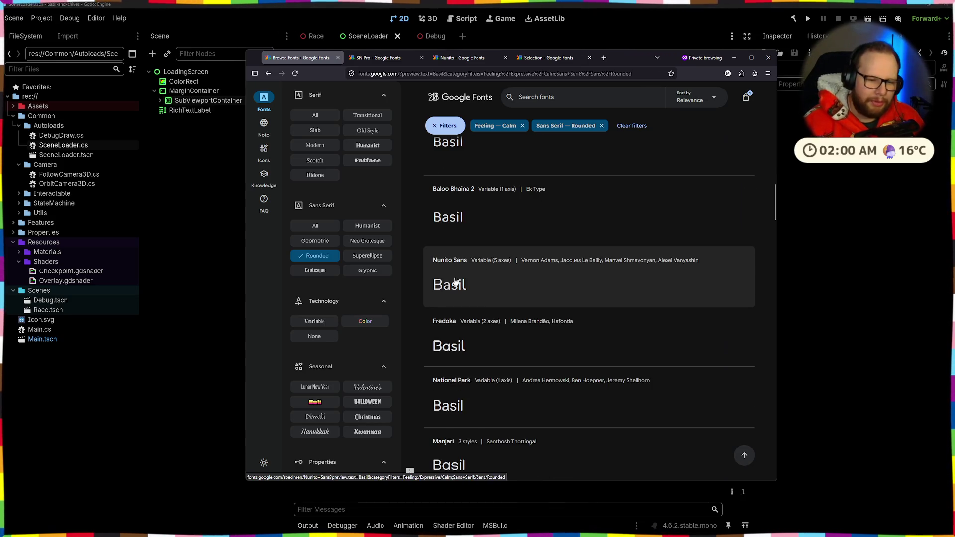
scroll(455, 282, down, 3)
scroll(455, 281, down, 4)
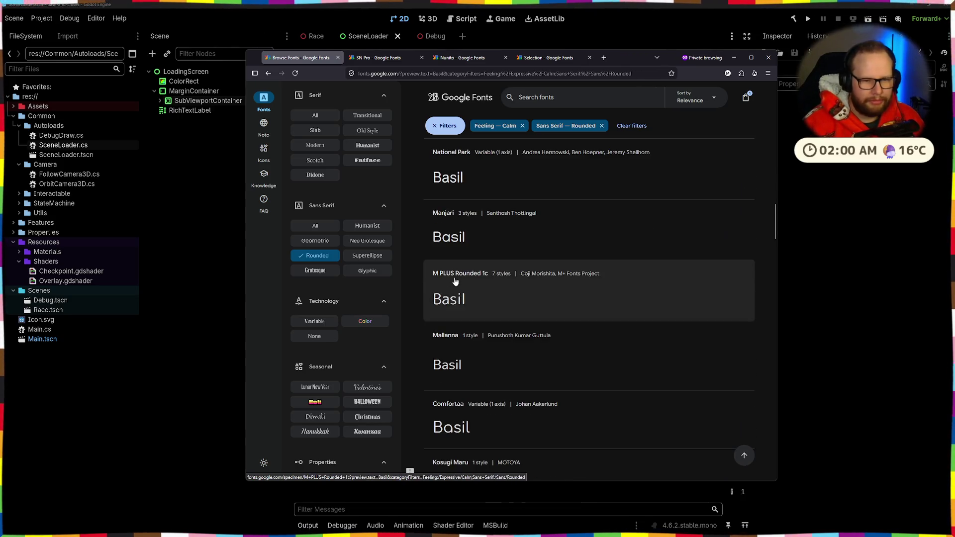
scroll(509, 184, down, 3)
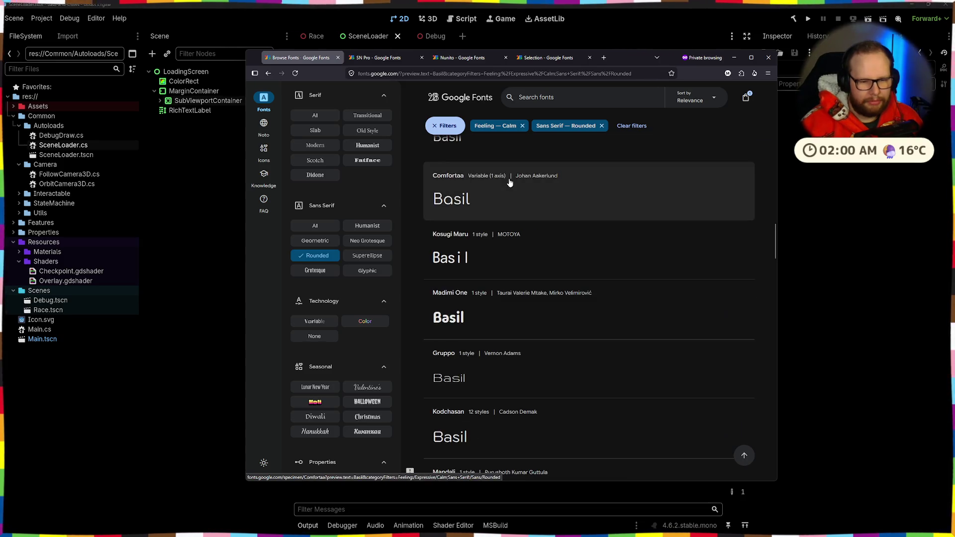
scroll(506, 185, down, 3)
scroll(503, 187, down, 12)
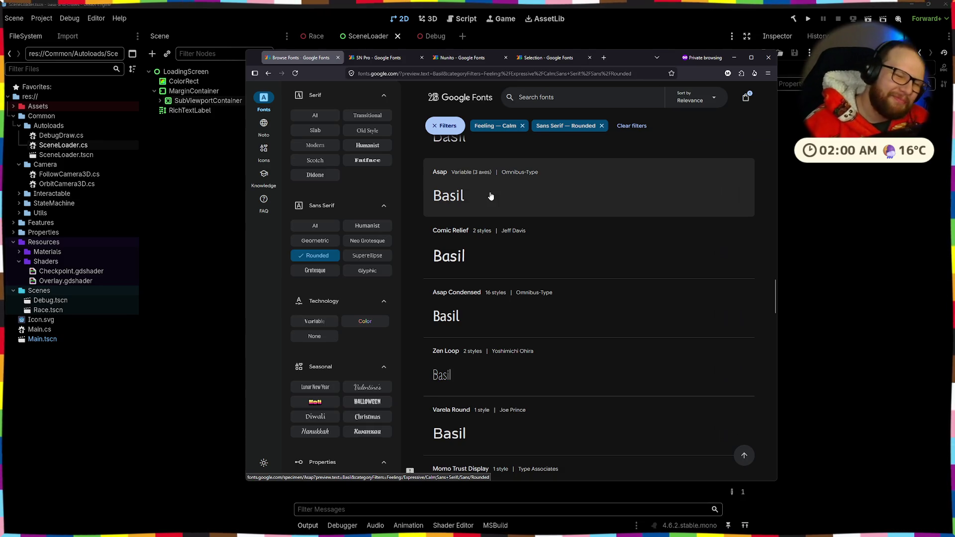
scroll(502, 224, down, 3)
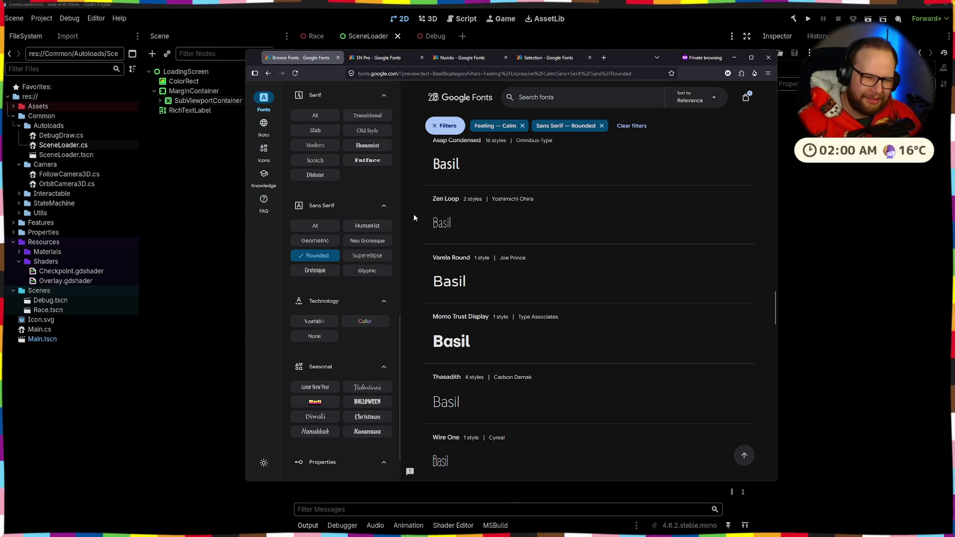
scroll(480, 252, down, 7)
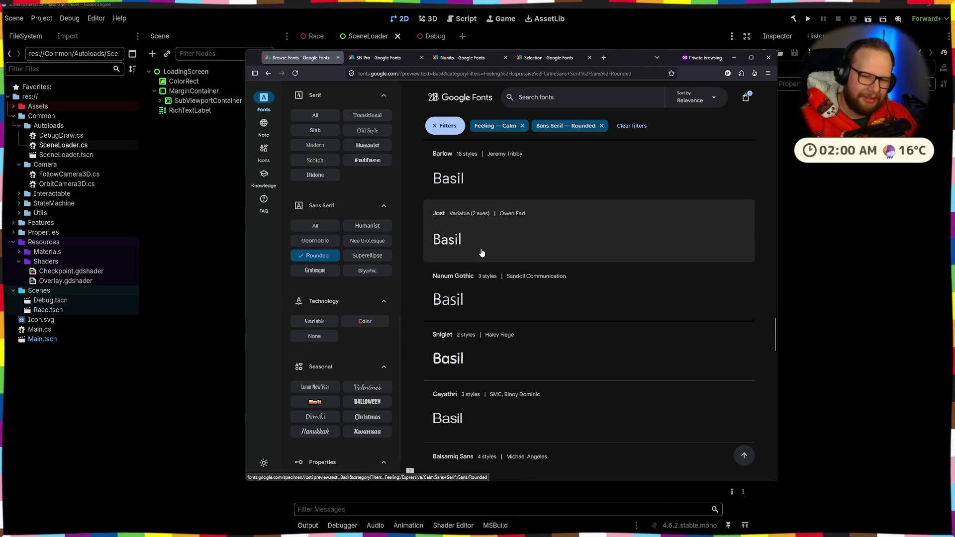
scroll(482, 254, down, 5)
scroll(482, 253, down, 4)
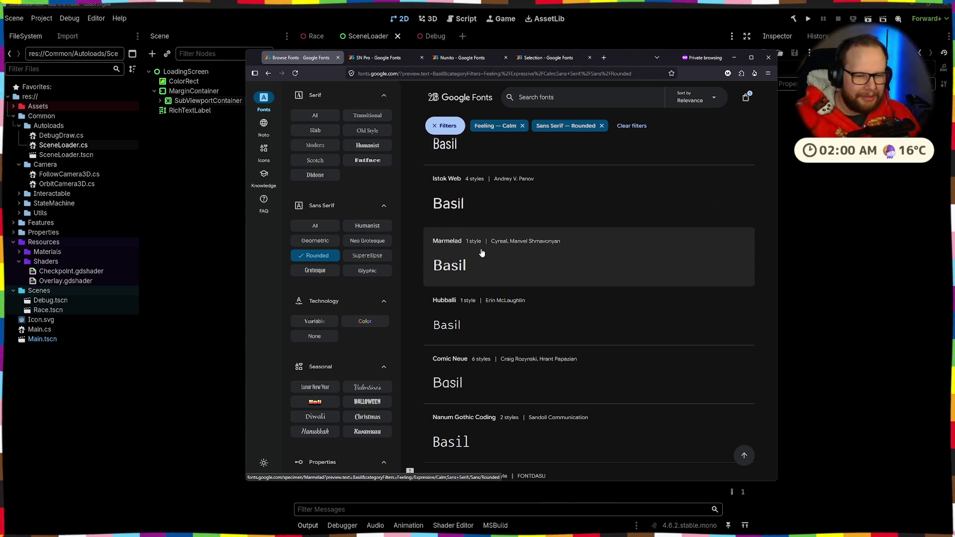
scroll(485, 259, down, 5)
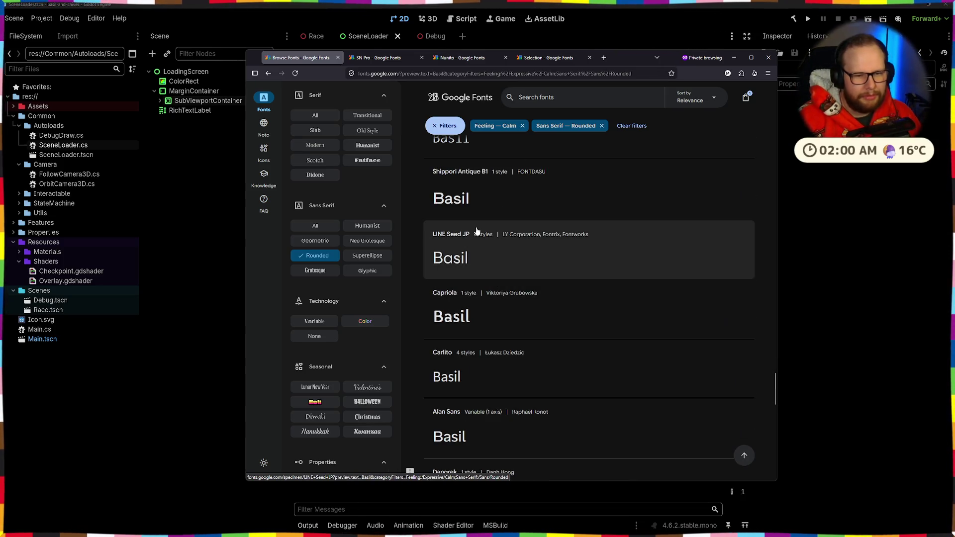
scroll(449, 304, down, 3)
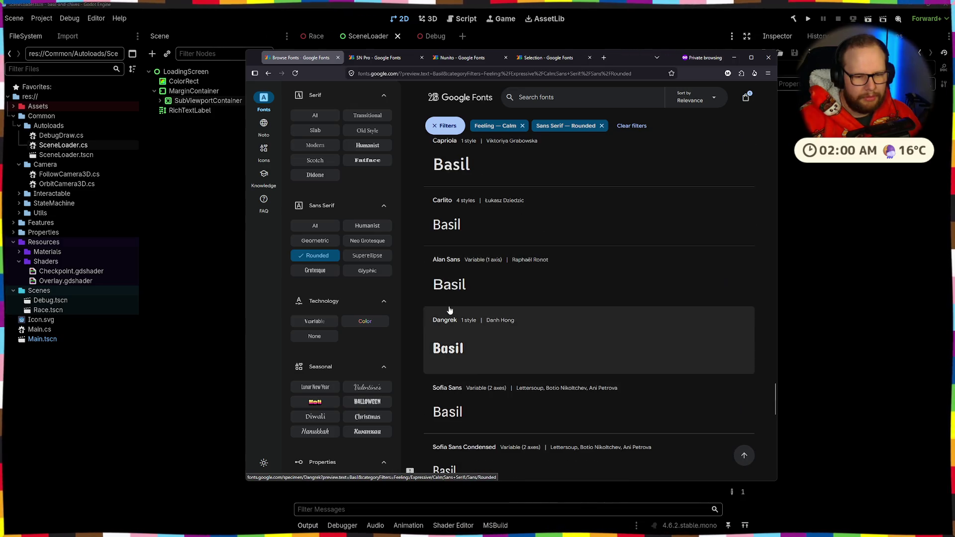
scroll(450, 310, down, 7)
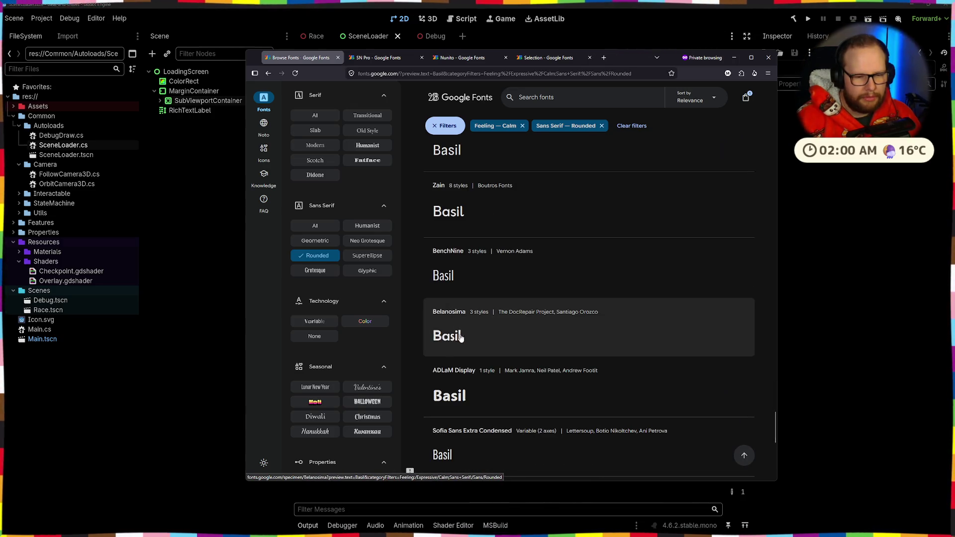
scroll(502, 310, down, 4)
scroll(498, 313, down, 10)
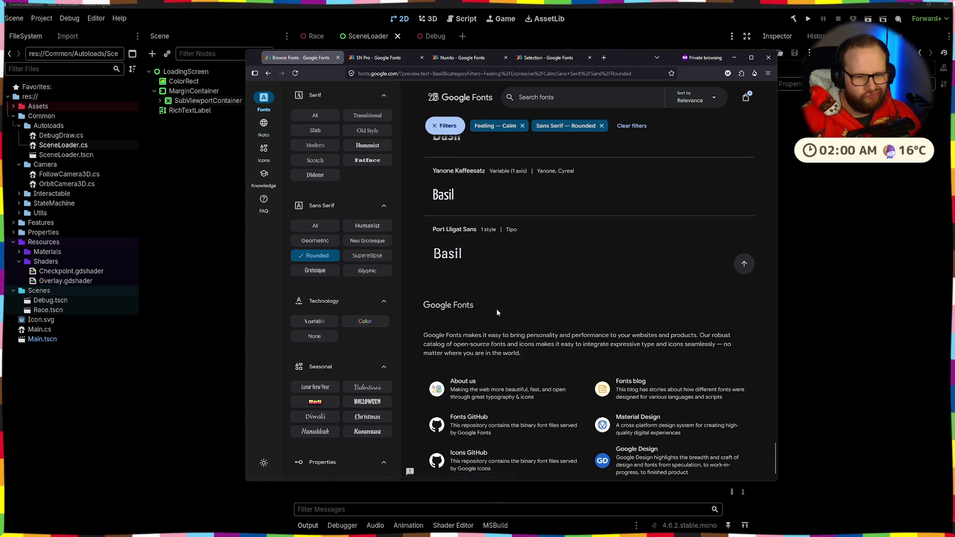
scroll(498, 336, down, 10)
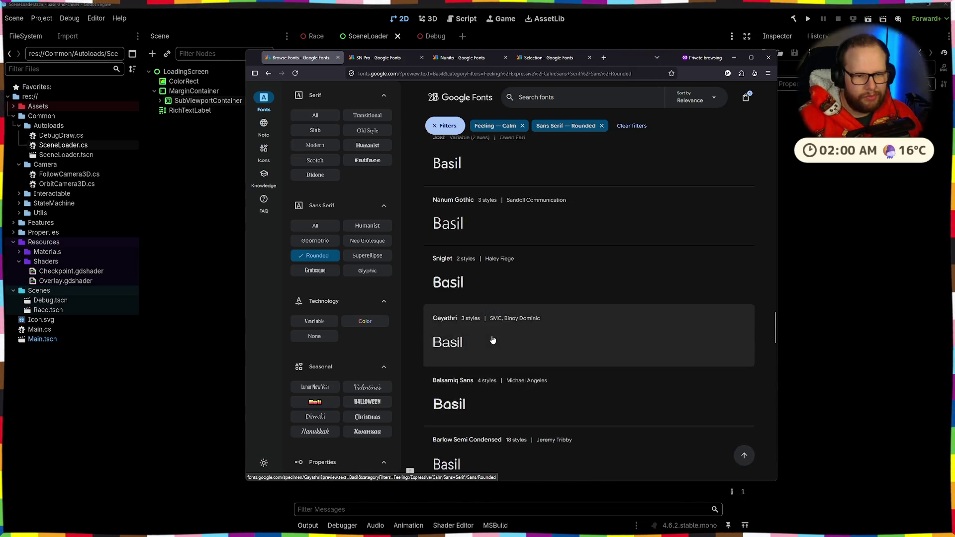
scroll(491, 337, down, 8)
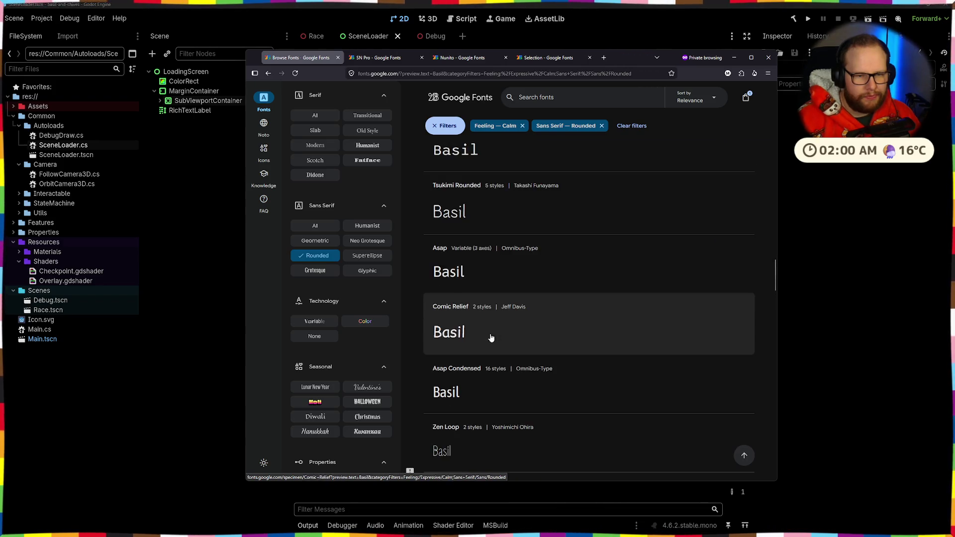
scroll(489, 338, up, 10)
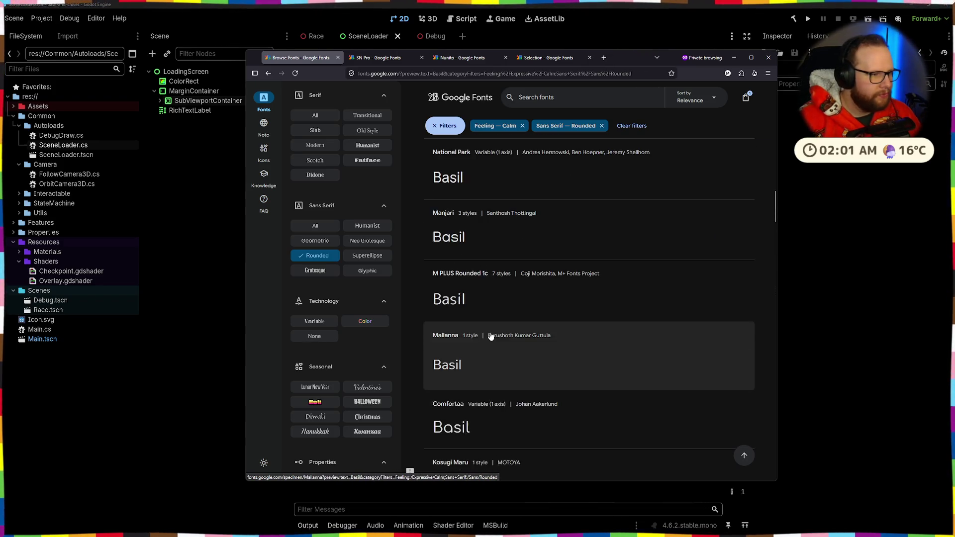
scroll(521, 295, up, 5)
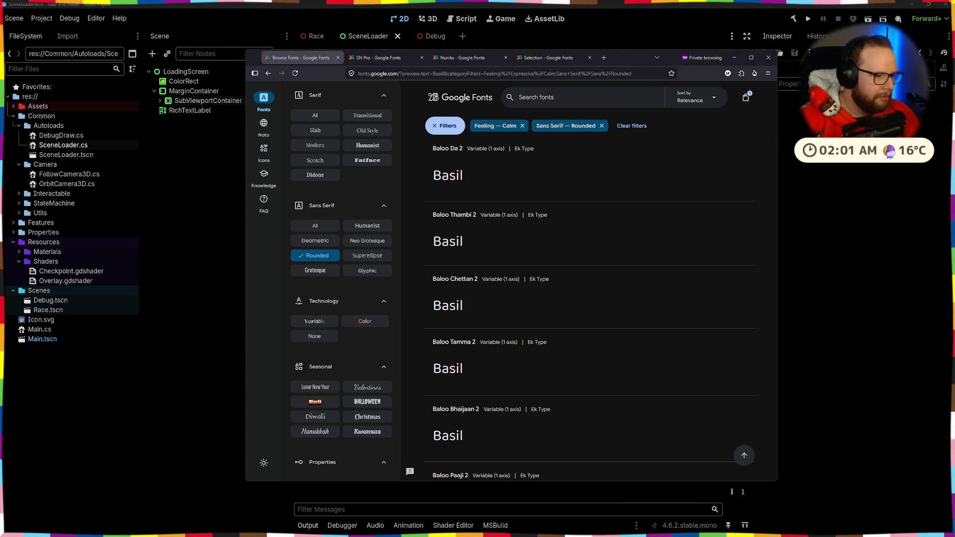
mouse_move(544, 529)
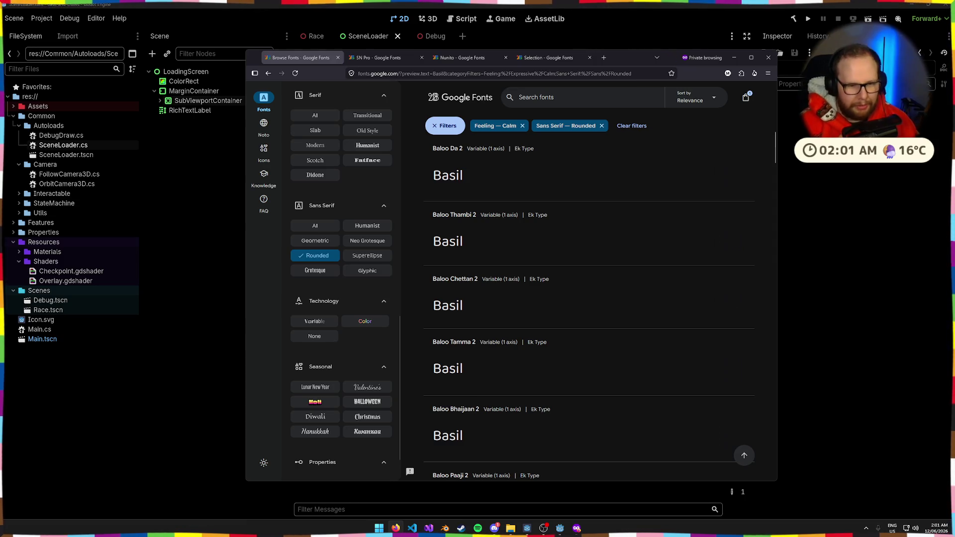
- Bring up the Start menu and taskbar previews, then dismiss them
key(super)
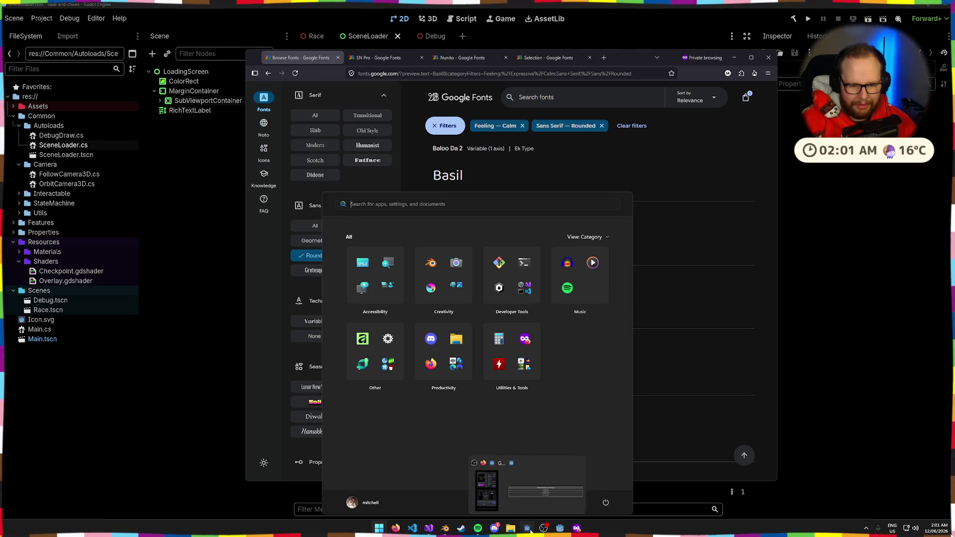
click(564, 527)
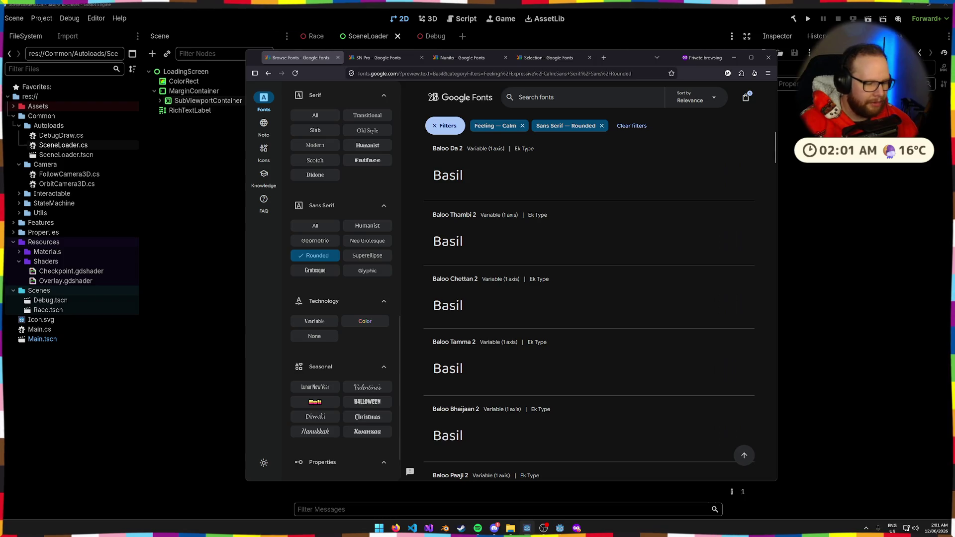
mouse_move(542, 530)
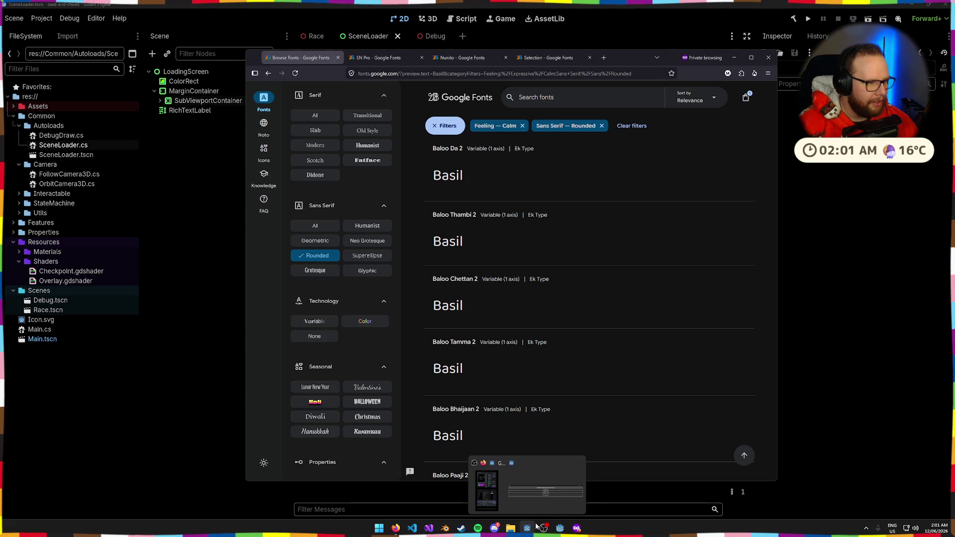
click(578, 463)
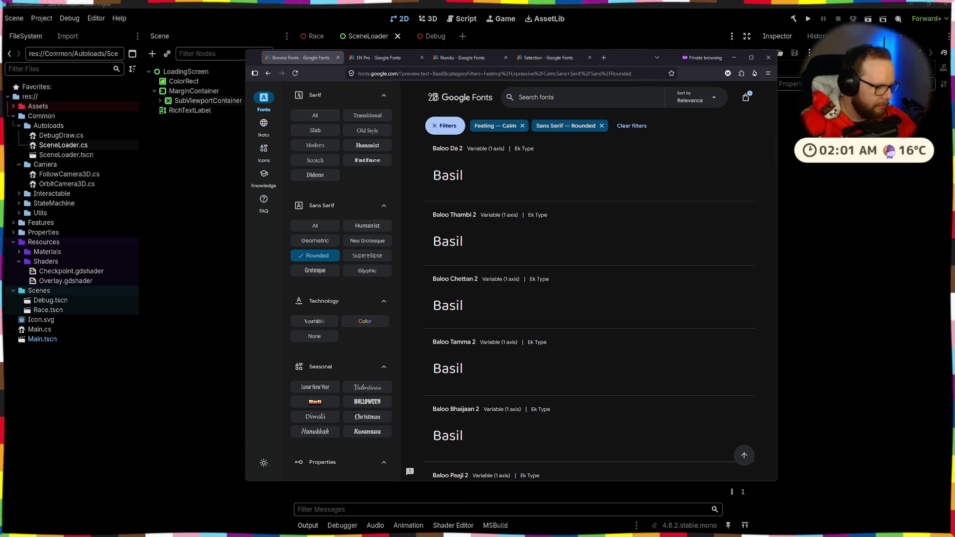
- Move to Desktop 3 and close the stream-overlay window from its taskbar preview
key(ctrl+super+Right)
key(super)
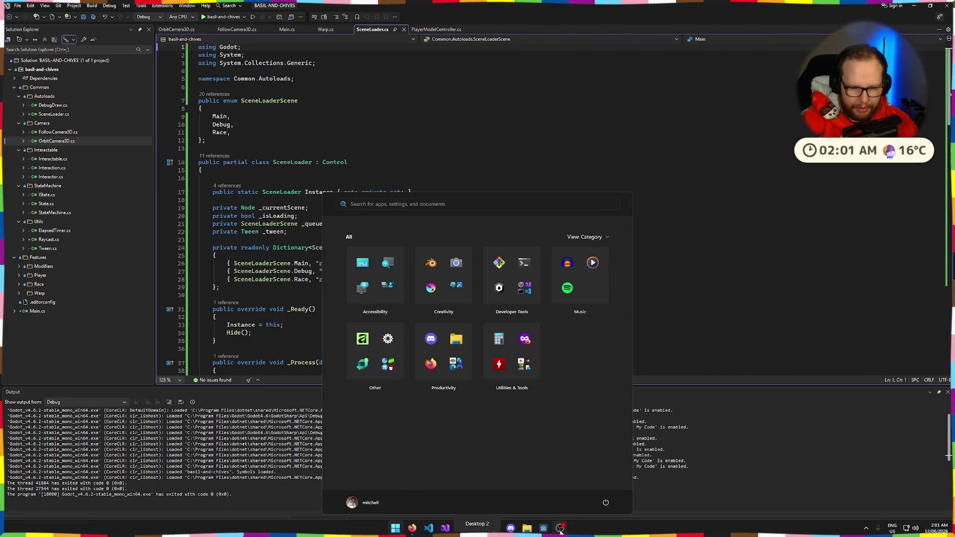
key(ctrl+super+Right)
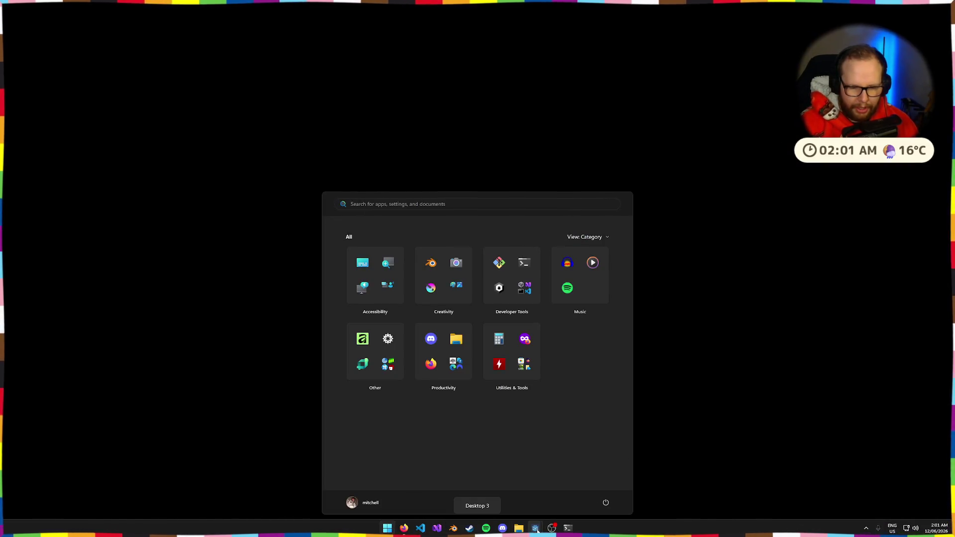
mouse_move(535, 528)
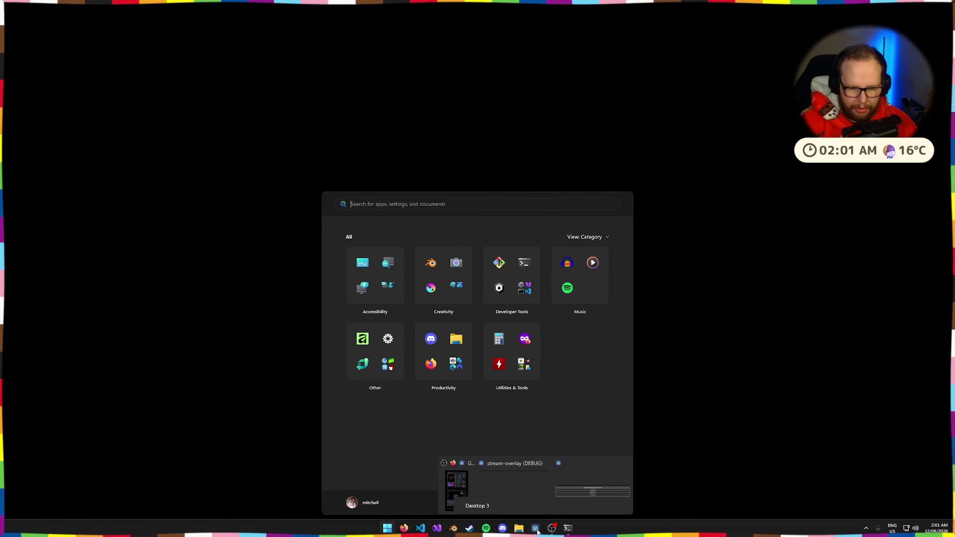
click(544, 463)
click(527, 530)
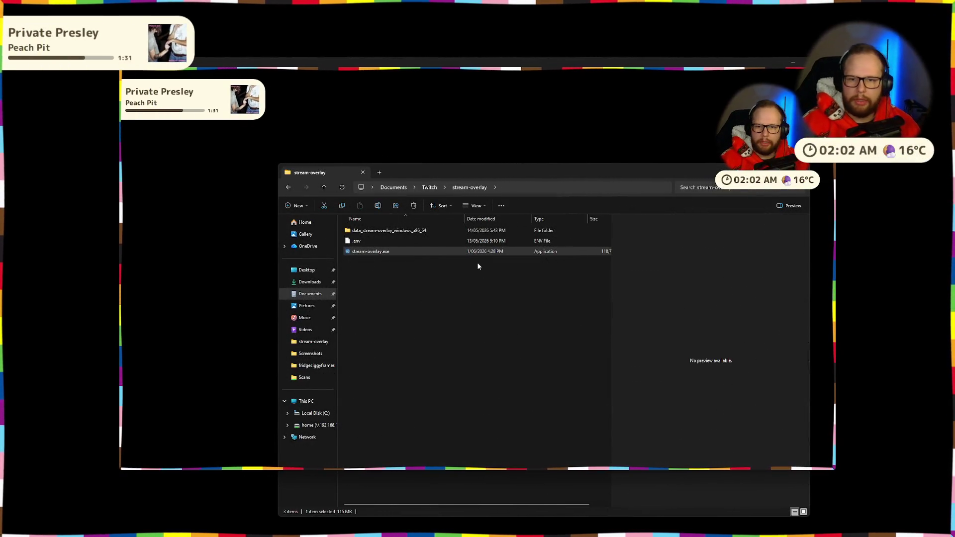
- Hide the overlay's debug preview and switch back to Desktop 1 with Godot and Google Fonts
click(792, 62)
click(786, 174)
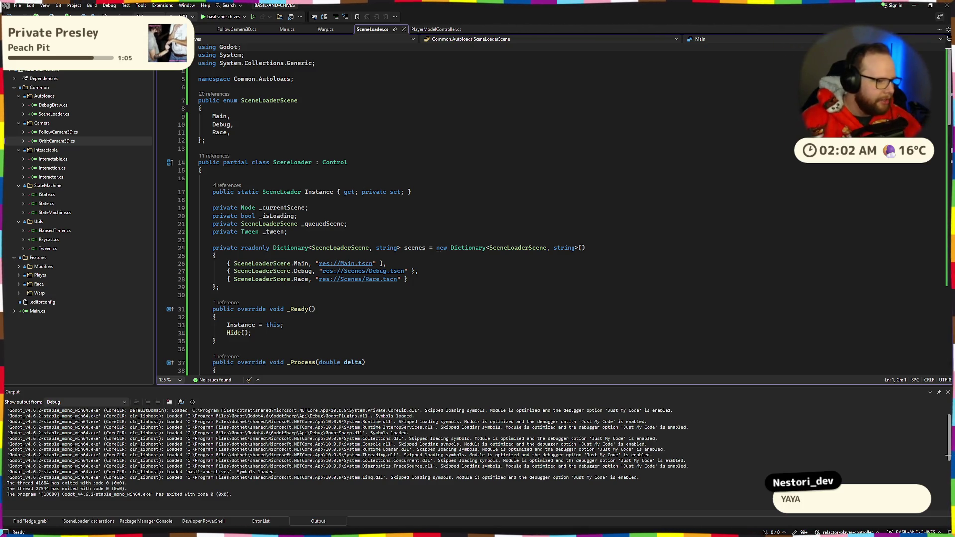
key(ctrl+super+Right)
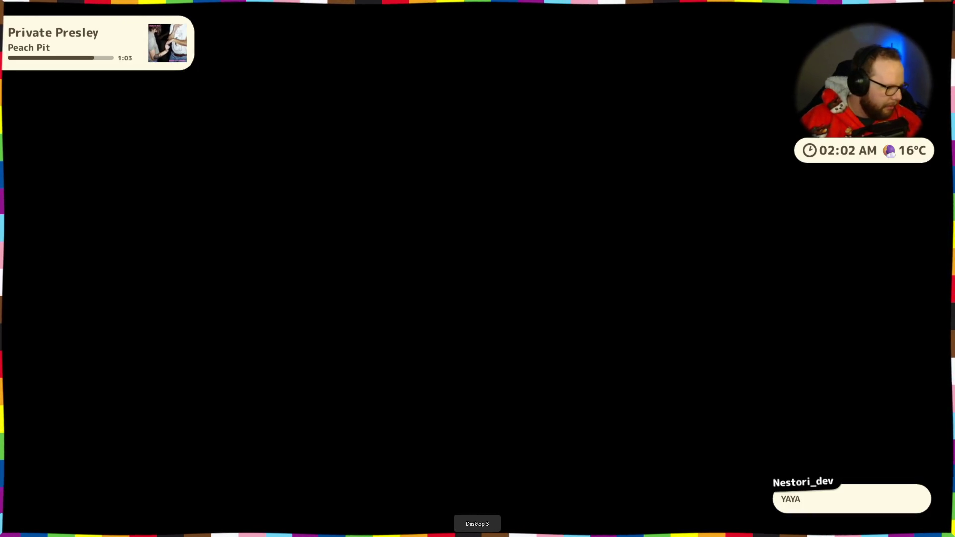
key(super+Tab)
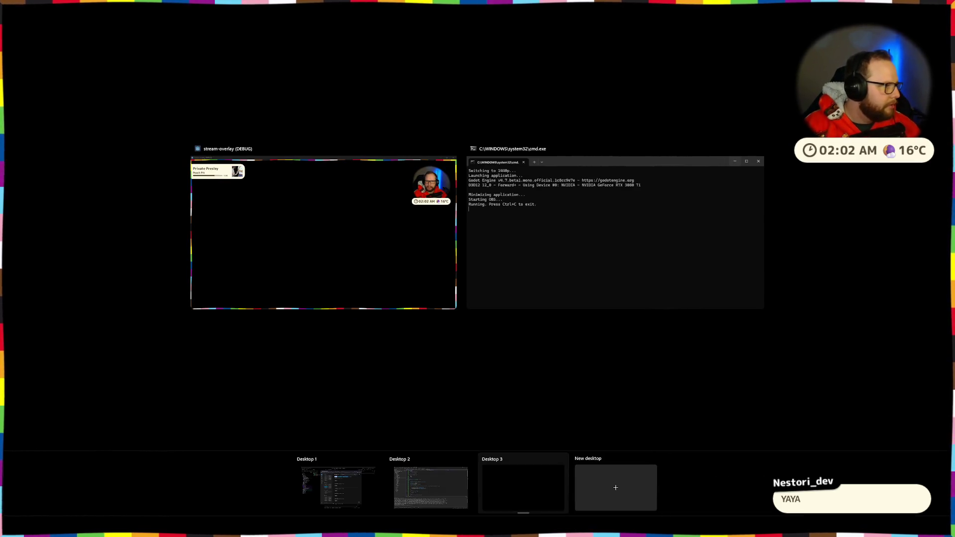
key(Escape)
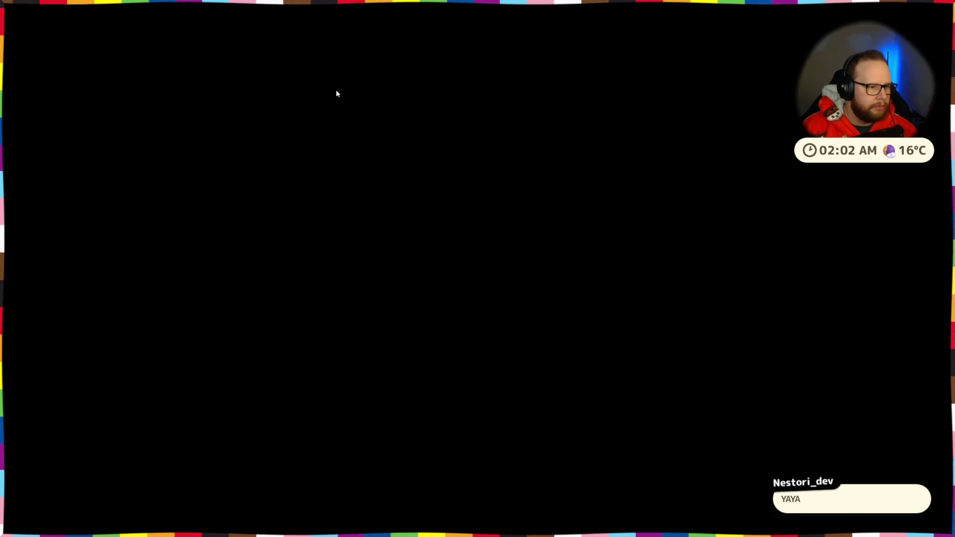
key(ctrl+super+Left)
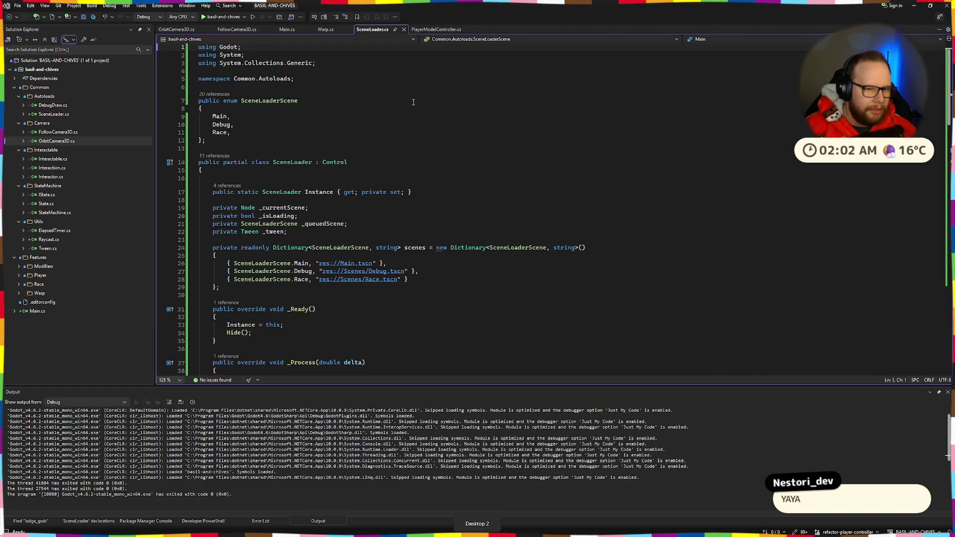
key(ctrl+super+Left)
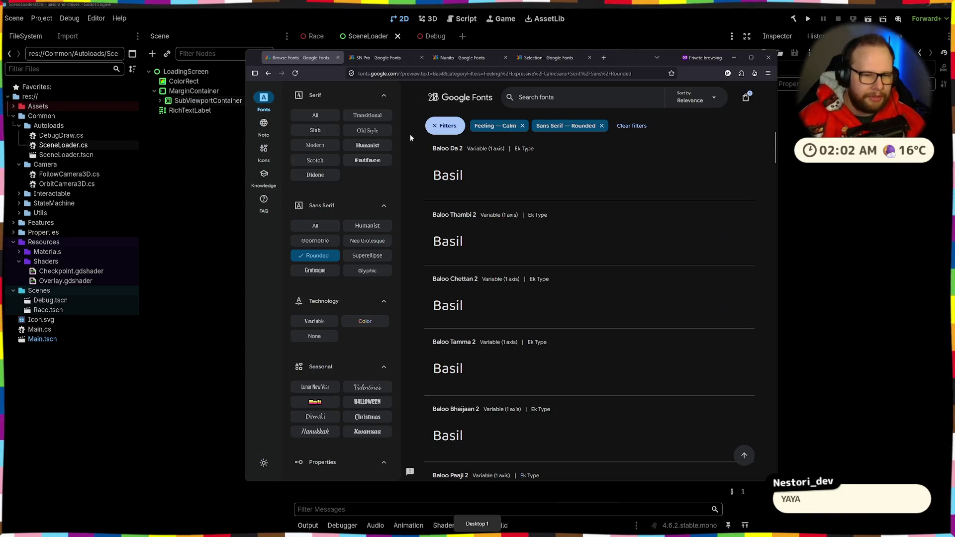
- Look over the Selection and Nunito pages, then close the Nunito tab
click(530, 58)
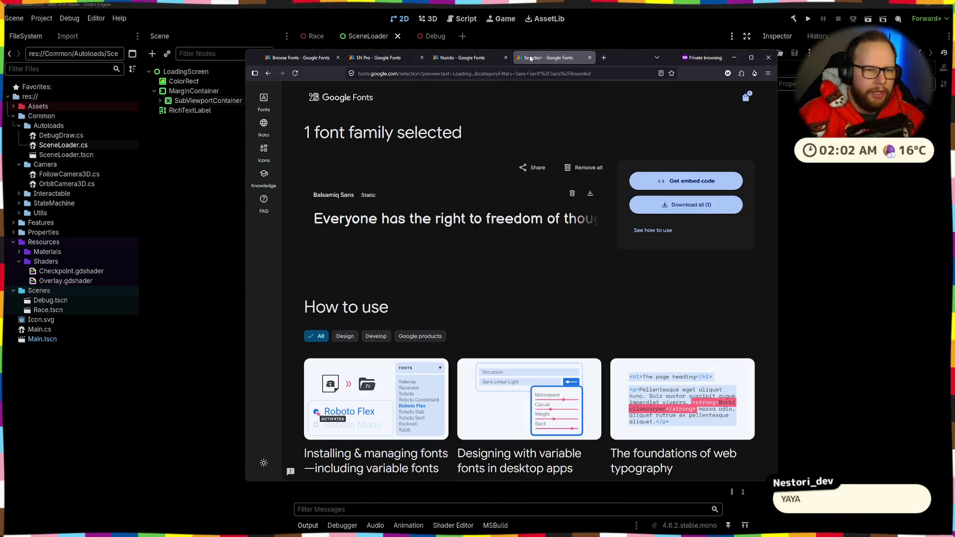
click(447, 60)
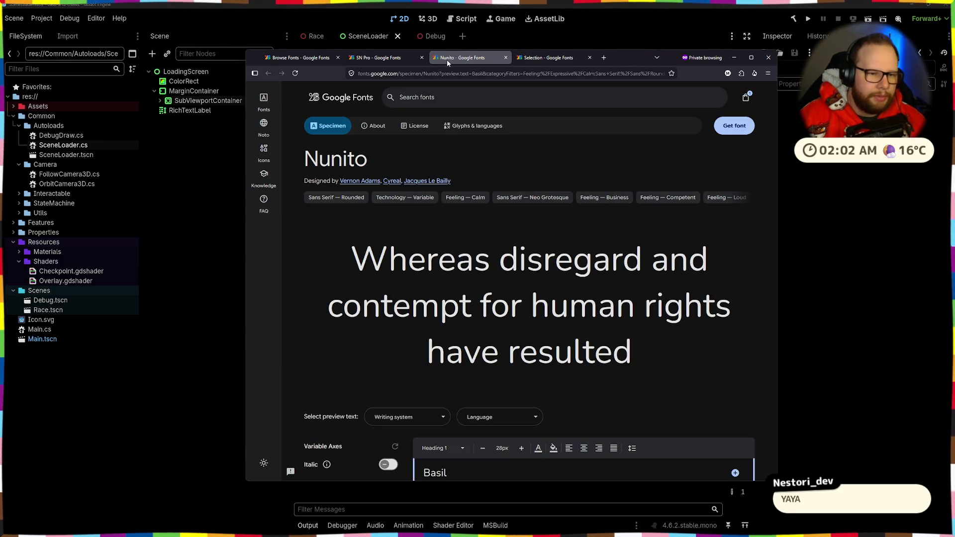
scroll(476, 276, down, 4)
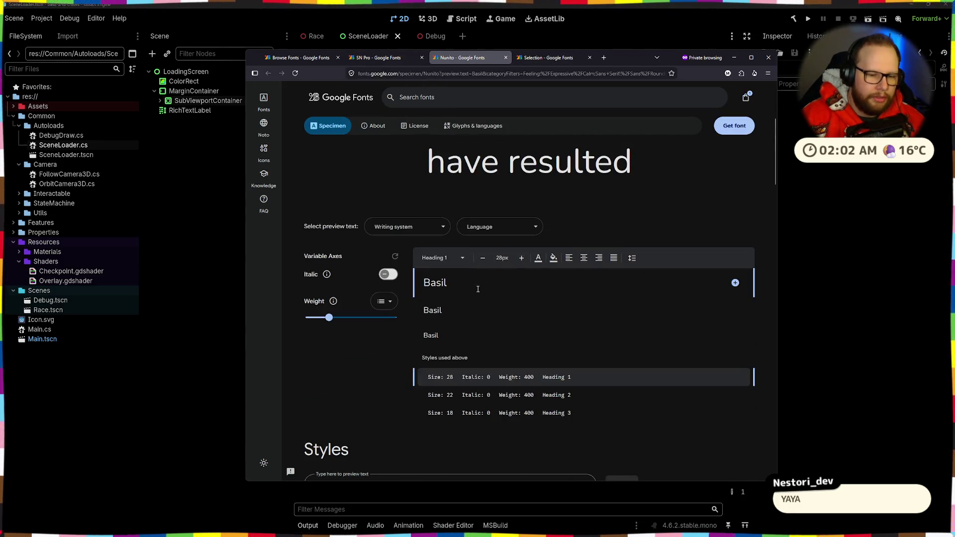
click(505, 59)
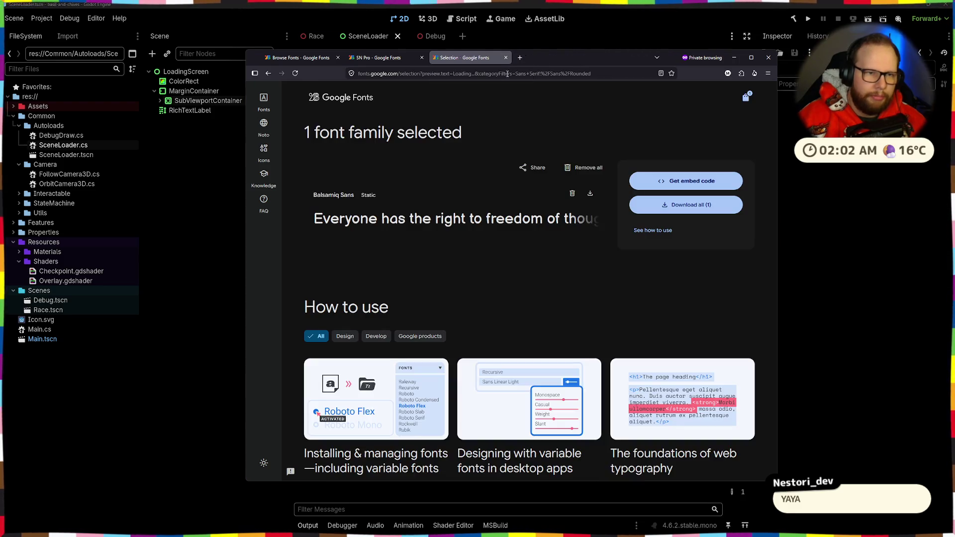
- Check the SN Pro and Selection pages, then return to the Baloo results
click(393, 58)
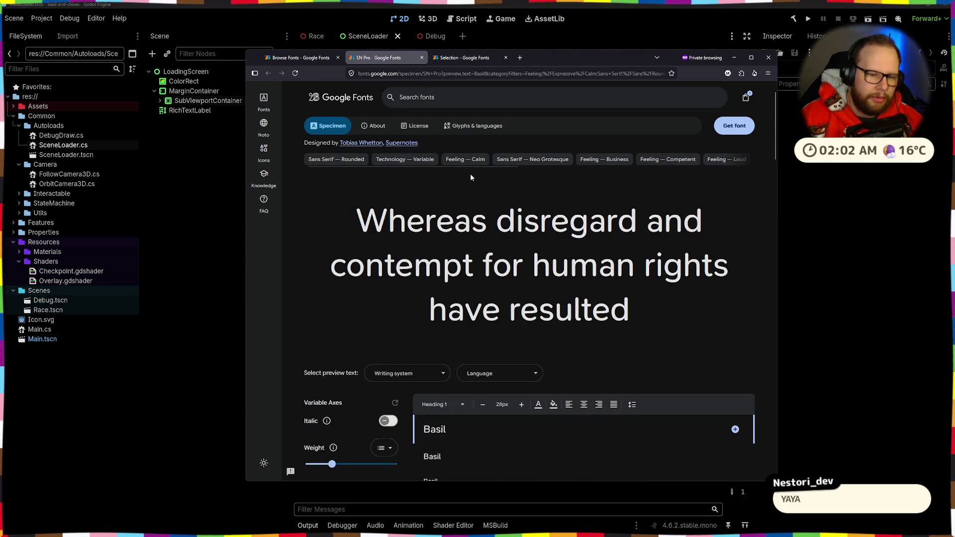
scroll(470, 173, down, 2)
scroll(355, 234, up, 3)
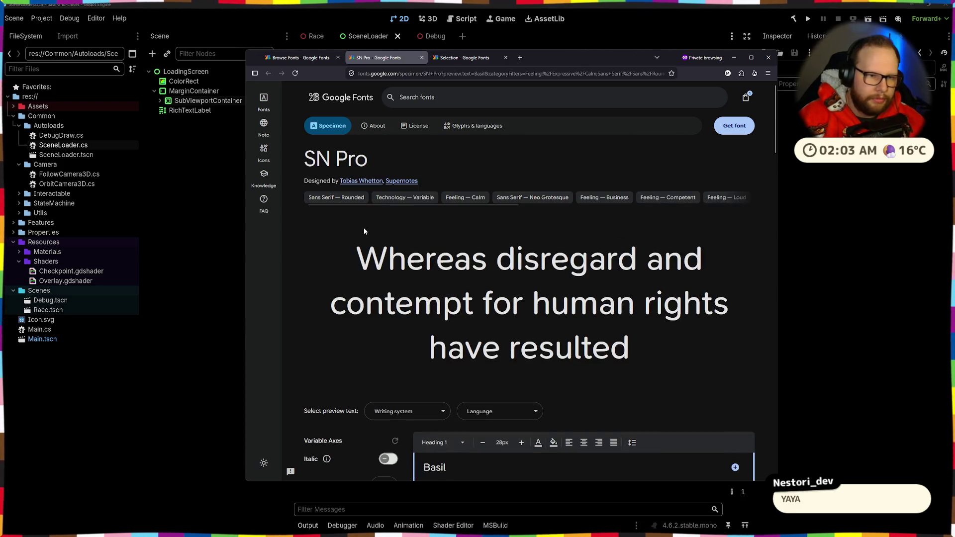
click(457, 59)
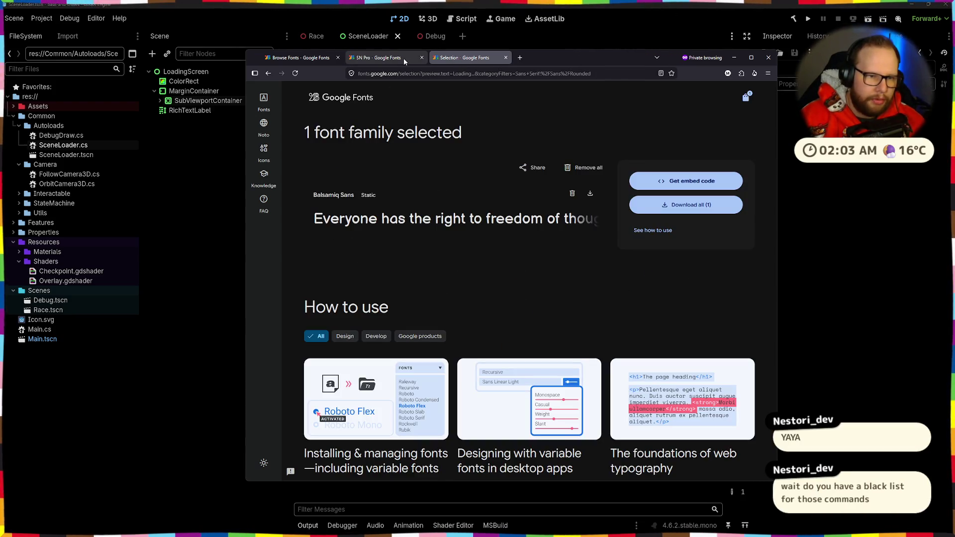
mouse_move(404, 58)
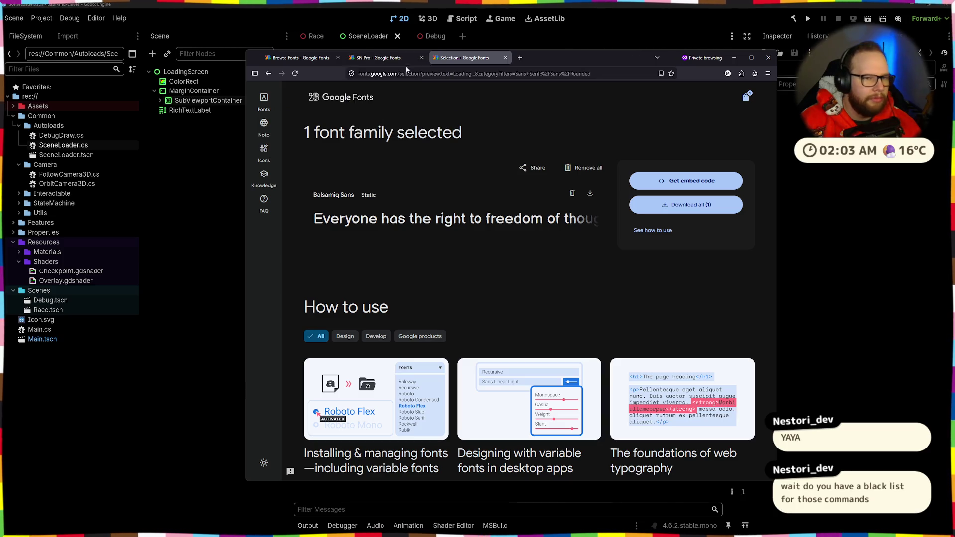
click(404, 58)
click(323, 56)
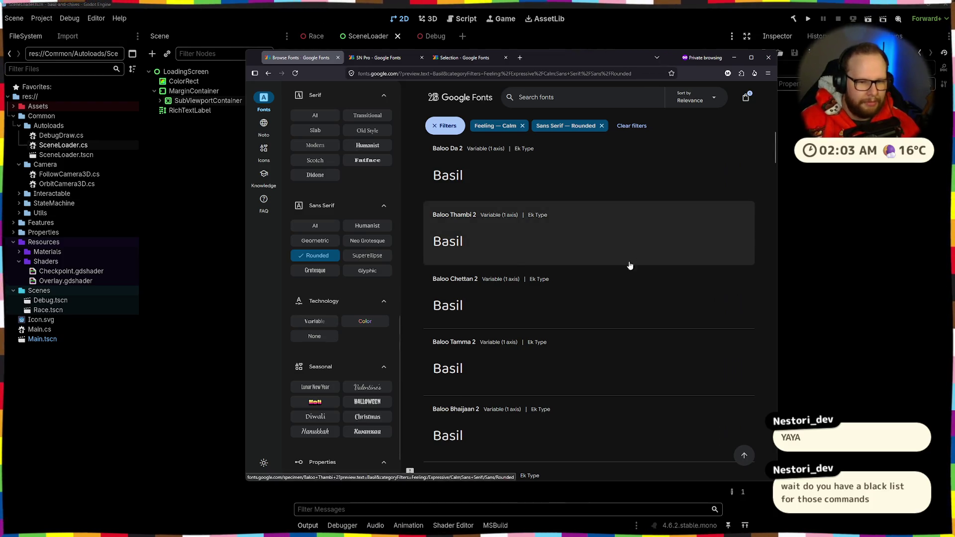
- Scroll to the end of the calm rounded sans-serif results, then switch to SN Pro's specimen
scroll(617, 274, down, 1)
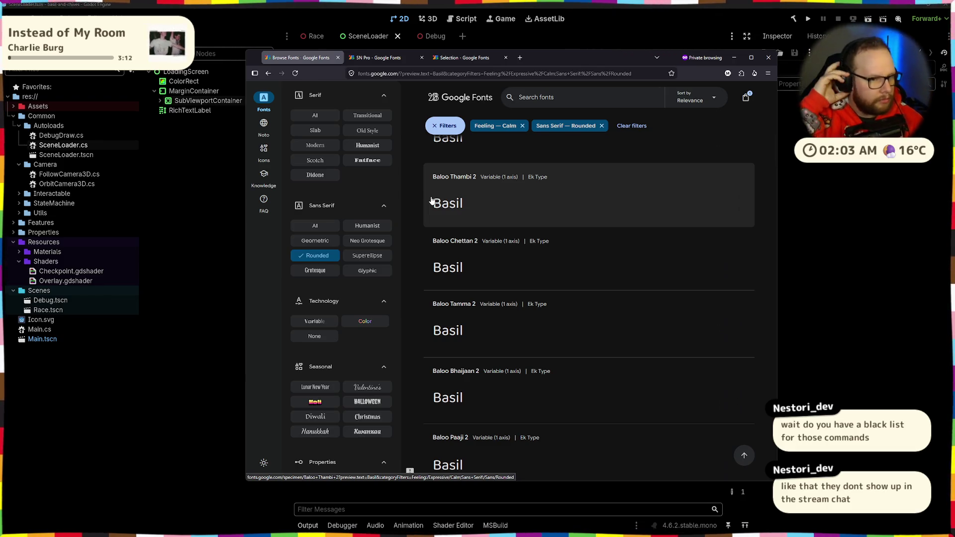
scroll(542, 293, down, 5)
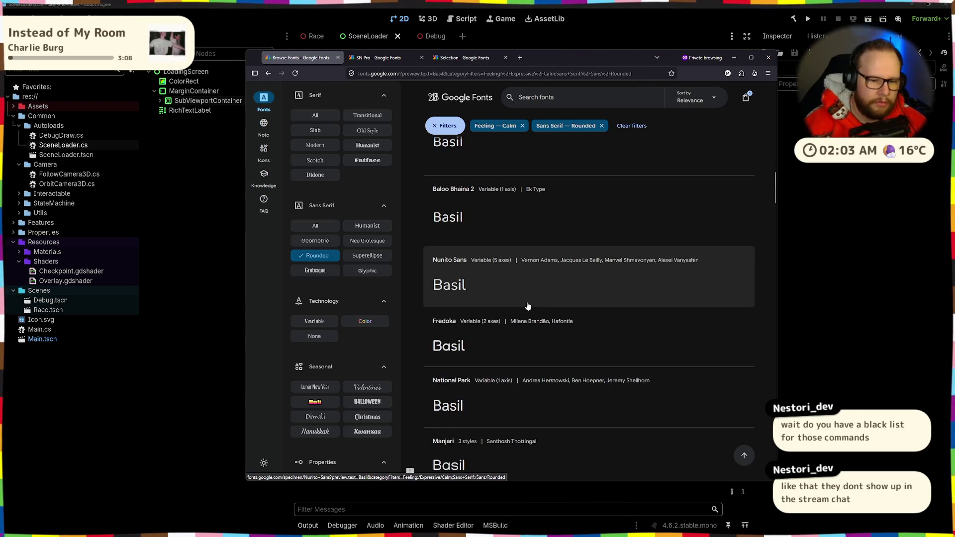
scroll(535, 306, down, 3)
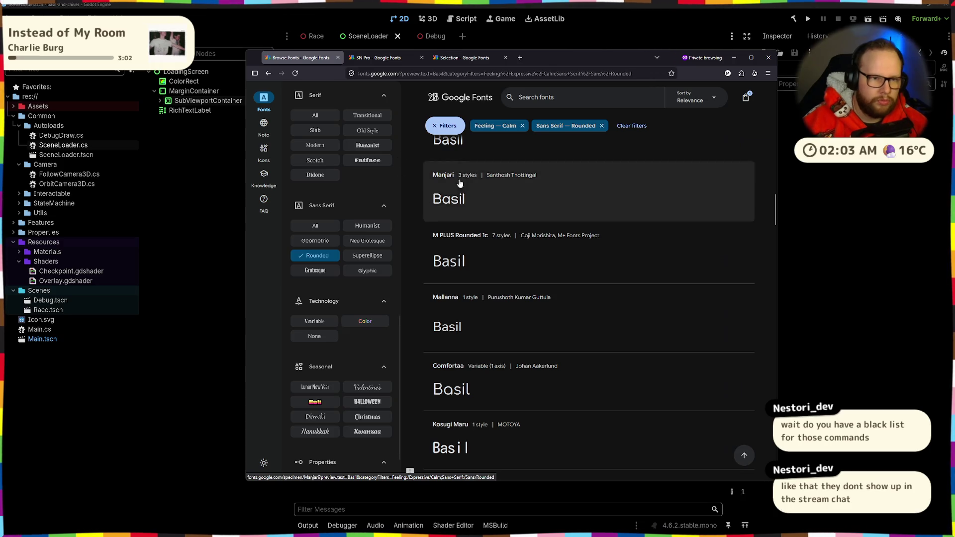
scroll(502, 189, down, 5)
scroll(502, 189, down, 10)
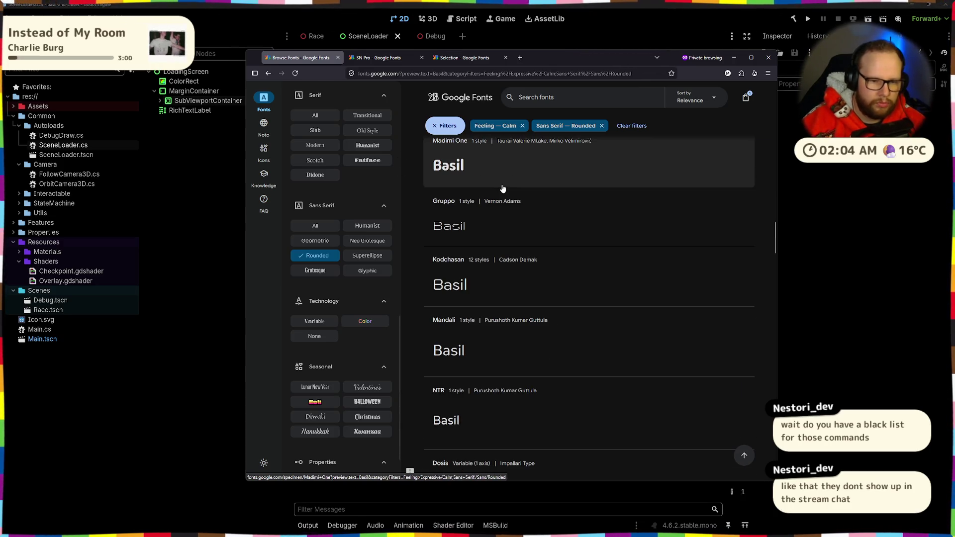
scroll(503, 189, down, 4)
scroll(502, 189, down, 12)
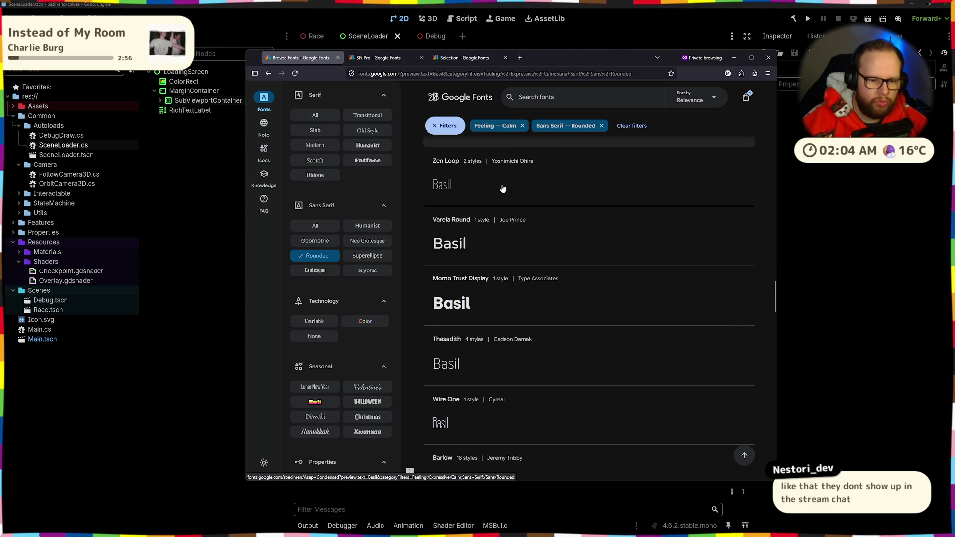
scroll(502, 189, down, 4)
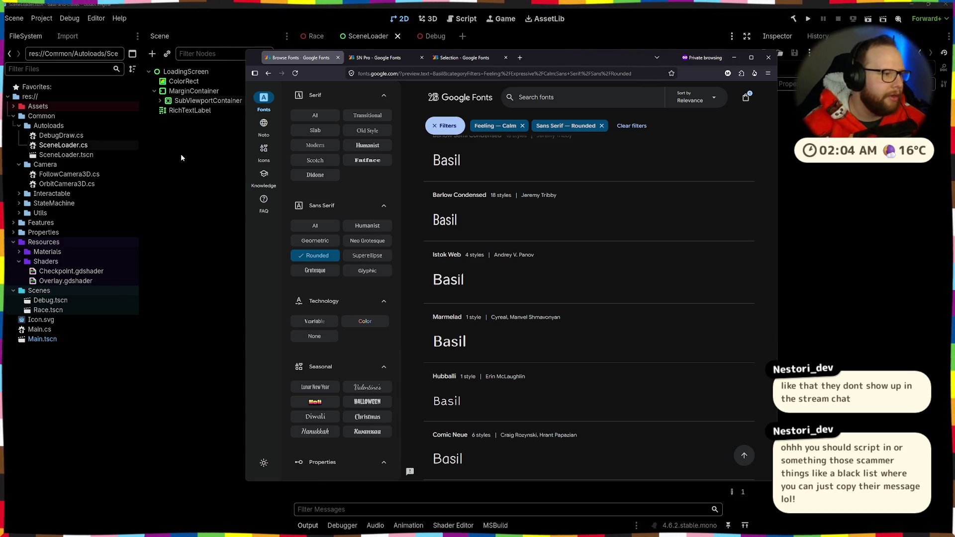
scroll(542, 244, down, 6)
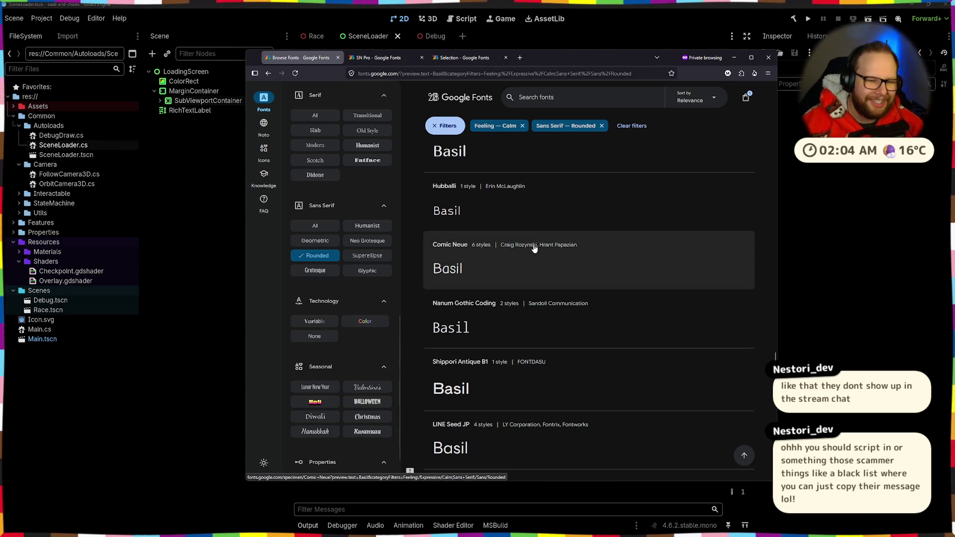
scroll(536, 247, down, 2)
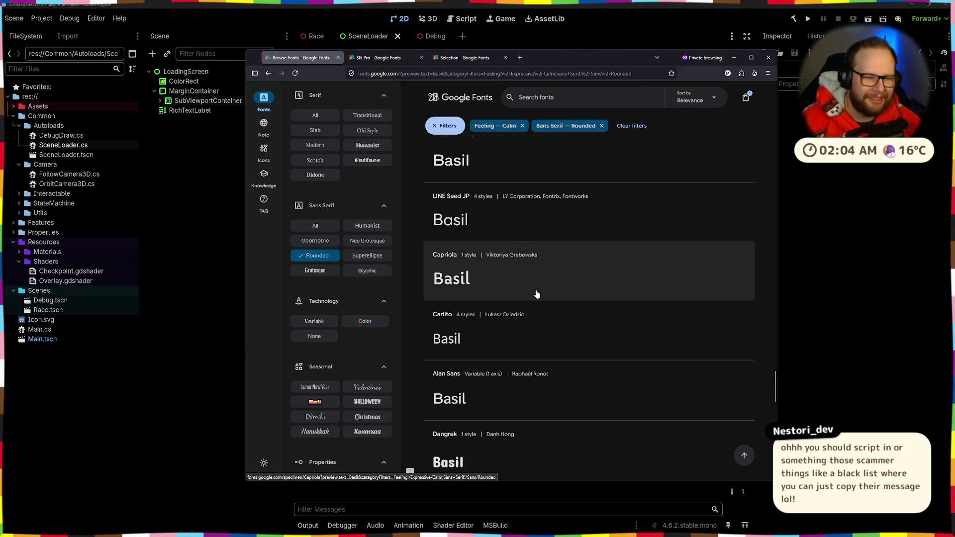
scroll(537, 294, down, 5)
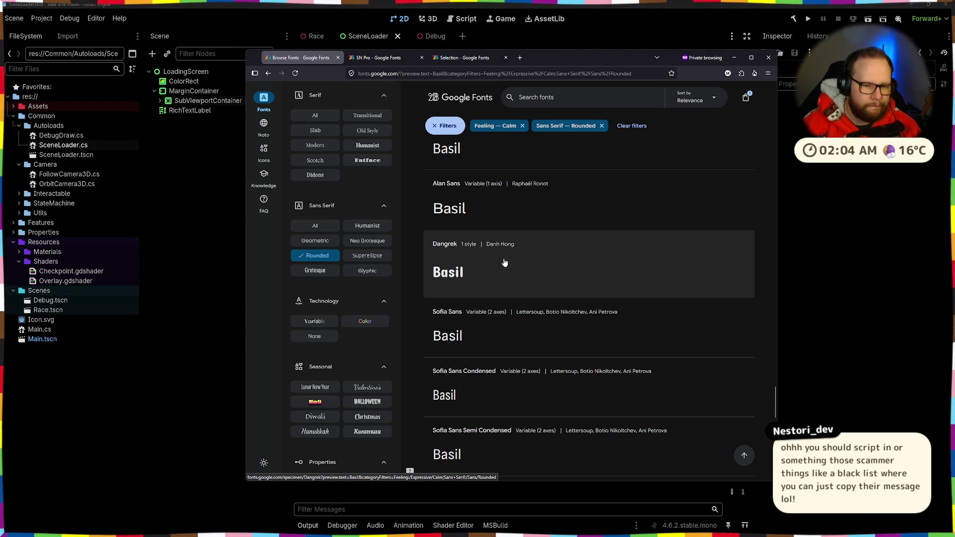
scroll(504, 262, down, 2)
scroll(505, 262, down, 4)
scroll(504, 259, down, 4)
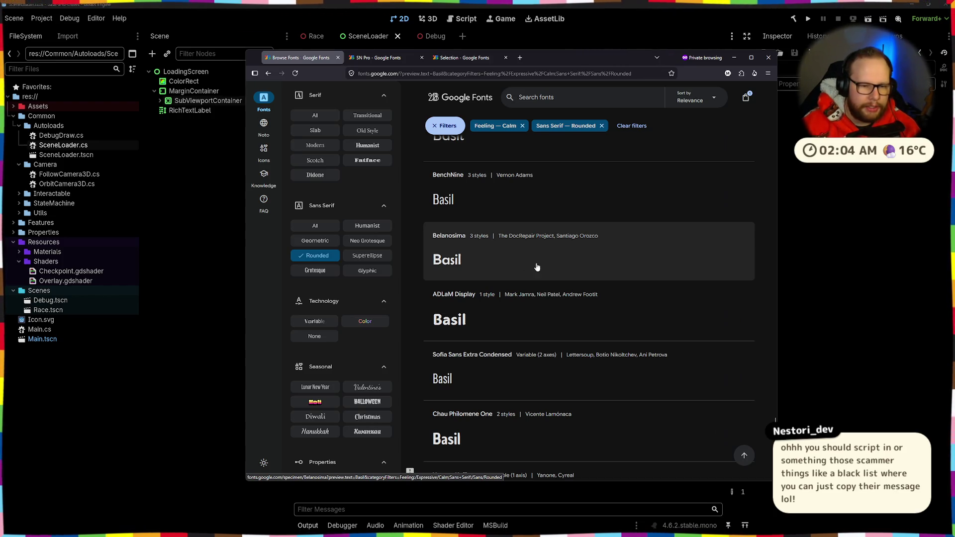
scroll(554, 262, down, 2)
scroll(547, 318, down, 5)
scroll(448, 279, up, 5)
click(377, 59)
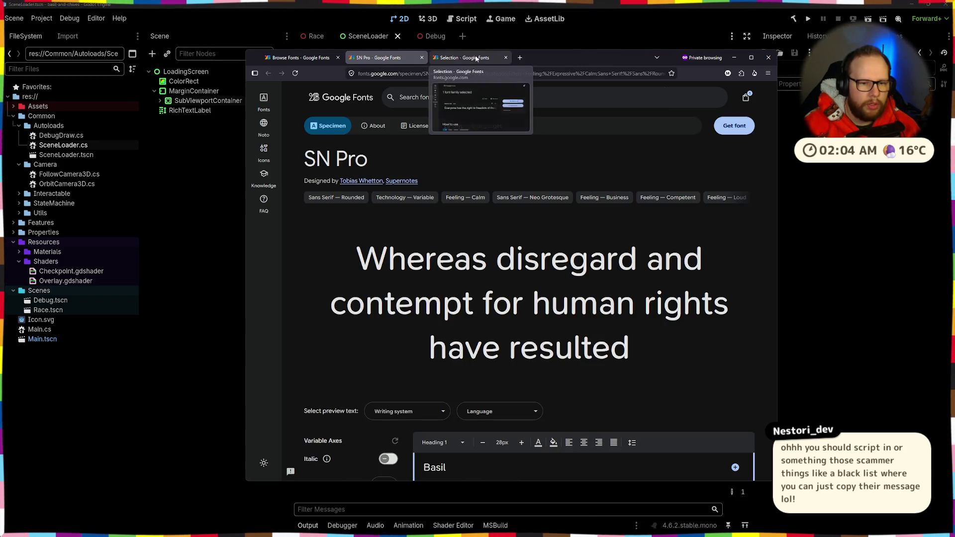
- Open the Balsamiq Sans specimen page from the font selection
click(472, 60)
click(397, 219)
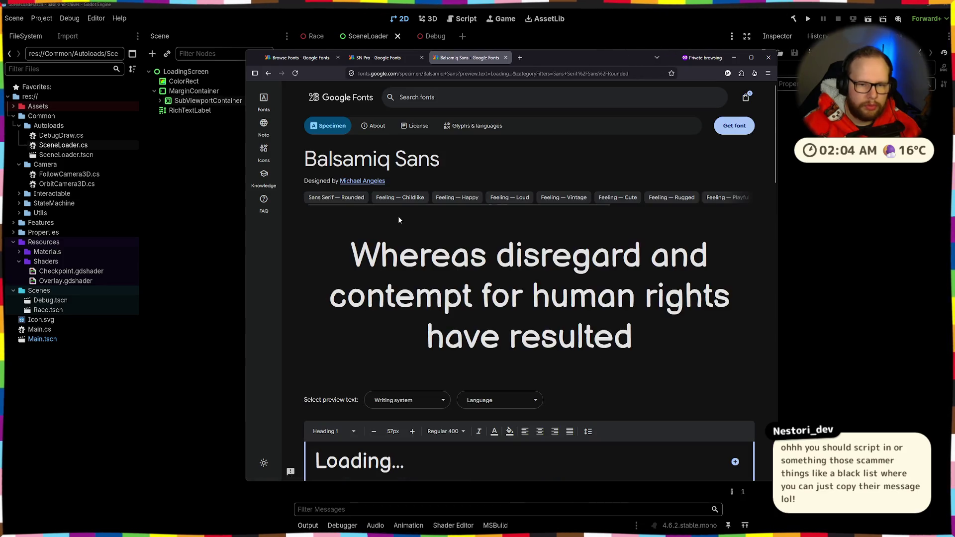
scroll(398, 216, down, 3)
scroll(399, 219, down, 3)
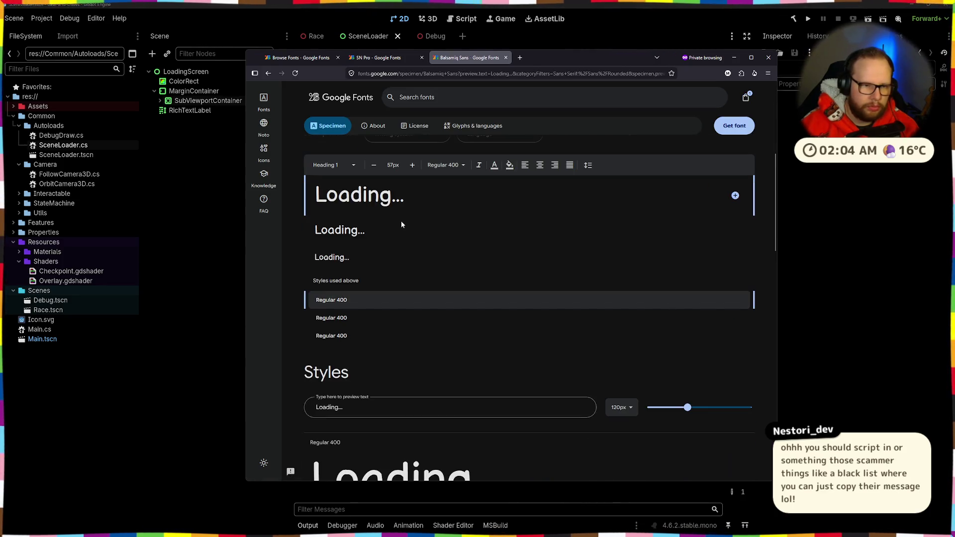
scroll(401, 221, down, 2)
scroll(407, 239, up, 6)
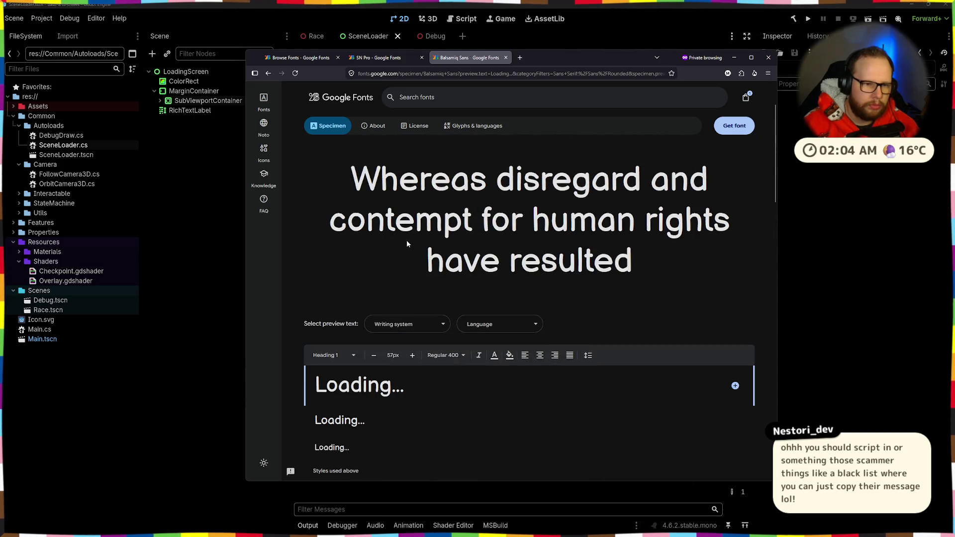
- Replace the Balsamiq Sans preview sample text with 'LOADING...'
double_click(365, 389)
key(super)
text(Log)
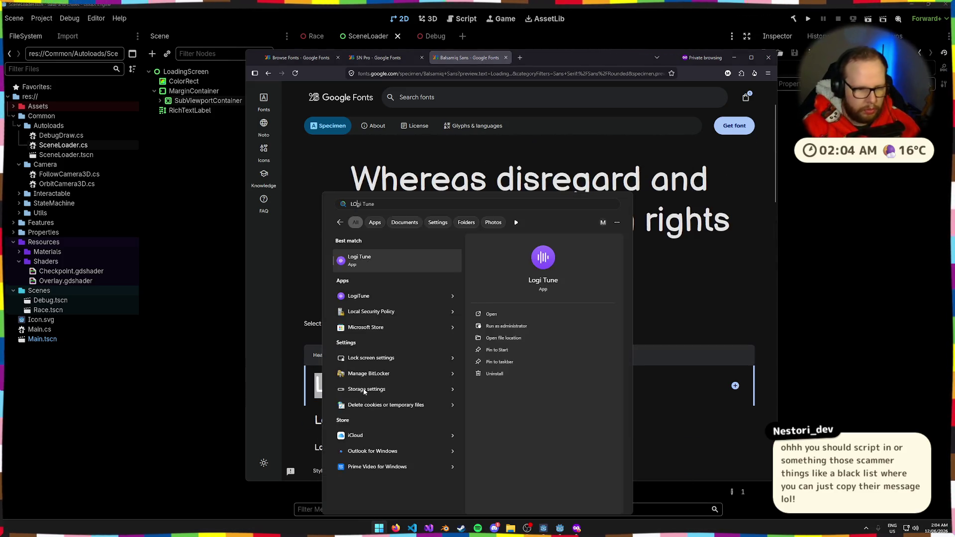
key(super)
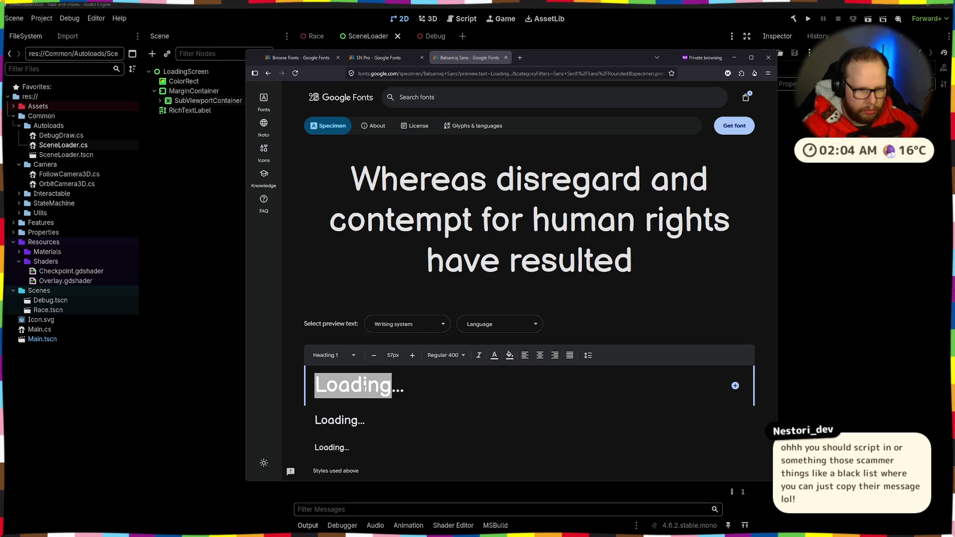
triple_click(364, 389)
text(LOADING)
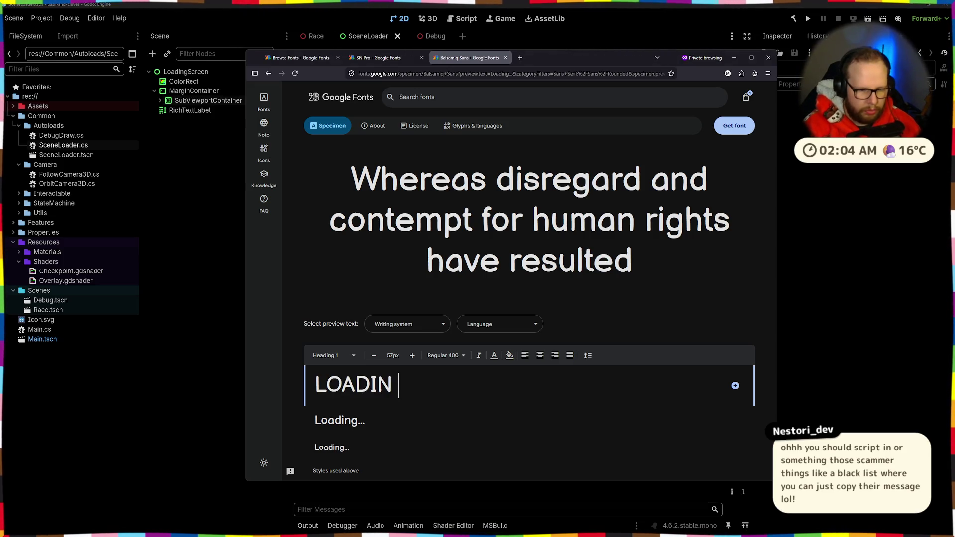
key(BackSpace)
text(GING)
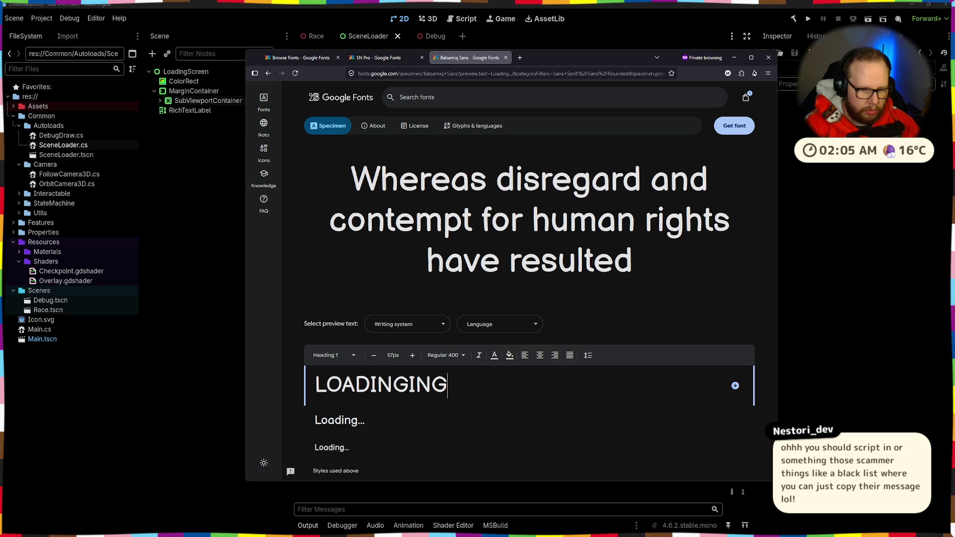
key(BackSpace)
key(BackSpace)
key(BackSpace)
text(...)
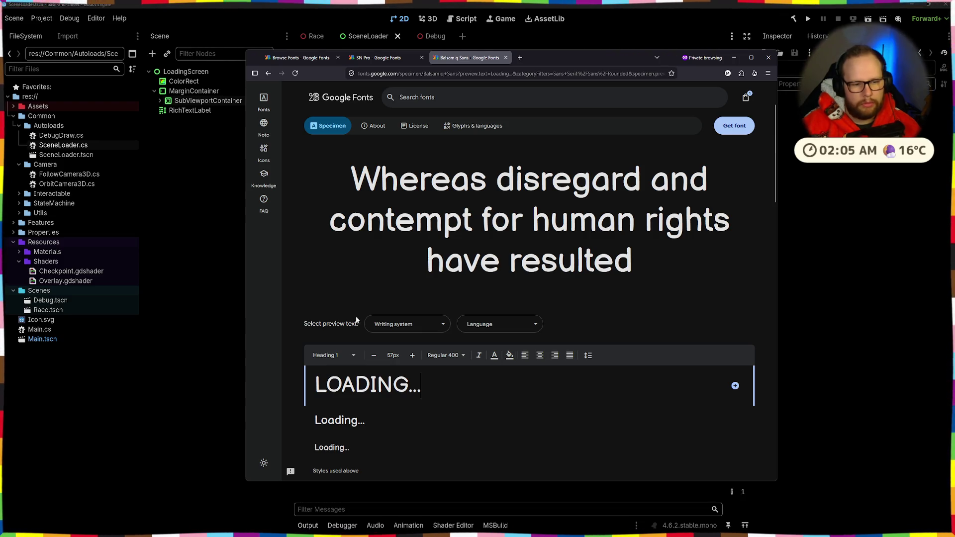
scroll(358, 319, up, 3)
scroll(358, 318, down, 5)
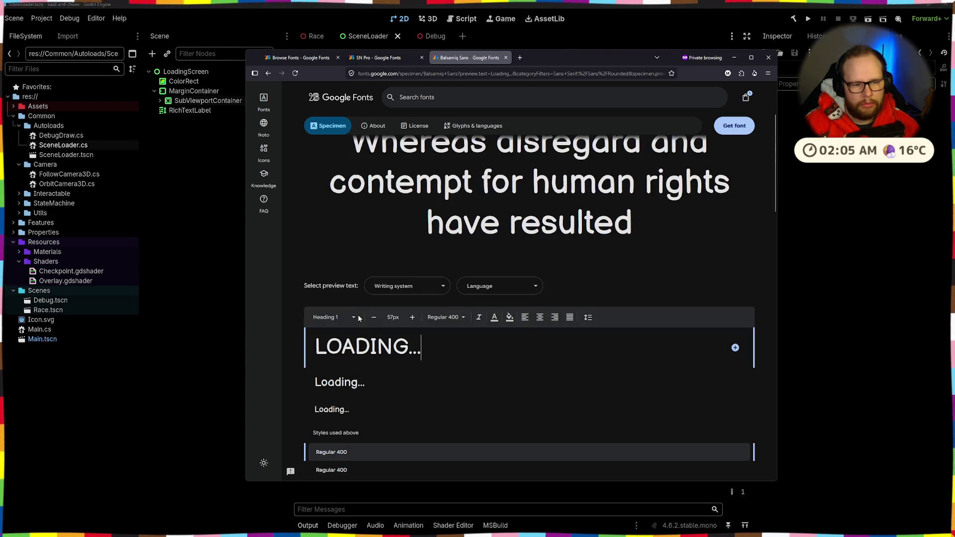
scroll(359, 318, up, 1)
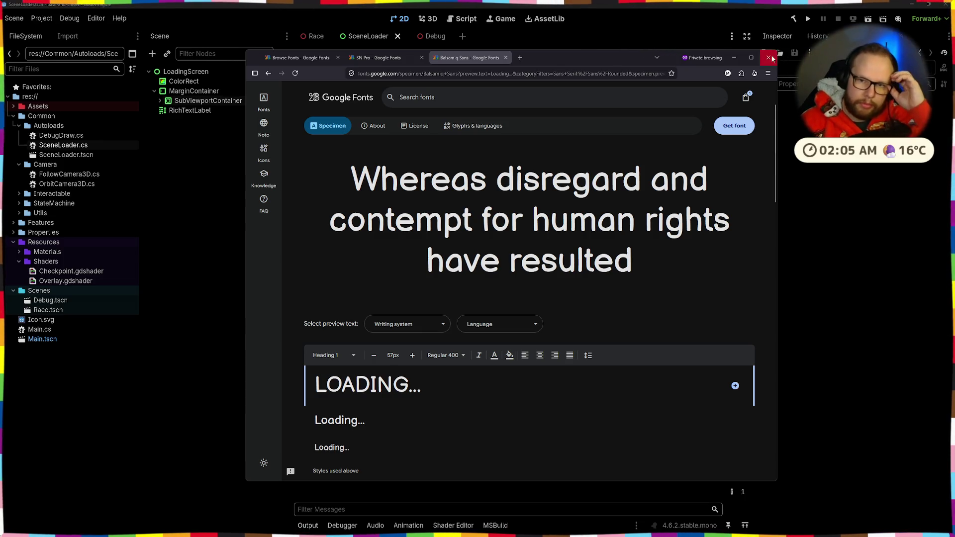
- Run the project, play the race up to checkpoint 3 of 7, then stop it with F8
click(734, 58)
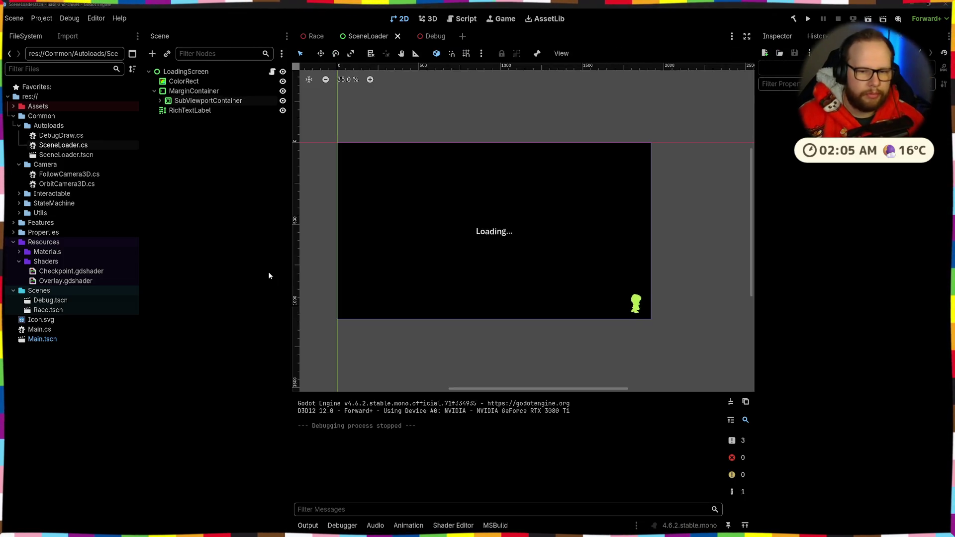
click(809, 19)
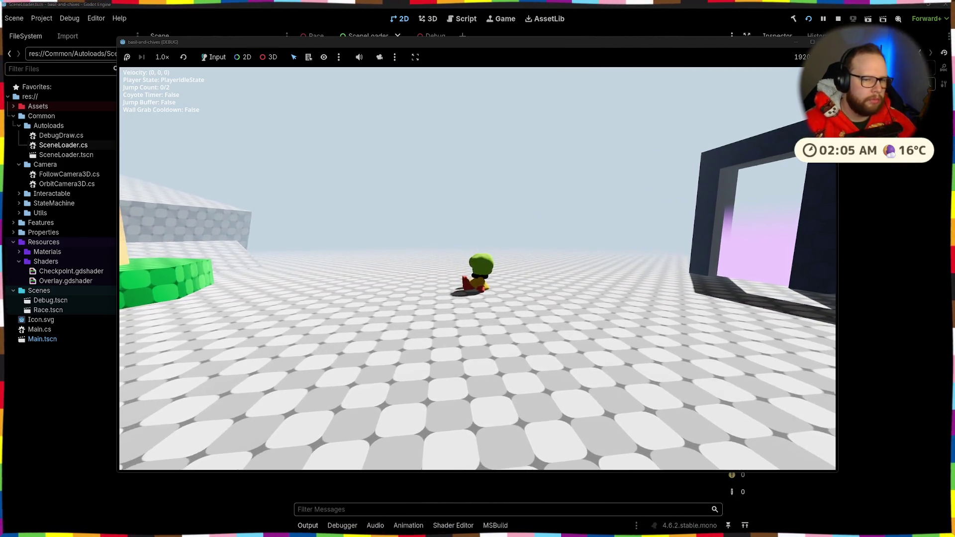
key(w)
key(space)
key(space)
key(space)
key(w)
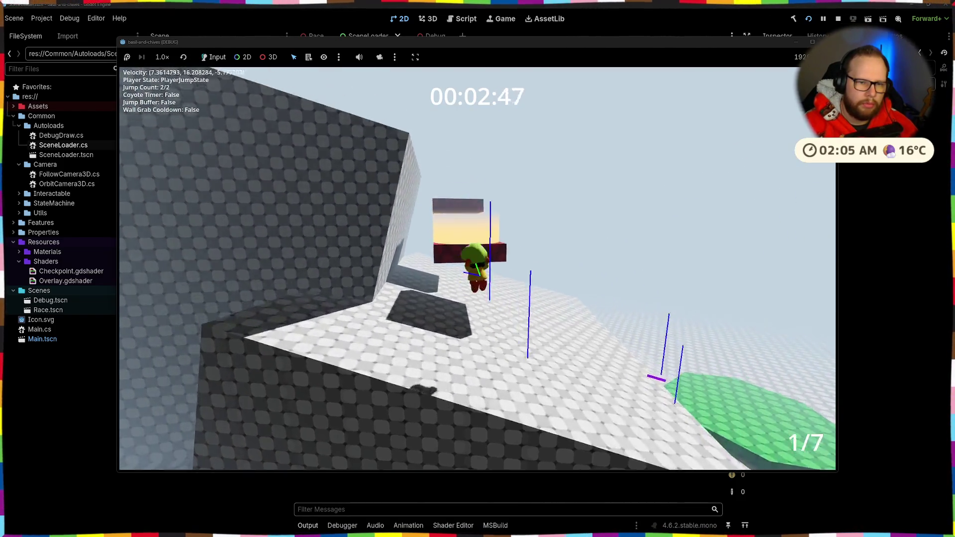
key(space)
key(w)
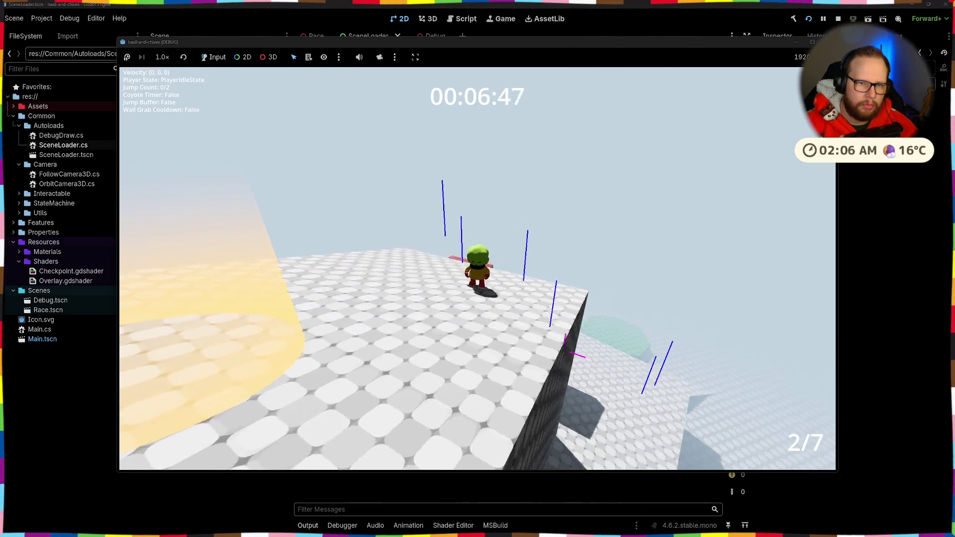
key(w)
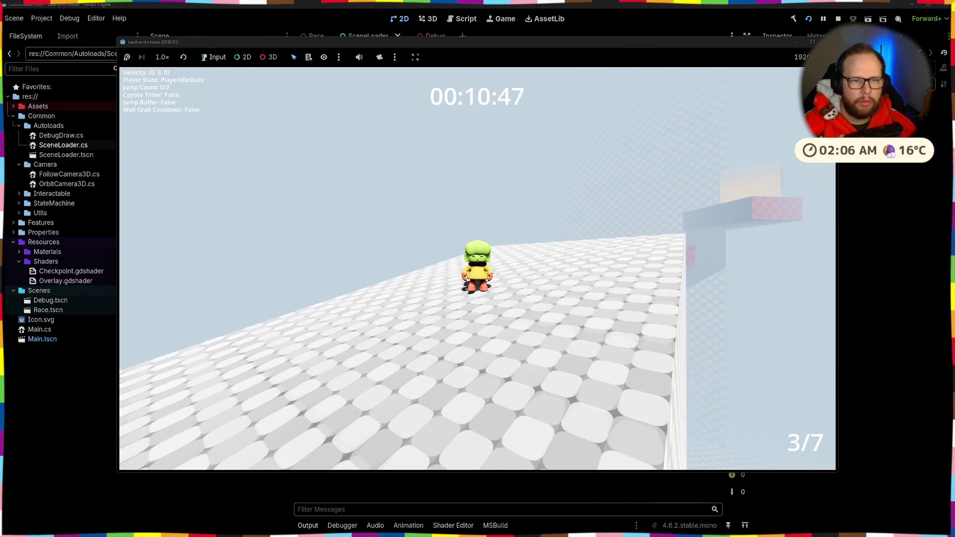
key(F8)
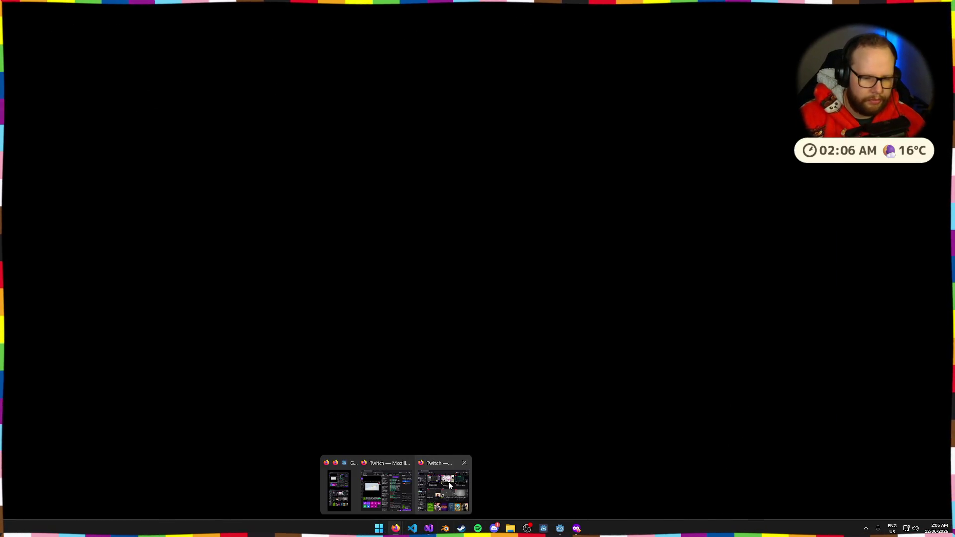
- Review SN Pro's license and add SN Pro to the selected font families
mouse_move(541, 530)
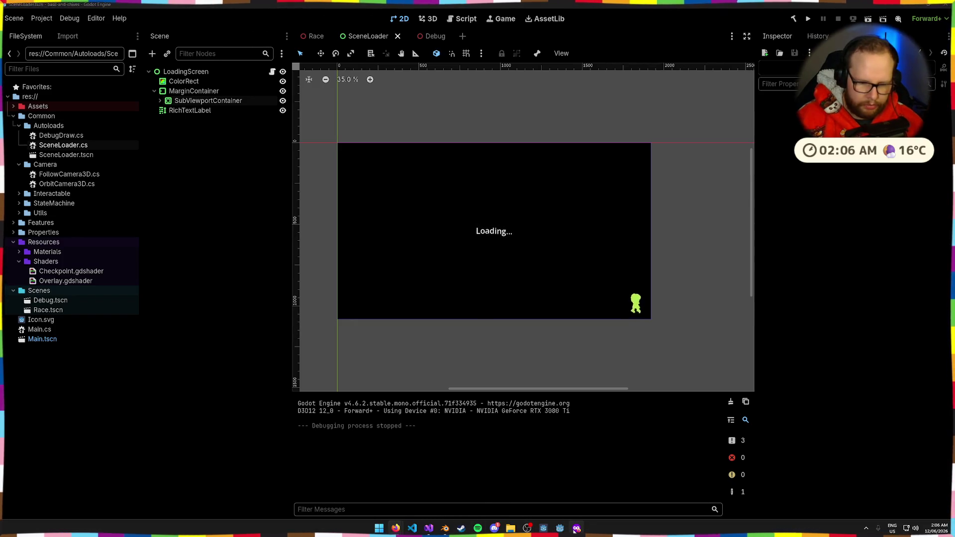
click(396, 528)
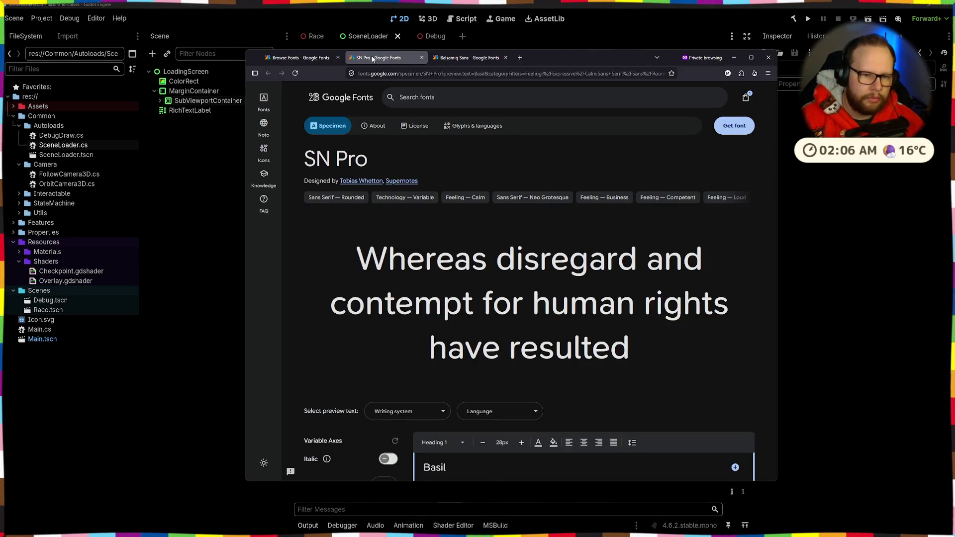
scroll(374, 245, down, 4)
scroll(374, 246, down, 4)
scroll(374, 245, down, 6)
scroll(374, 246, down, 10)
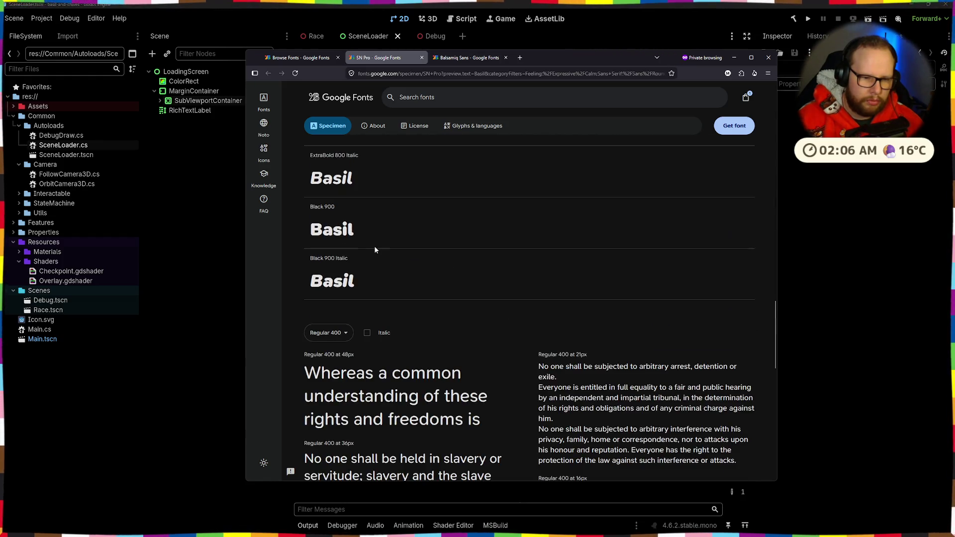
scroll(375, 250, down, 3)
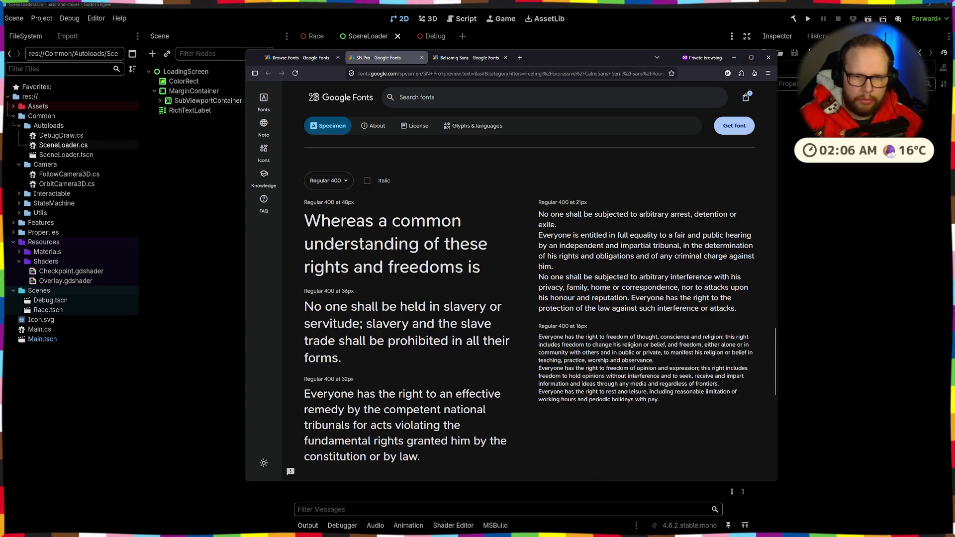
scroll(383, 305, up, 20)
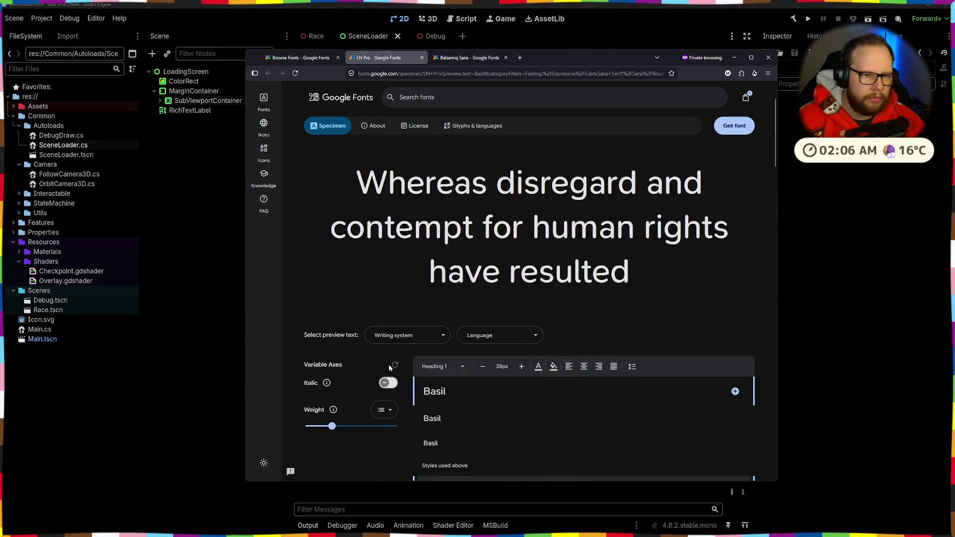
click(413, 126)
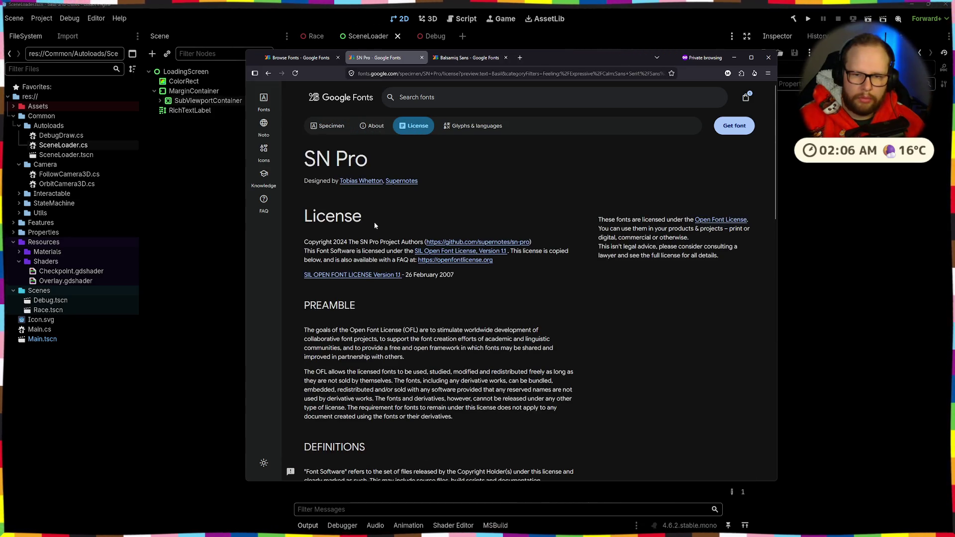
scroll(368, 222, down, 10)
mouse_move(336, 226)
mouse_down()
mouse_move(417, 232)
mouse_move(490, 265)
mouse_up()
scroll(365, 368, up, 10)
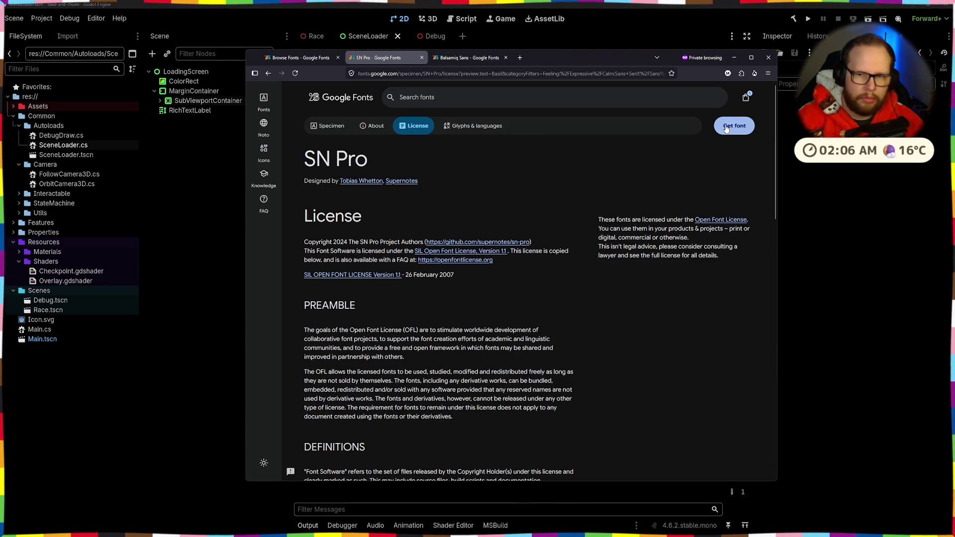
click(726, 127)
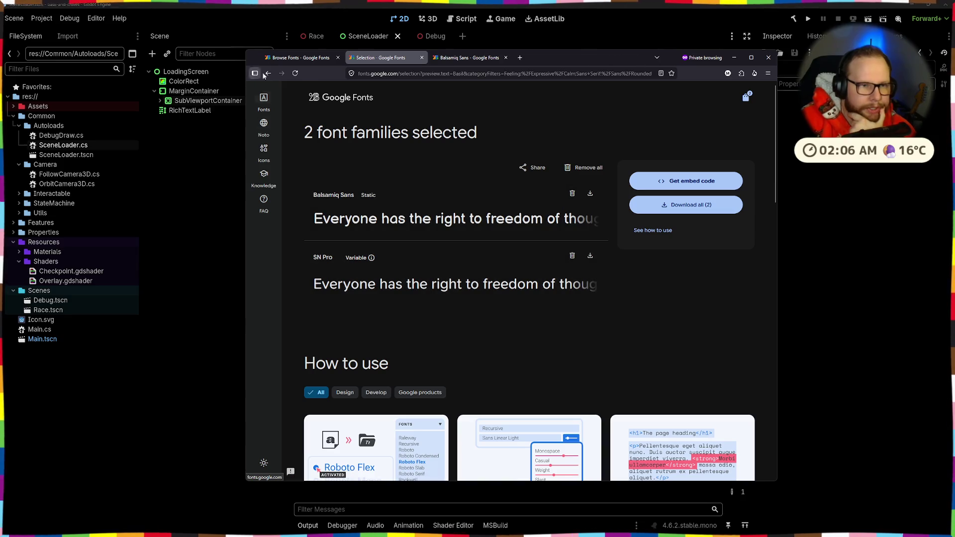
- Switch the calm sans-serif filter from Rounded to Geometric
click(298, 58)
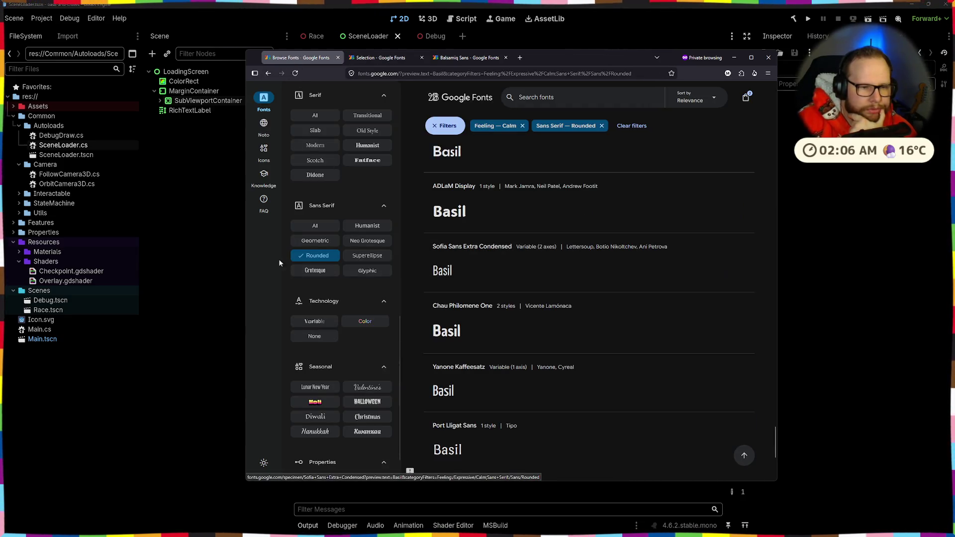
click(315, 241)
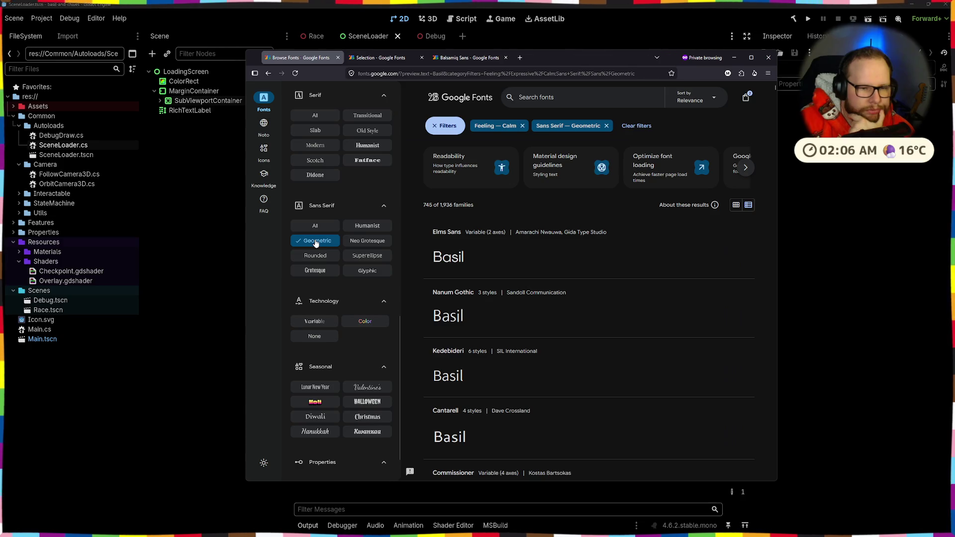
scroll(477, 326, down, 10)
- Try the Slab serif filter, then clear both the Slab and Geometric filters
scroll(477, 326, down, 5)
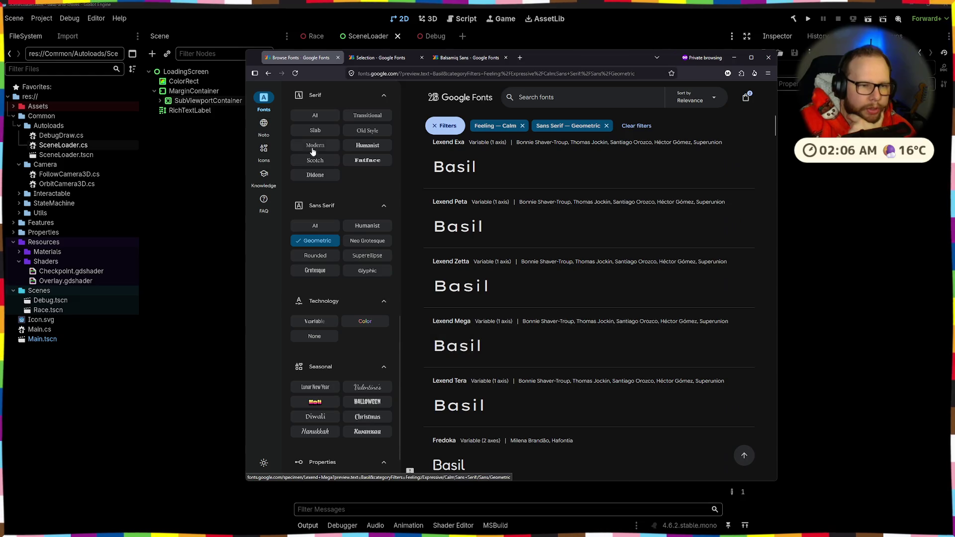
scroll(328, 230, up, 3)
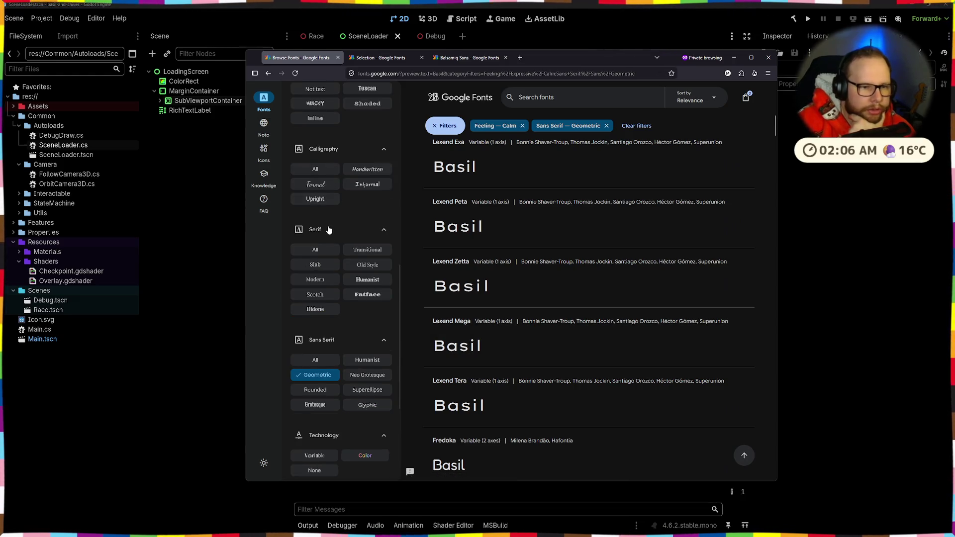
click(322, 267)
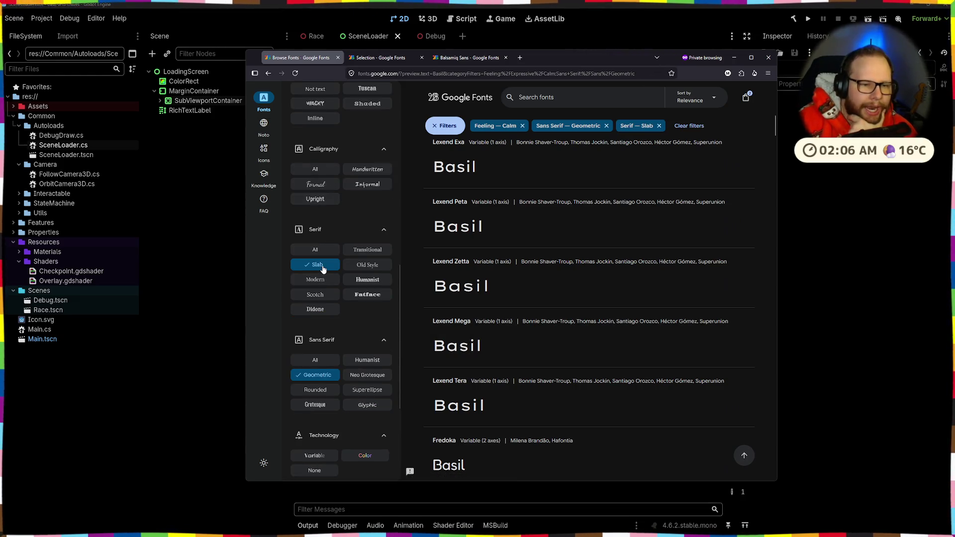
click(315, 375)
scroll(483, 241, down, 5)
click(328, 268)
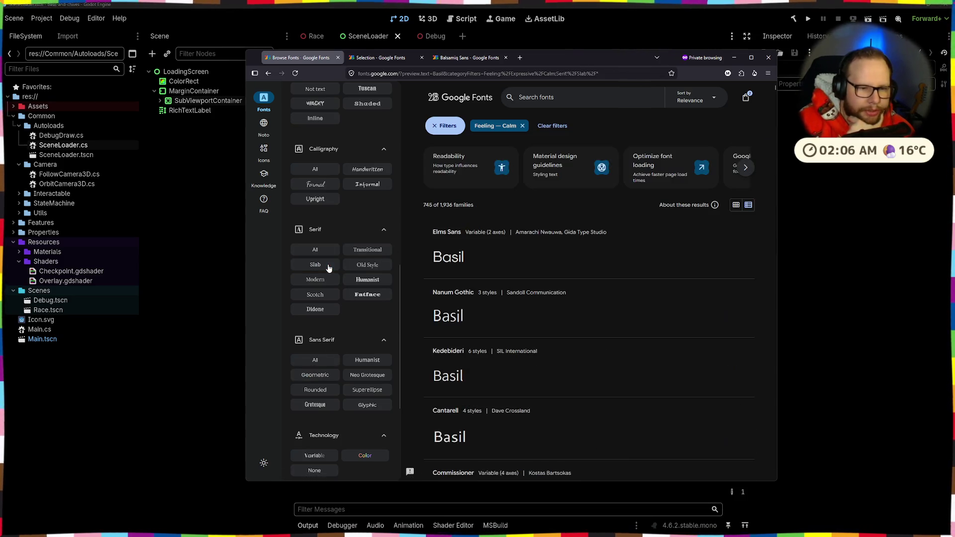
scroll(331, 261, up, 5)
- Filter to Blobby appearance with the Loud feeling instead of Calm and browse the results
click(323, 238)
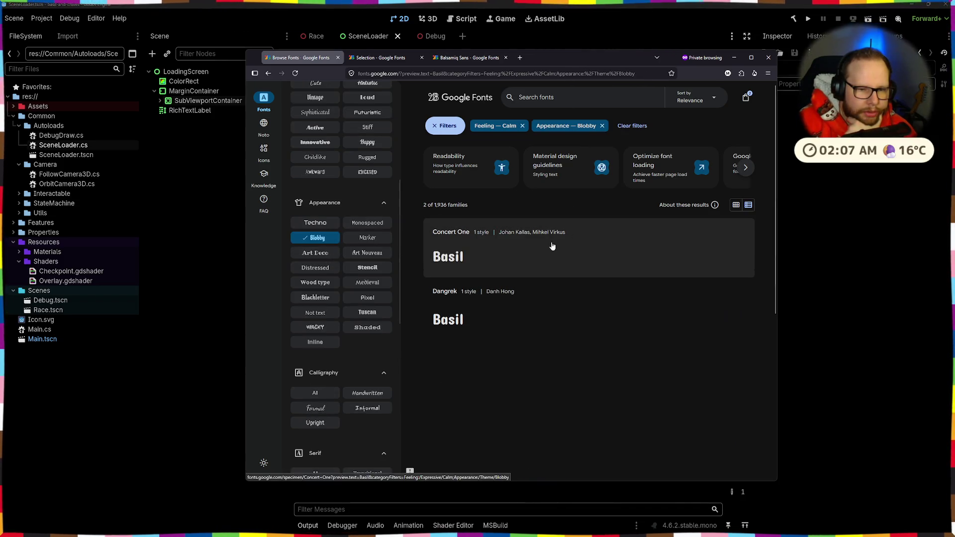
scroll(348, 254, up, 5)
click(324, 317)
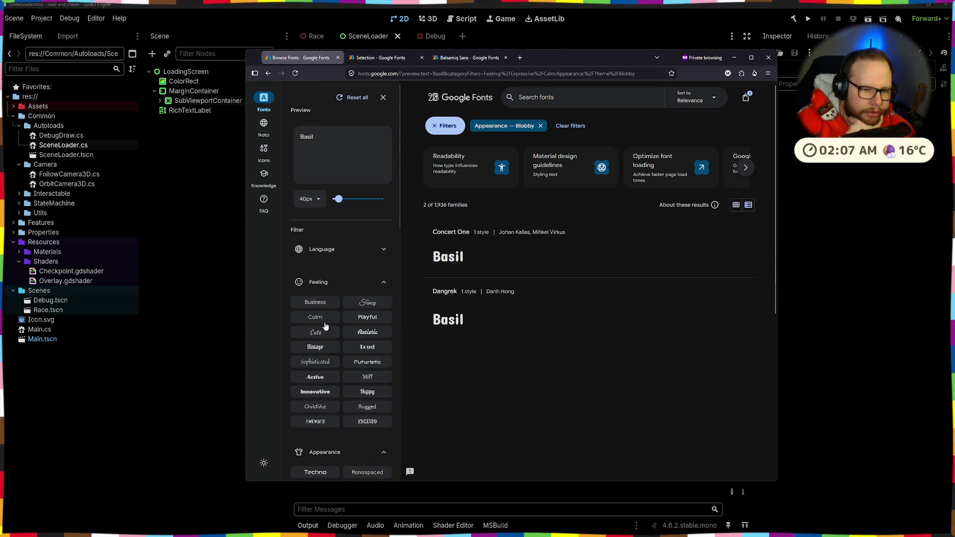
click(370, 350)
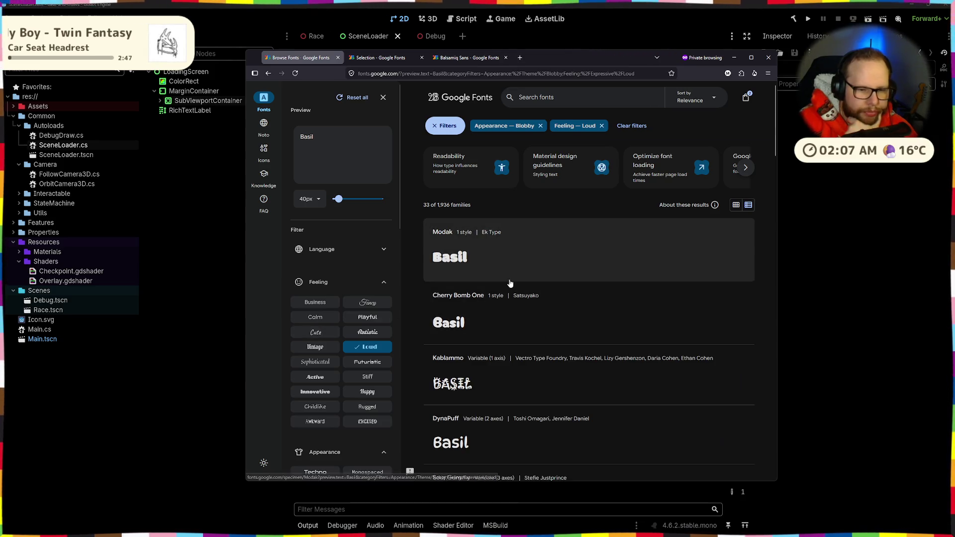
scroll(508, 282, down, 3)
scroll(508, 282, down, 5)
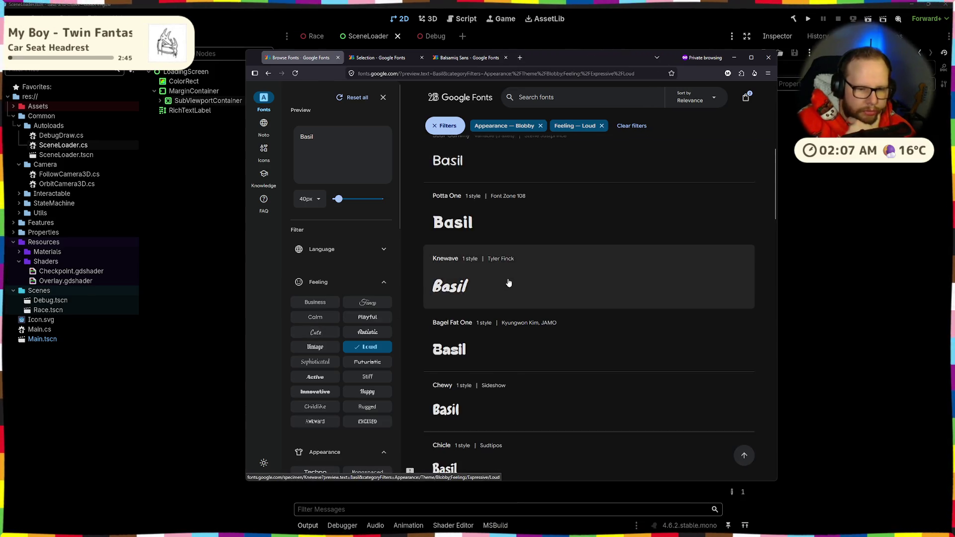
scroll(508, 282, down, 8)
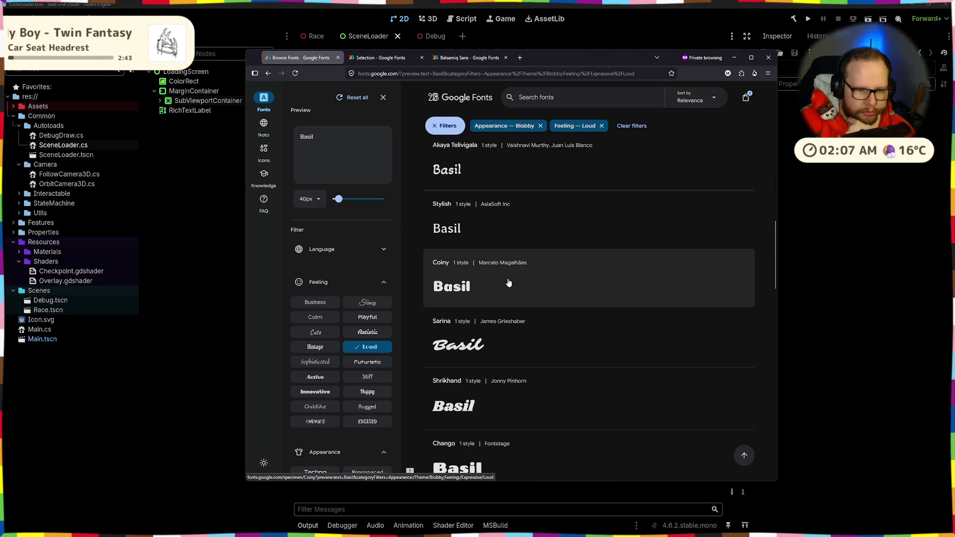
scroll(508, 282, down, 2)
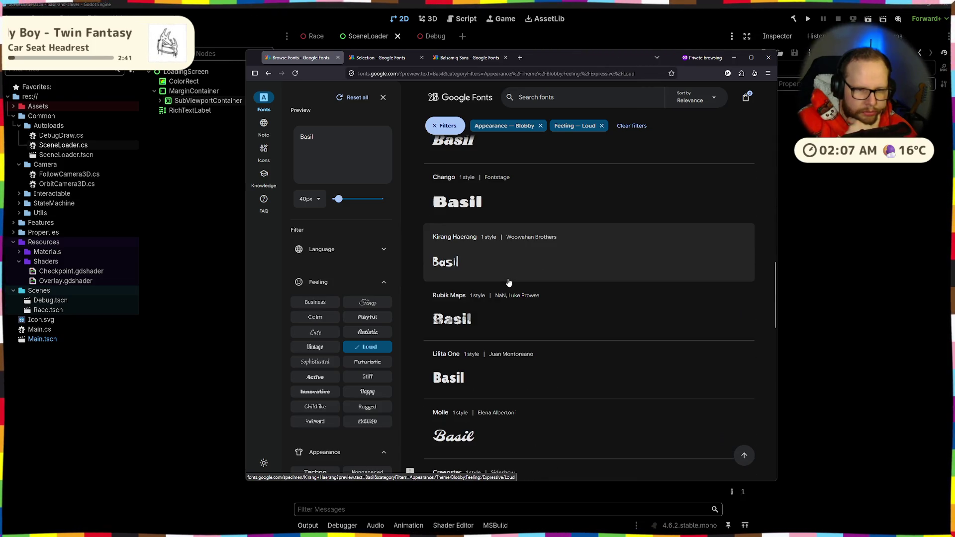
scroll(508, 283, down, 3)
scroll(508, 283, down, 3)
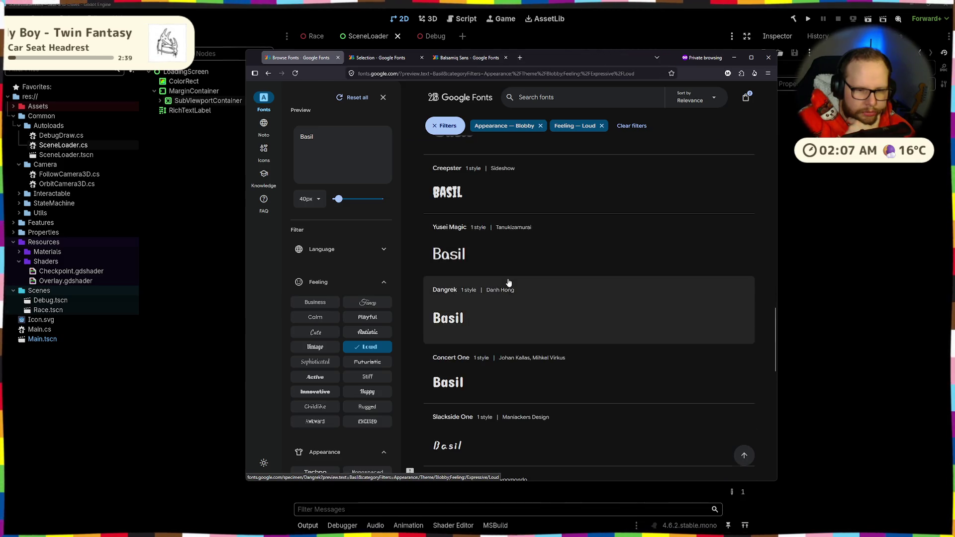
scroll(508, 282, down, 10)
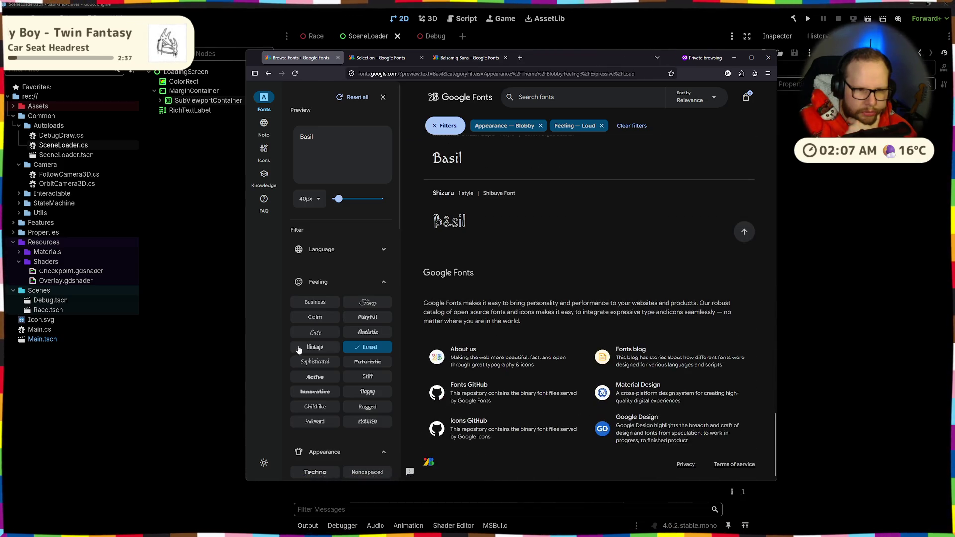
- Switch the feeling filter to Cute, browse the results, then return to the selected families
click(323, 336)
scroll(528, 233, down, 3)
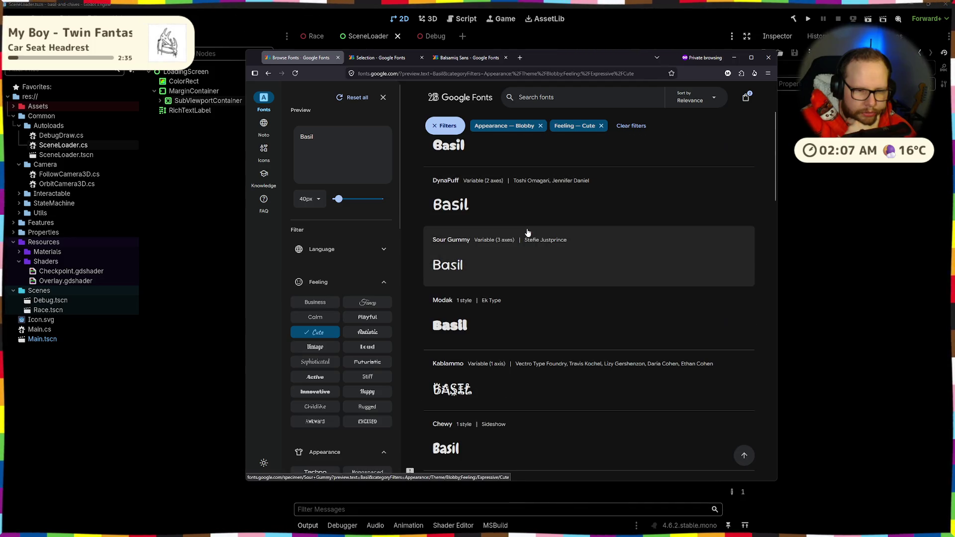
scroll(528, 232, down, 2)
scroll(527, 232, down, 3)
scroll(527, 233, down, 3)
scroll(528, 233, down, 2)
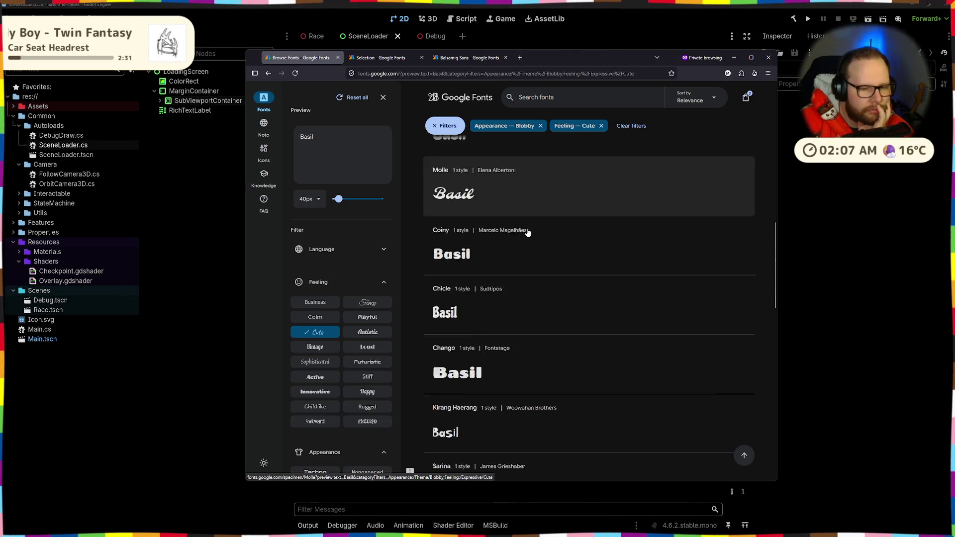
scroll(528, 232, down, 10)
scroll(528, 233, down, 2)
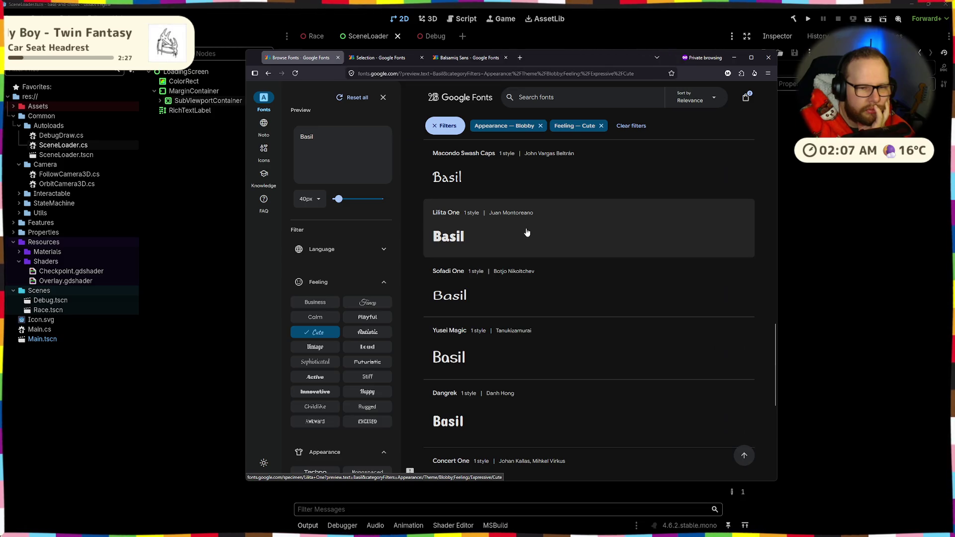
scroll(527, 232, down, 5)
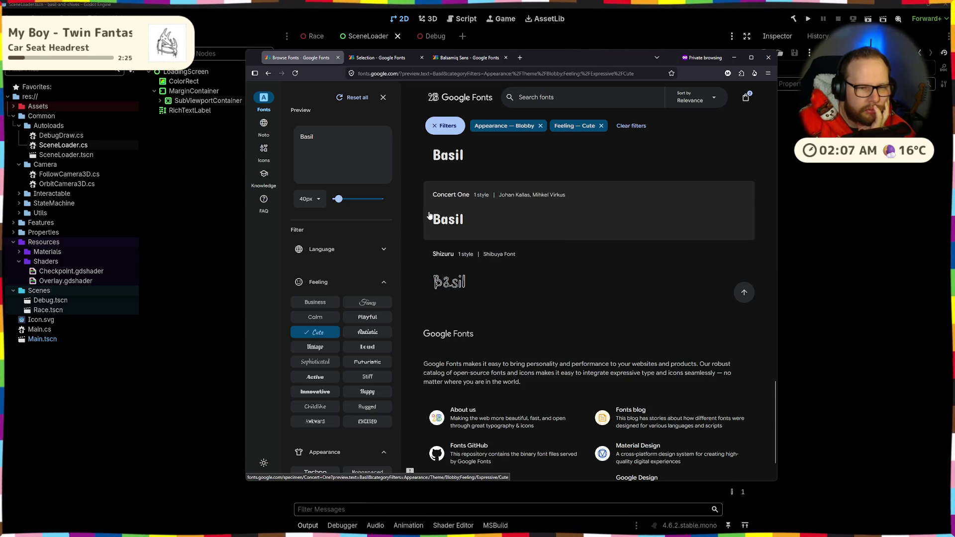
click(473, 60)
click(383, 57)
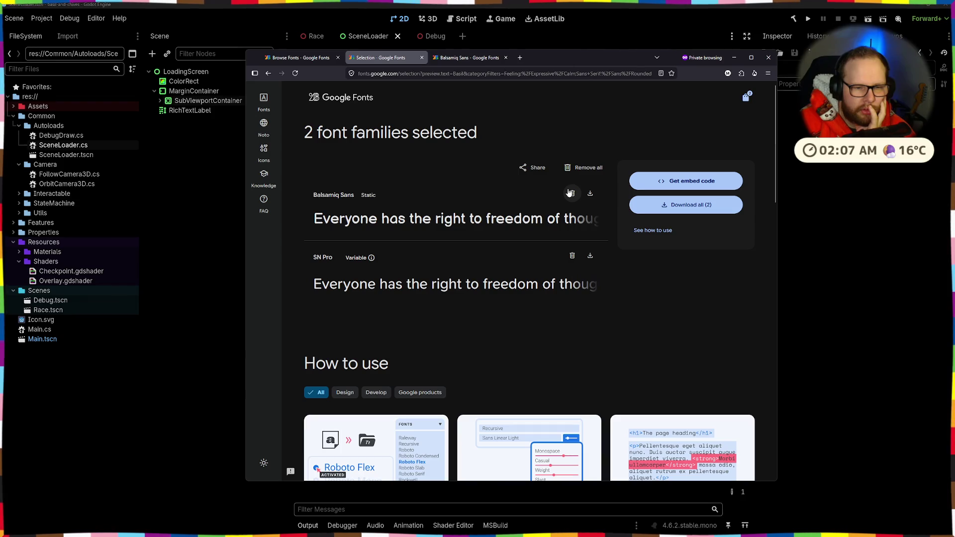
- Remove Balsamiq Sans from the selection and download SN Pro as SN_Pro.zip
click(571, 193)
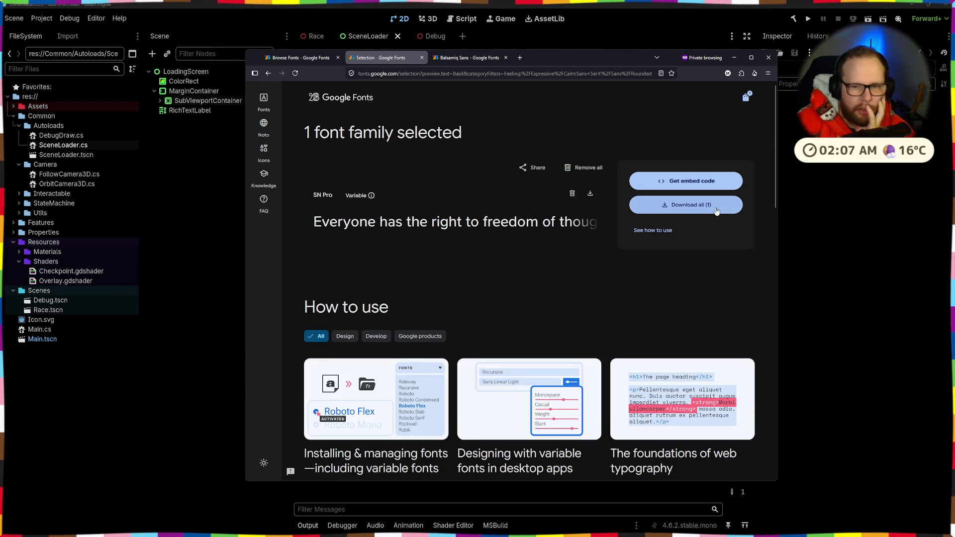
click(675, 208)
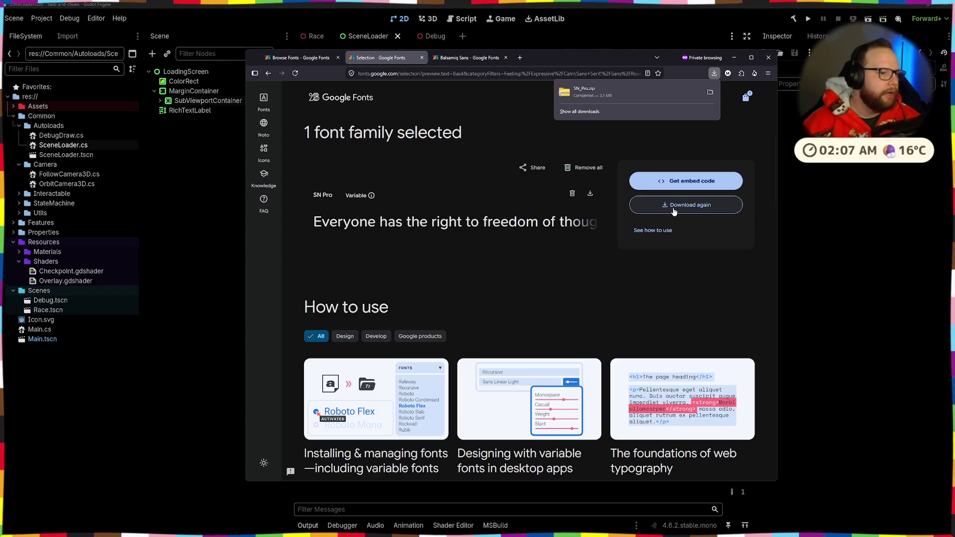
click(11, 112)
- Expand the Assets and Models folders in Godot's FileSystem dock
right_click(32, 107)
click(80, 122)
click(19, 116)
- Move Basil_face.png from the Models folder into Textures
drag(60, 135, 47, 159)
click(441, 277)
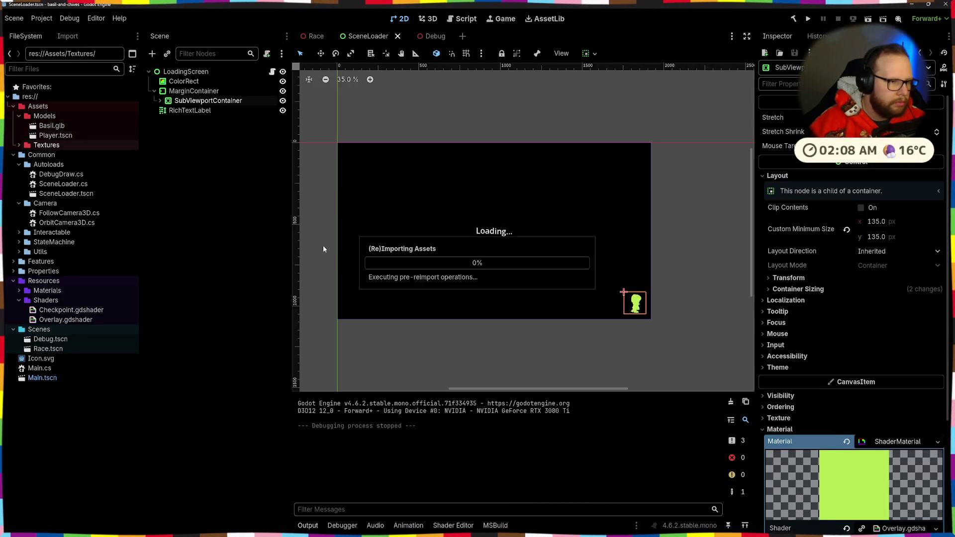
click(17, 117)
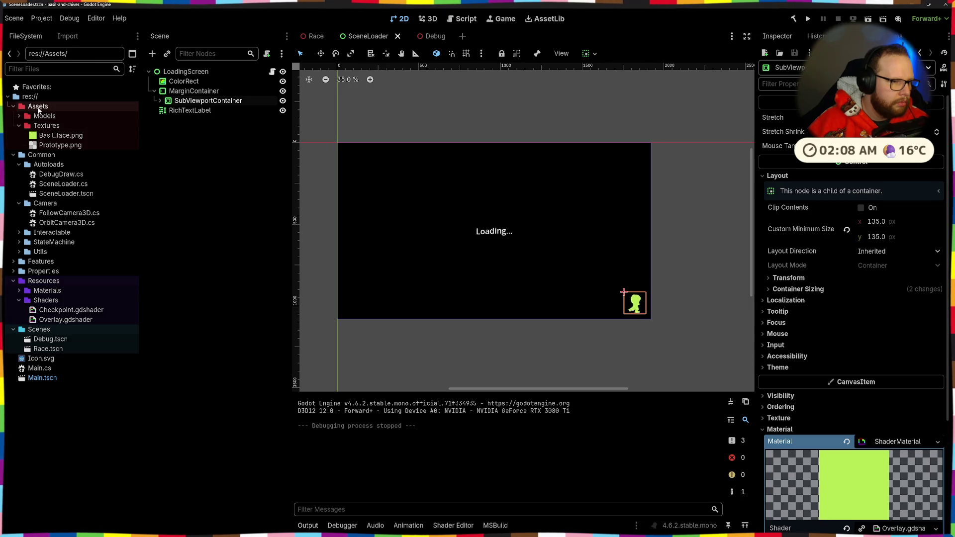
- Create a new Fonts folder under Assets, then bring up File Explorer with Win+E
right_click(51, 107)
mouse_move(124, 117)
click(223, 117)
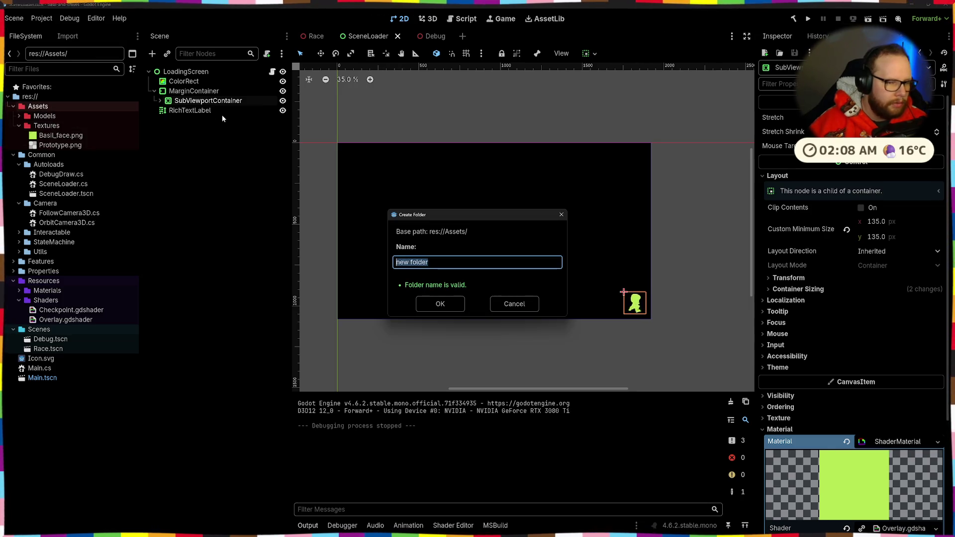
text(Fonts)
key(Return)
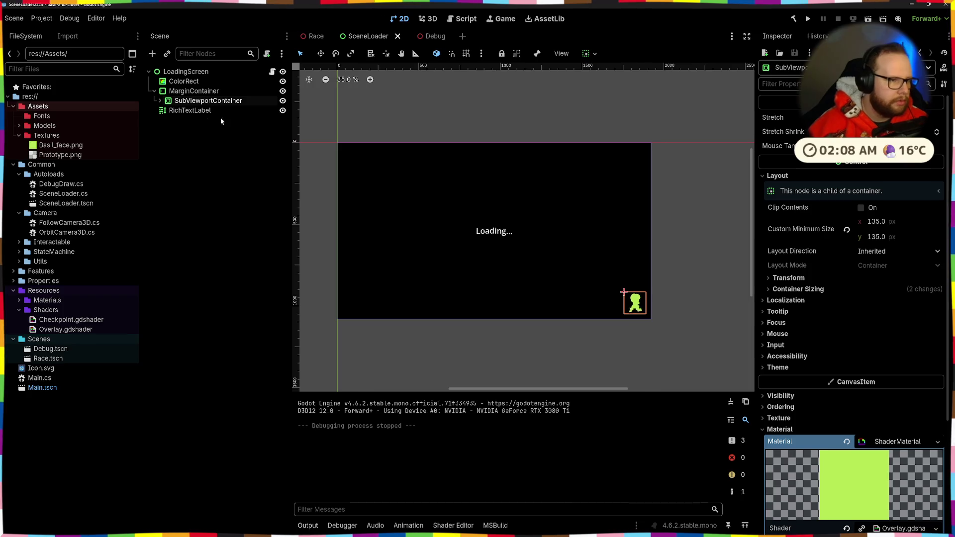
key(super+e)
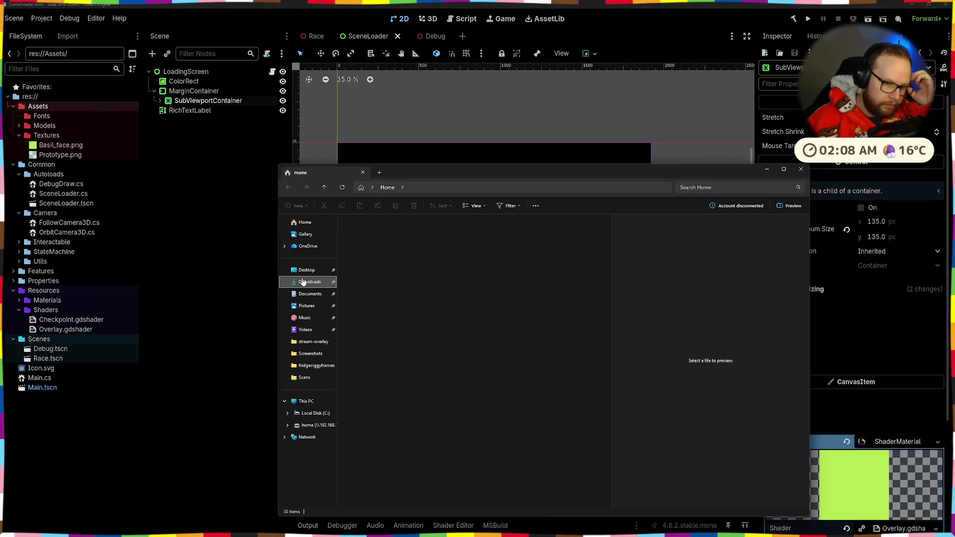
- Extract SN_Pro.zip in Downloads into its own SN_Pro folder
click(308, 282)
right_click(380, 239)
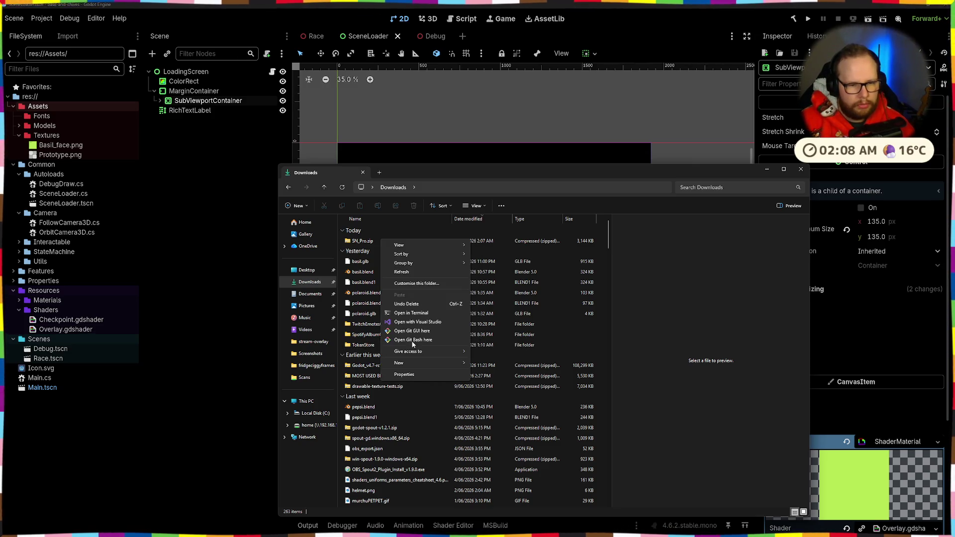
click(407, 310)
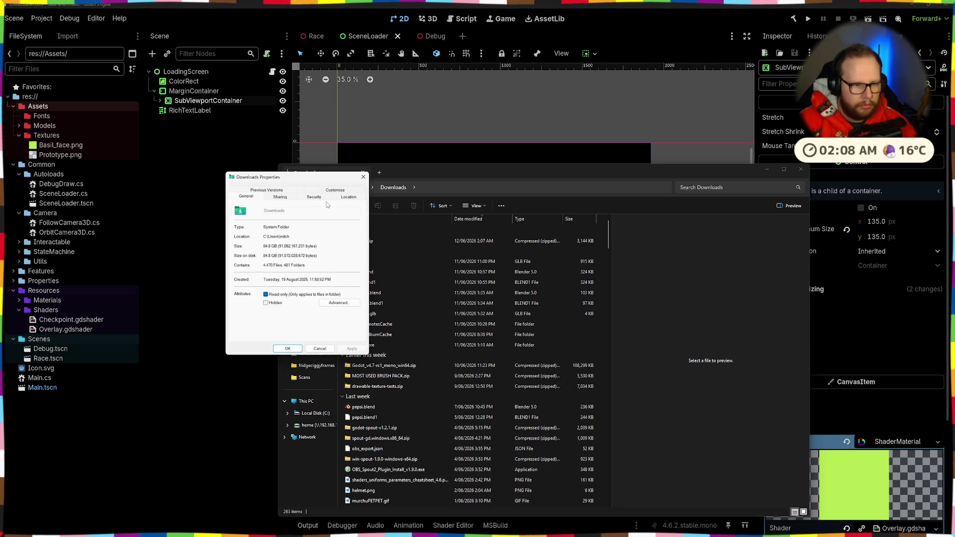
key(Escape)
click(365, 241)
right_click(364, 242)
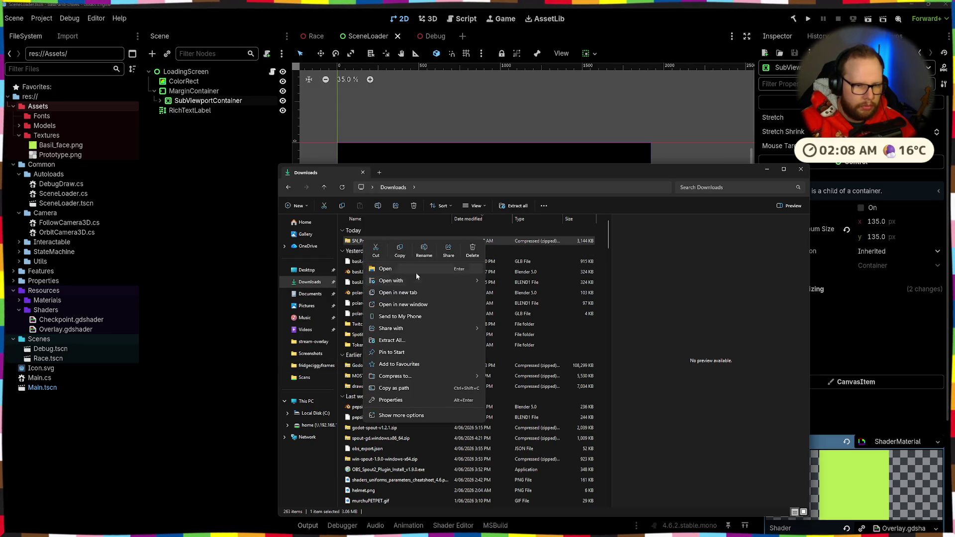
click(403, 342)
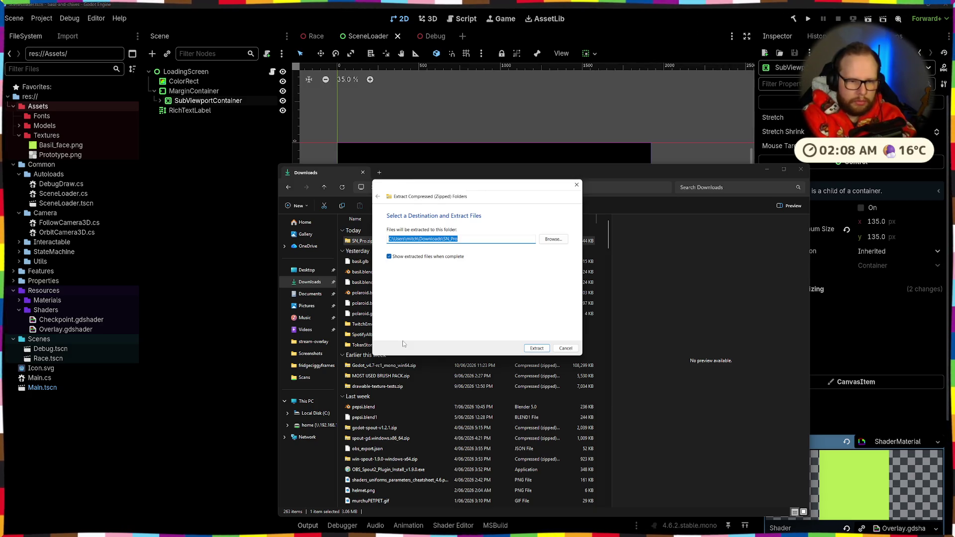
click(537, 348)
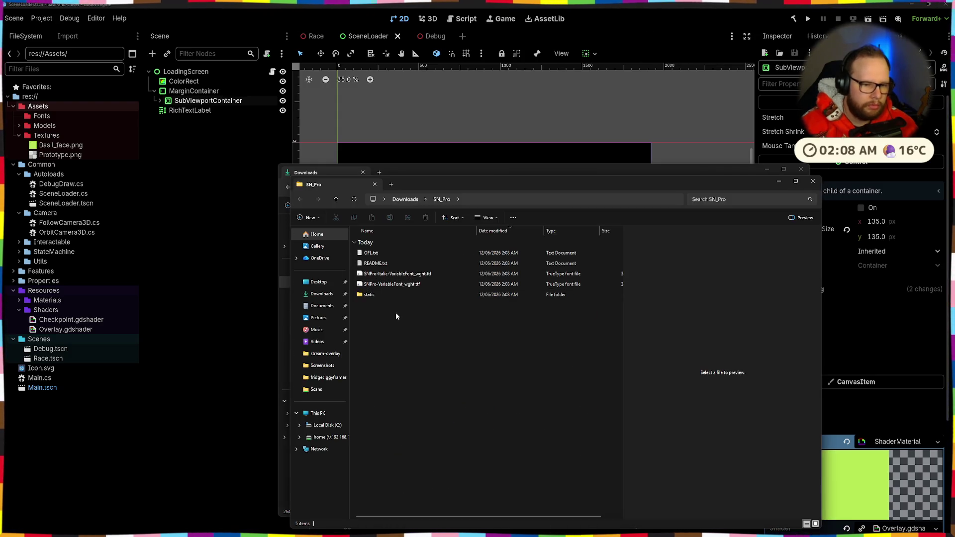
- Read the OFL.txt license and look through the static font weights folder
click(380, 284)
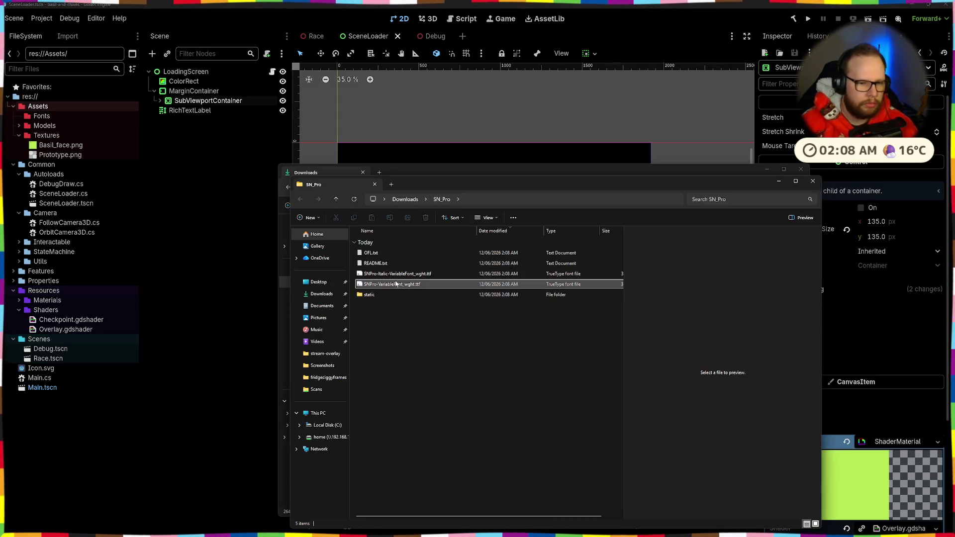
click(385, 286)
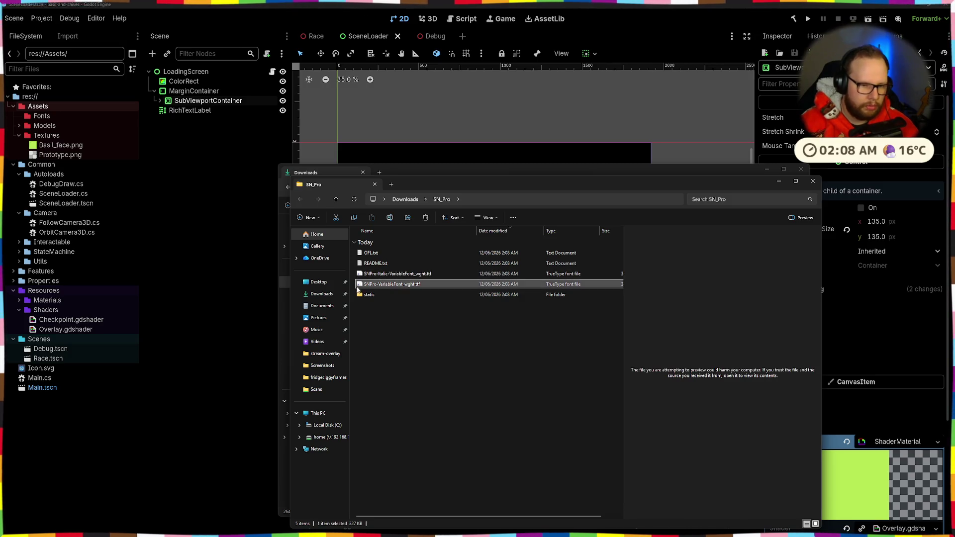
click(371, 253)
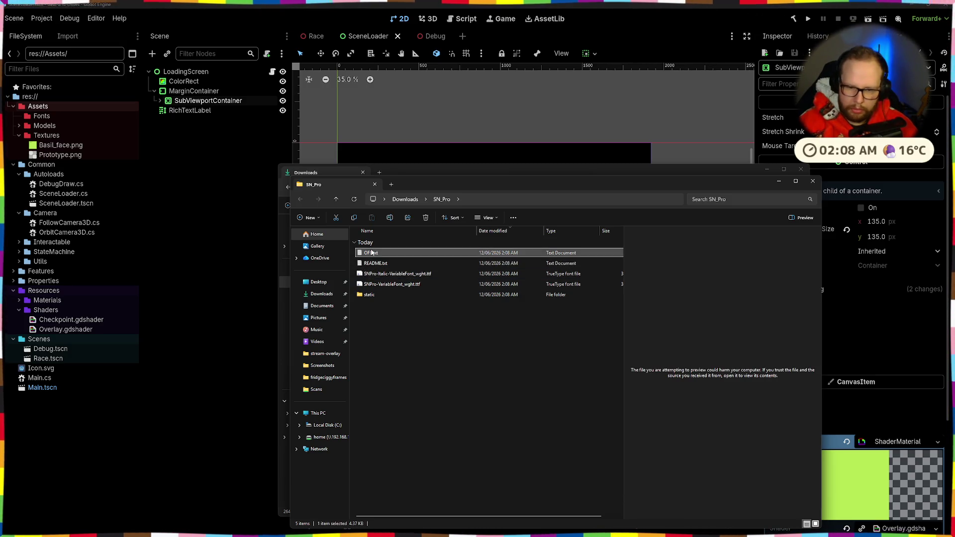
double_click(371, 252)
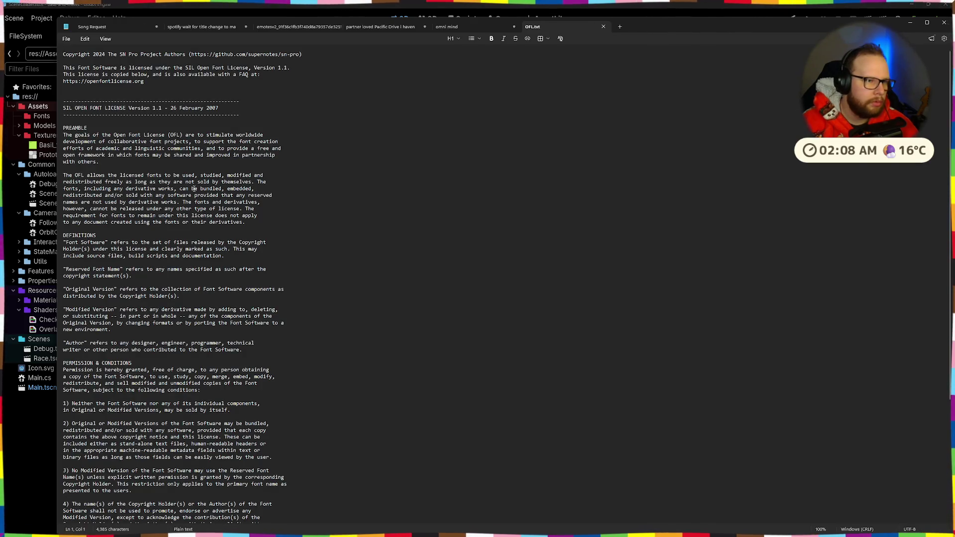
click(910, 23)
click(397, 284)
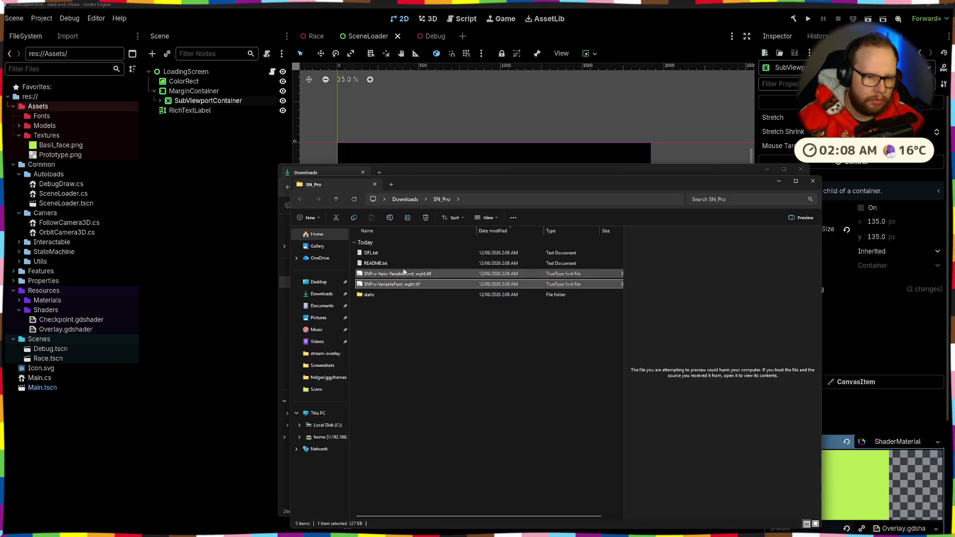
double_click(393, 295)
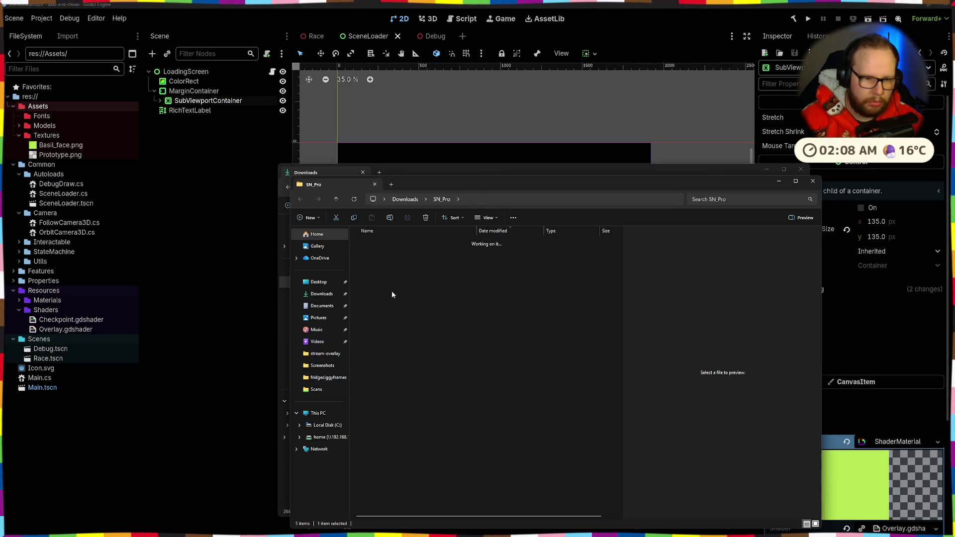
click(405, 262)
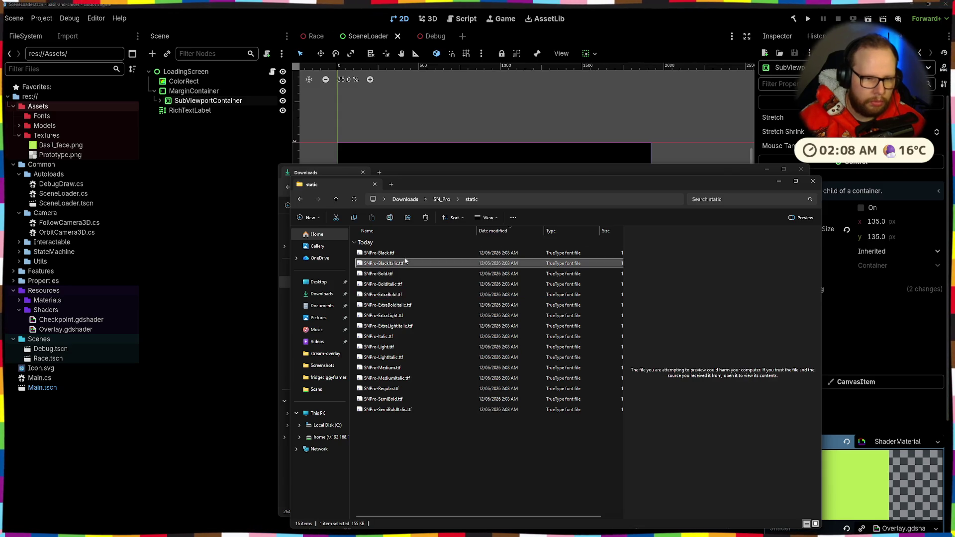
click(441, 199)
- Drag OFL.txt and SNPro-VariableFont_wght.ttf into Godot's Assets/Fonts folder
click(396, 287)
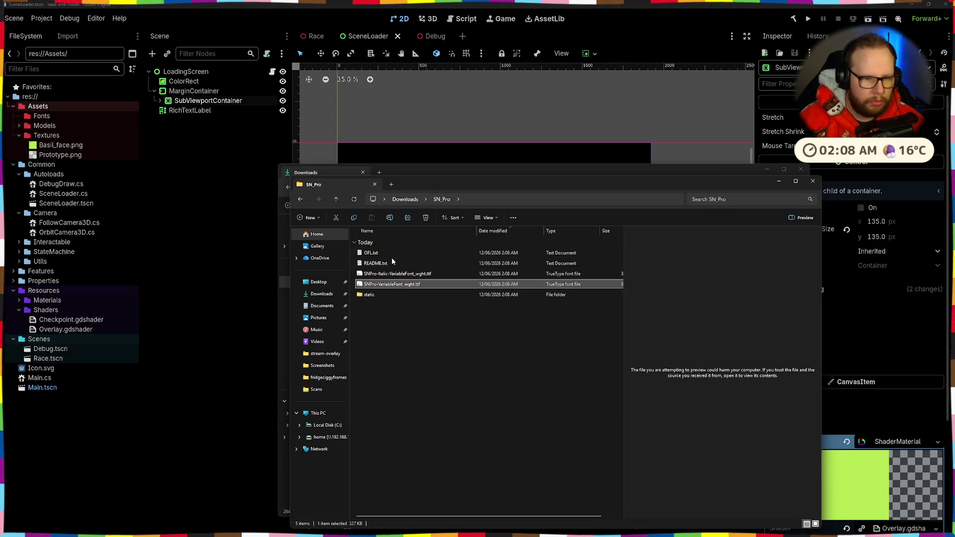
shift+click(371, 253)
click(393, 283)
ctrl+click(371, 253)
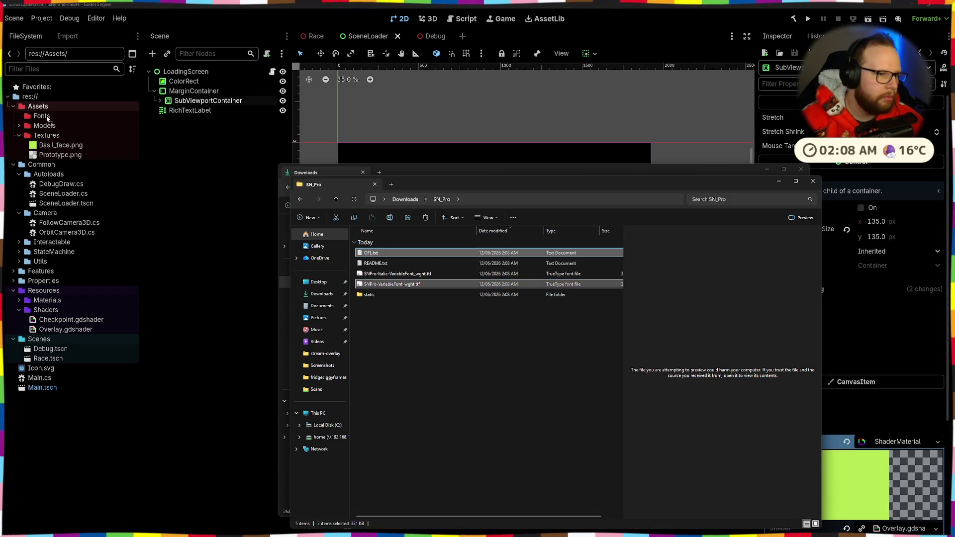
drag(30, 116, 29, 116)
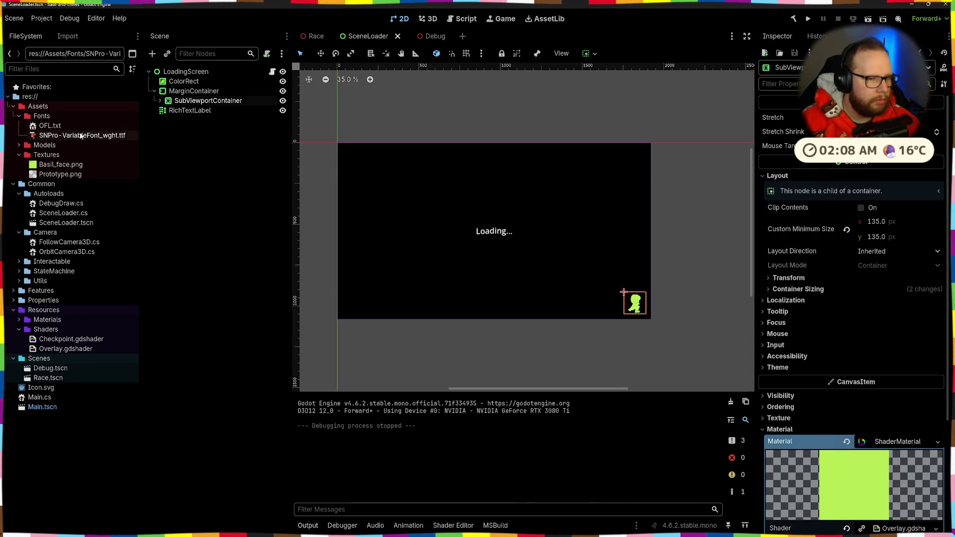
- Set SNPro-VariableFont as the Loading... RichTextLabel's Normal Font theme override
click(494, 237)
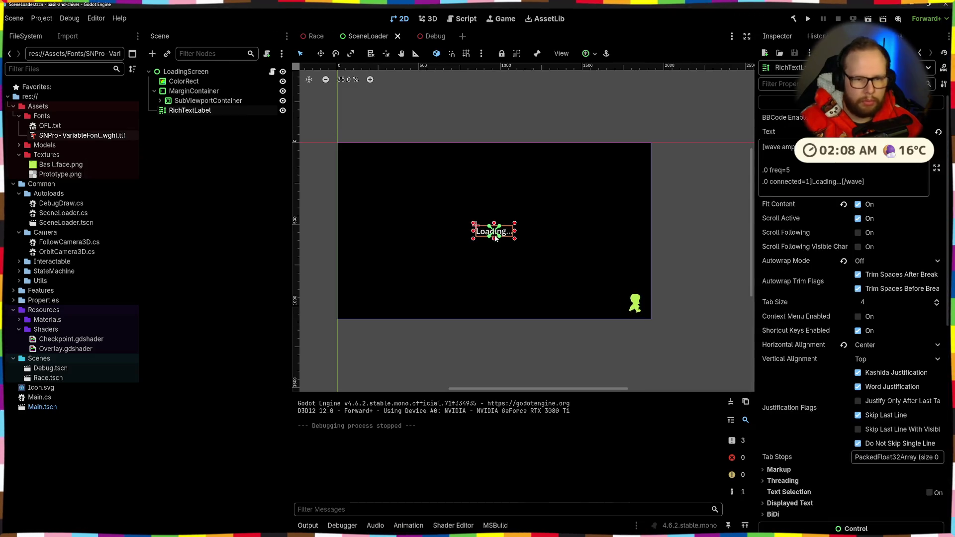
scroll(835, 274, down, 10)
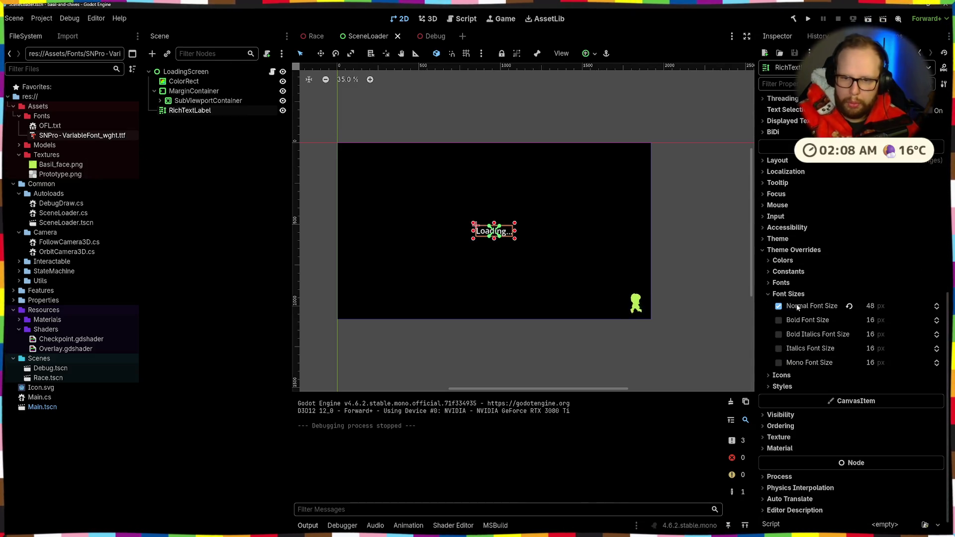
click(775, 286)
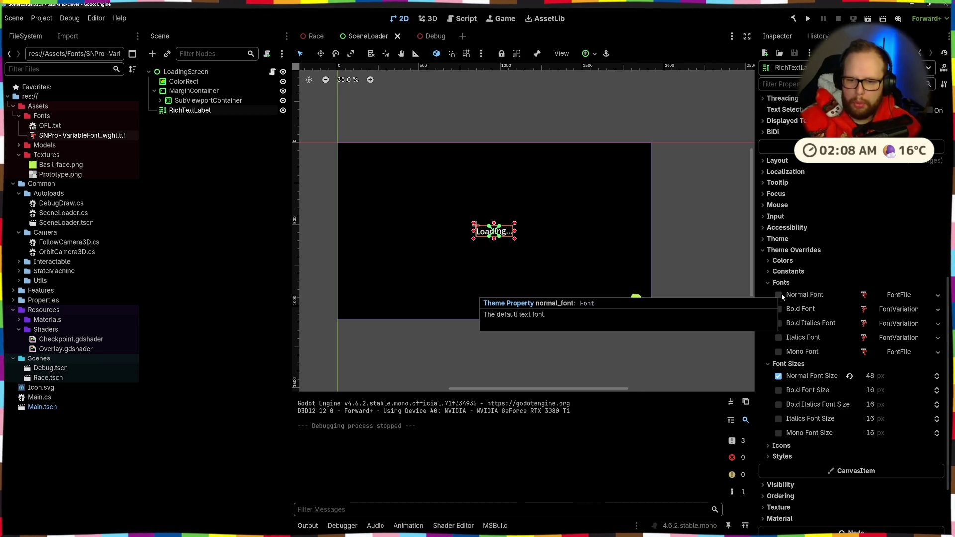
click(778, 294)
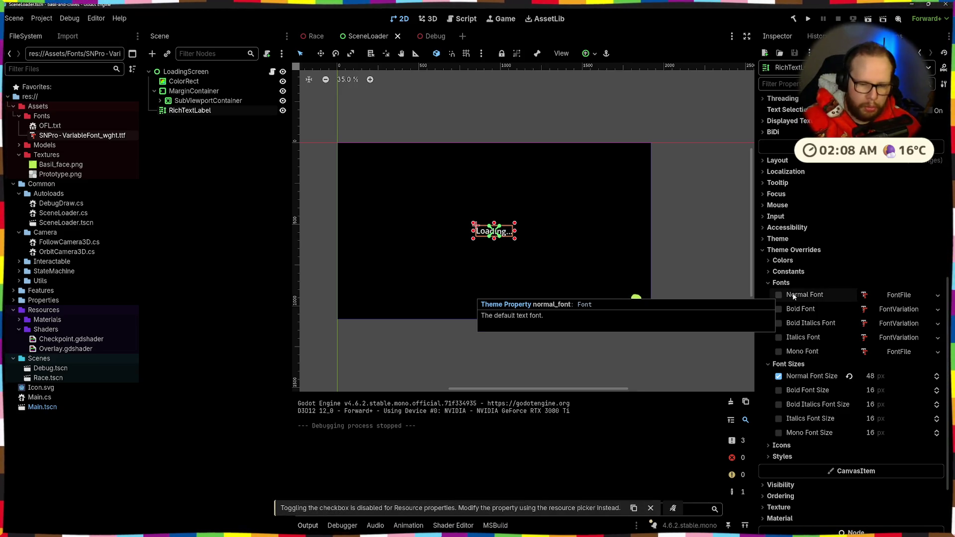
click(899, 295)
click(915, 297)
click(915, 297)
right_click(911, 296)
click(883, 315)
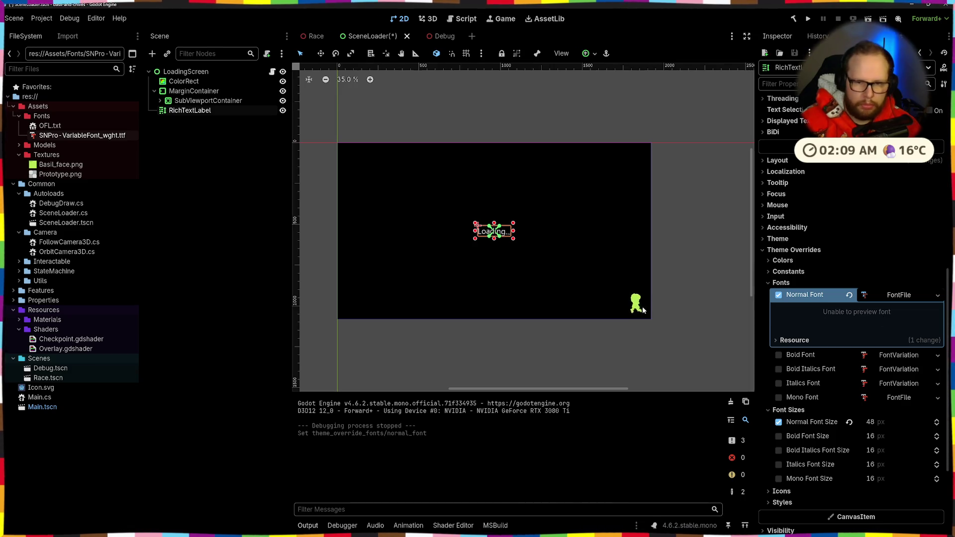
right_click(898, 296)
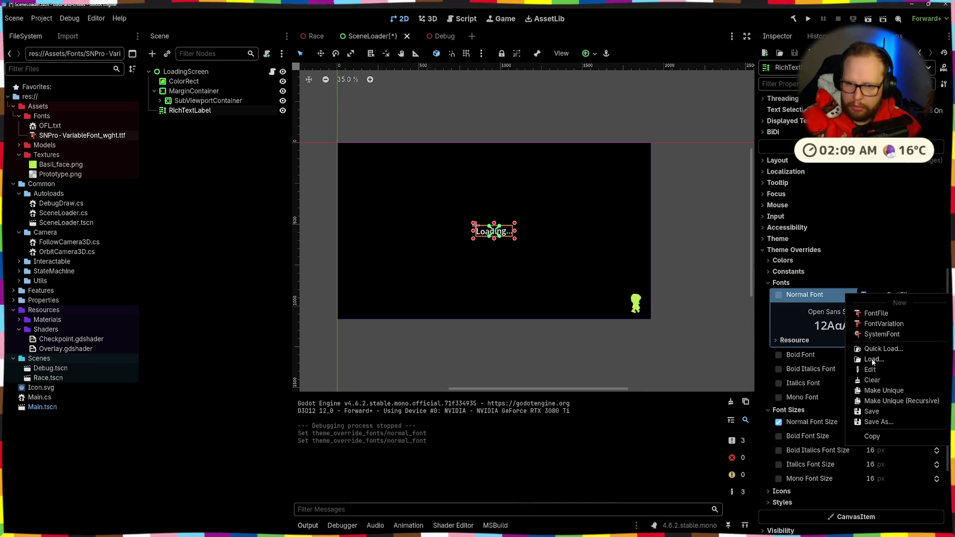
click(873, 359)
click(348, 184)
scroll(497, 259, up, 6)
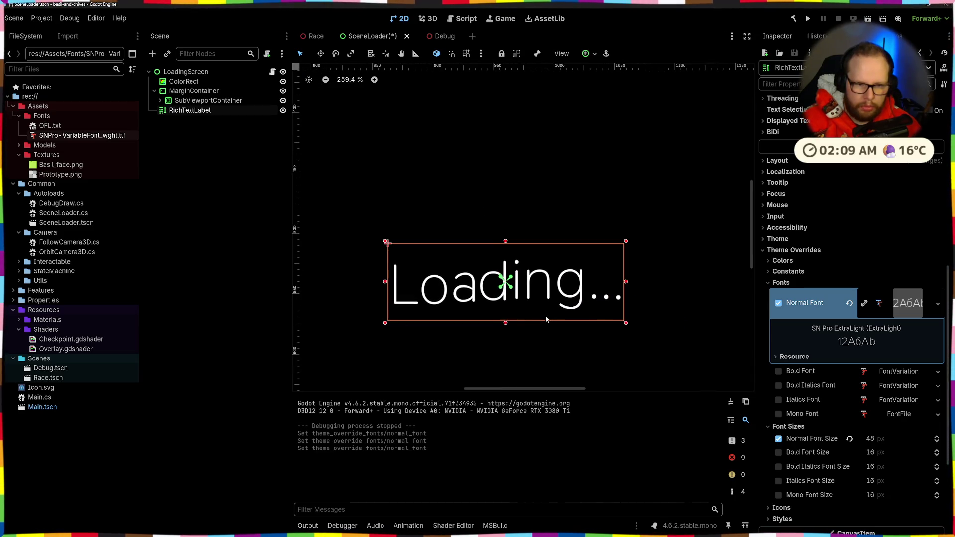
scroll(545, 316, down, 6)
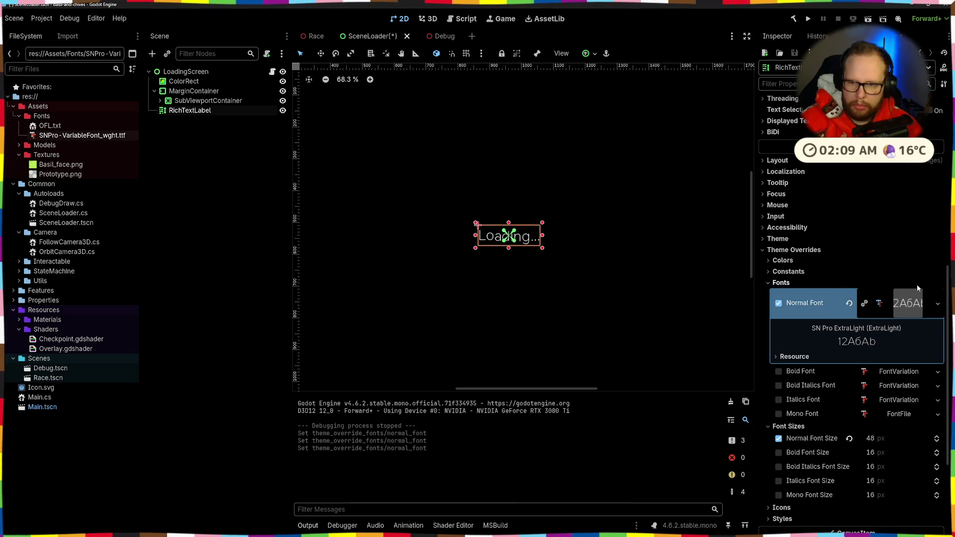
click(906, 302)
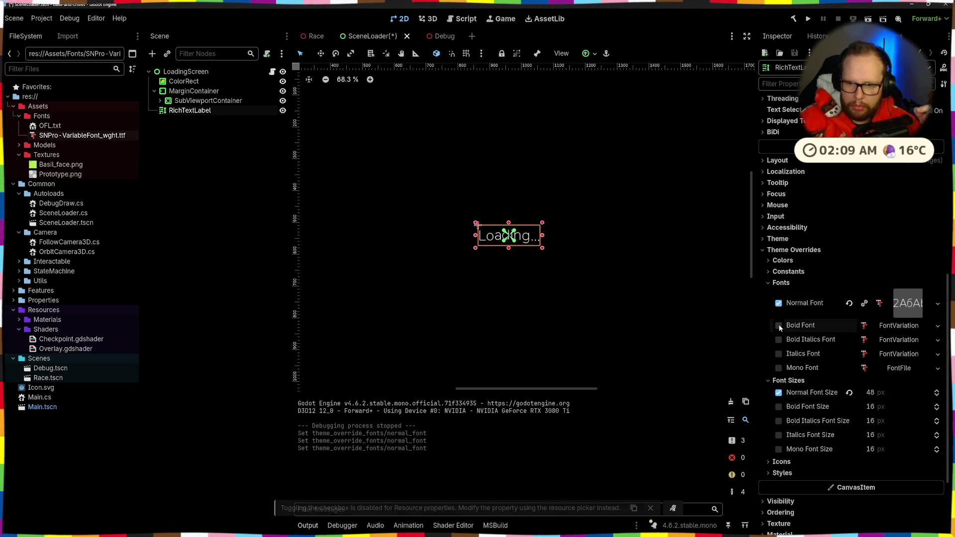
- Set the SNPro font as the label's Bold Font override as well
click(778, 325)
click(908, 324)
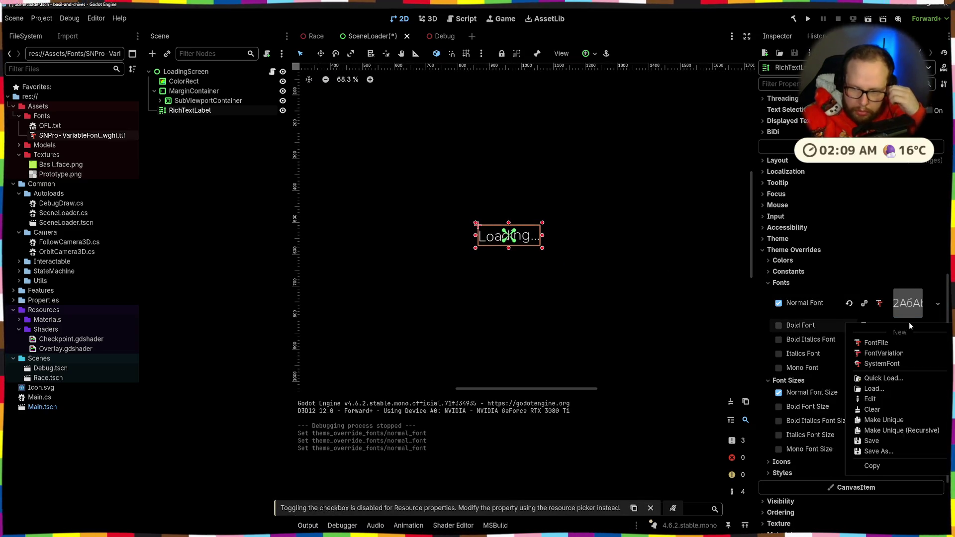
click(881, 378)
double_click(342, 166)
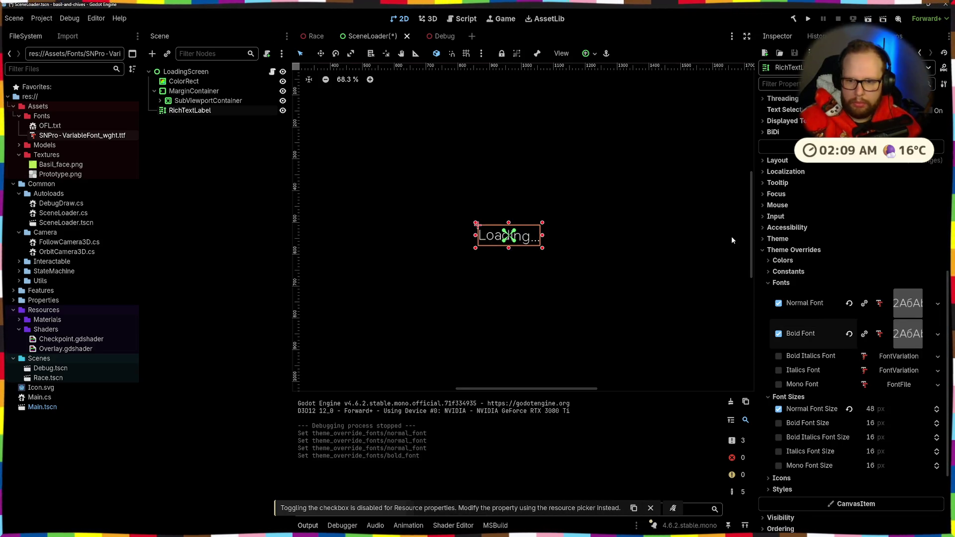
scroll(895, 246, up, 8)
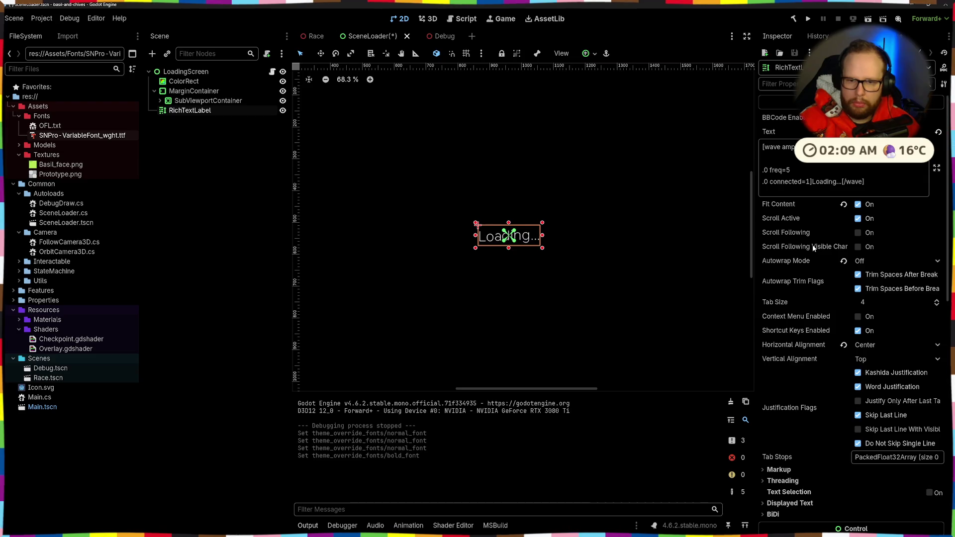
- Look over the label's wave text, then delete SNPro-VariableFont_wght.ttf and confirm the removal
drag(791, 170, 711, 170)
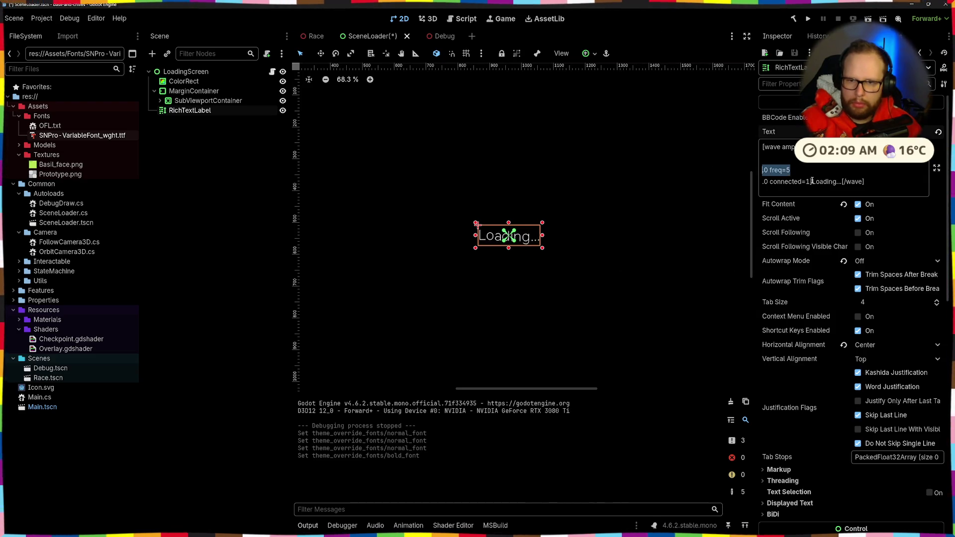
drag(811, 181, 839, 182)
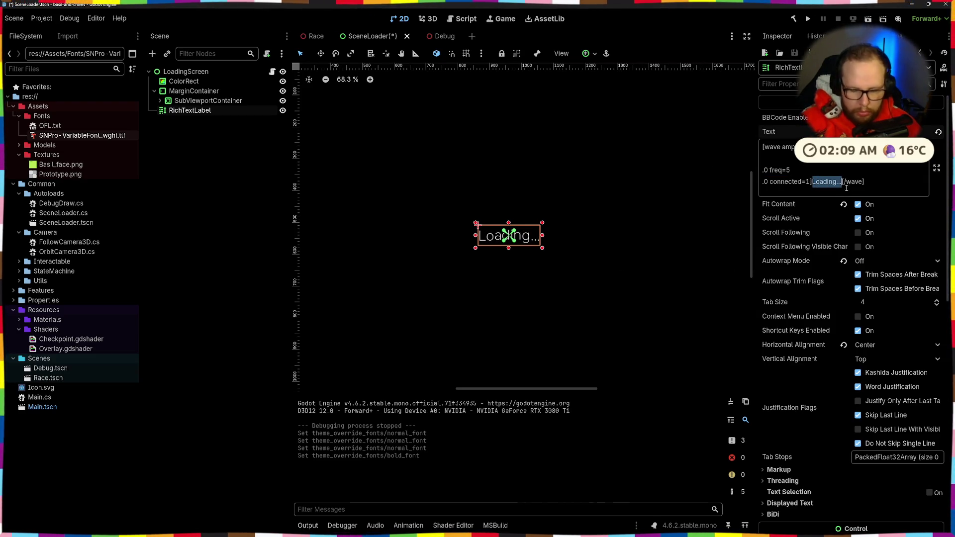
click(802, 182)
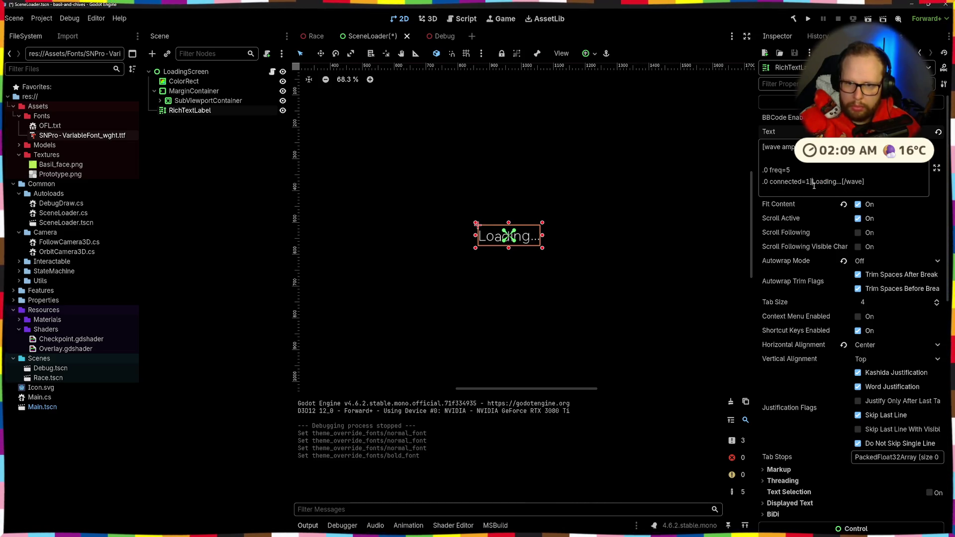
scroll(554, 242, down, 5)
scroll(566, 245, up, 3)
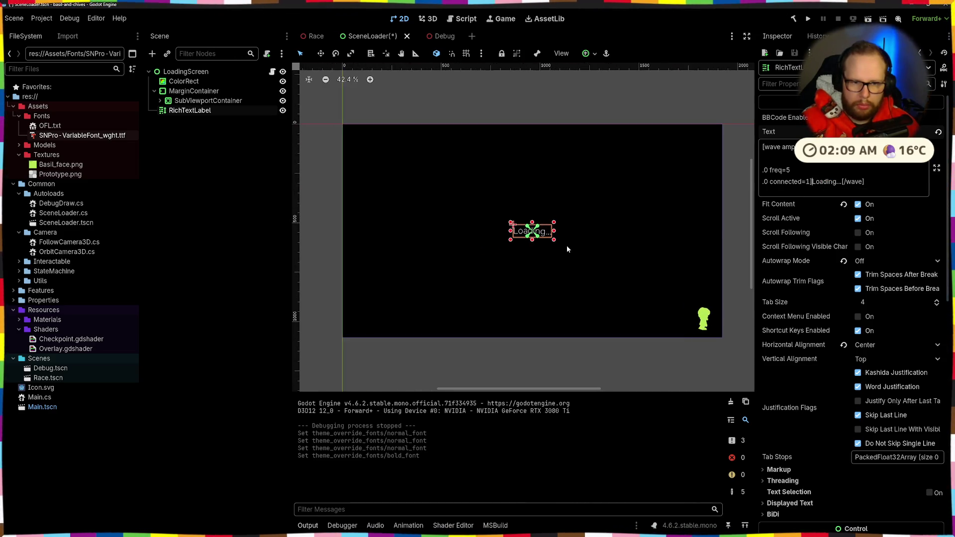
click(583, 228)
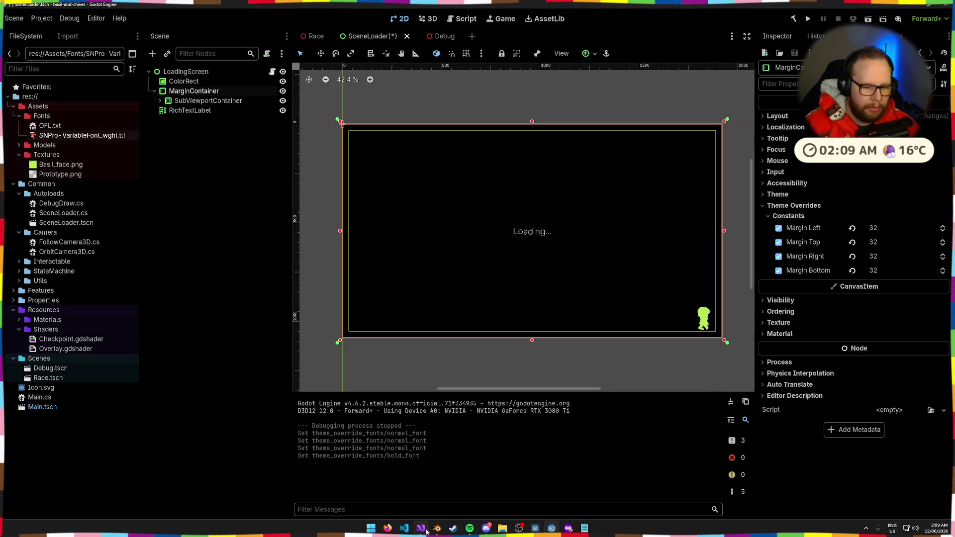
key(Delete)
key(Return)
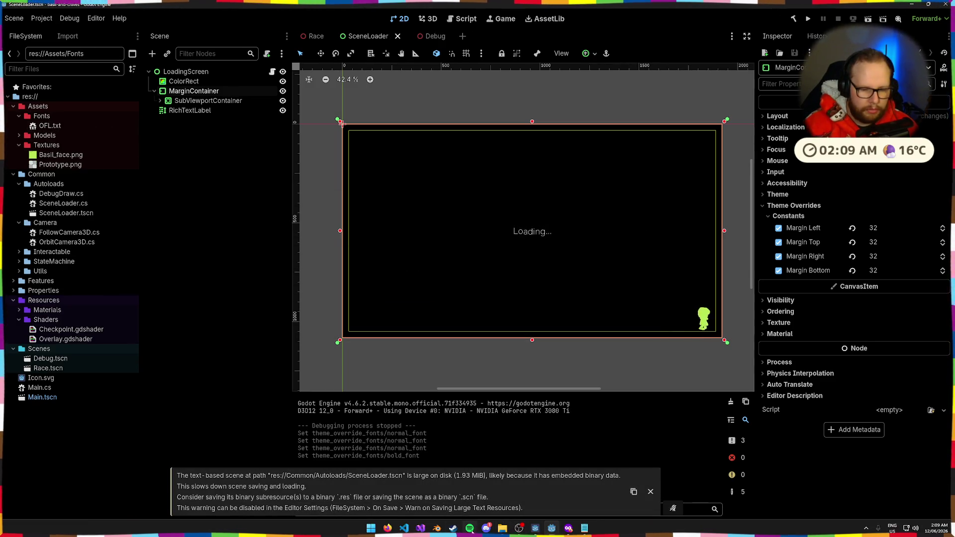
- In the SN_Pro static folder, preview the Bold, ExtraBold, Black and Regular font weights
mouse_move(502, 528)
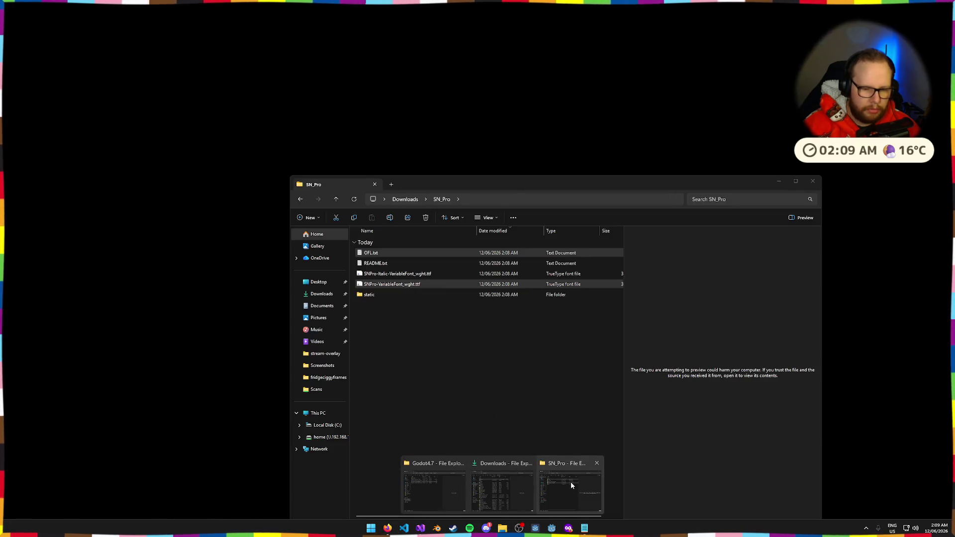
click(571, 485)
double_click(369, 294)
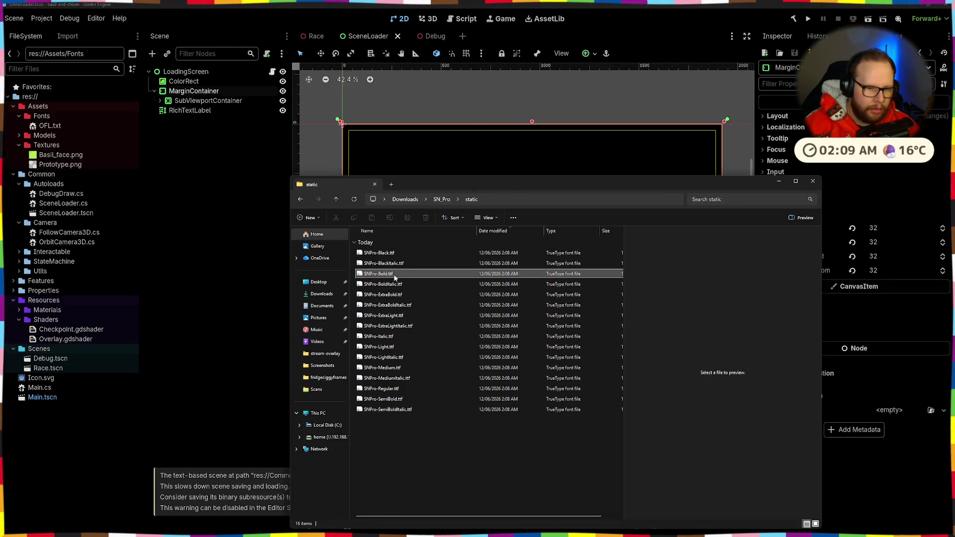
click(394, 277)
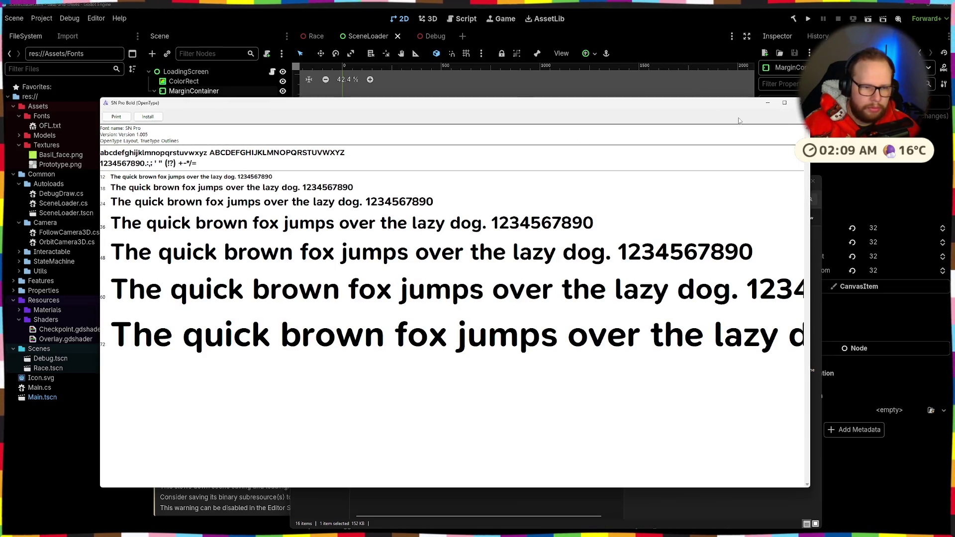
key(alt+F4)
key(Down)
key(Return)
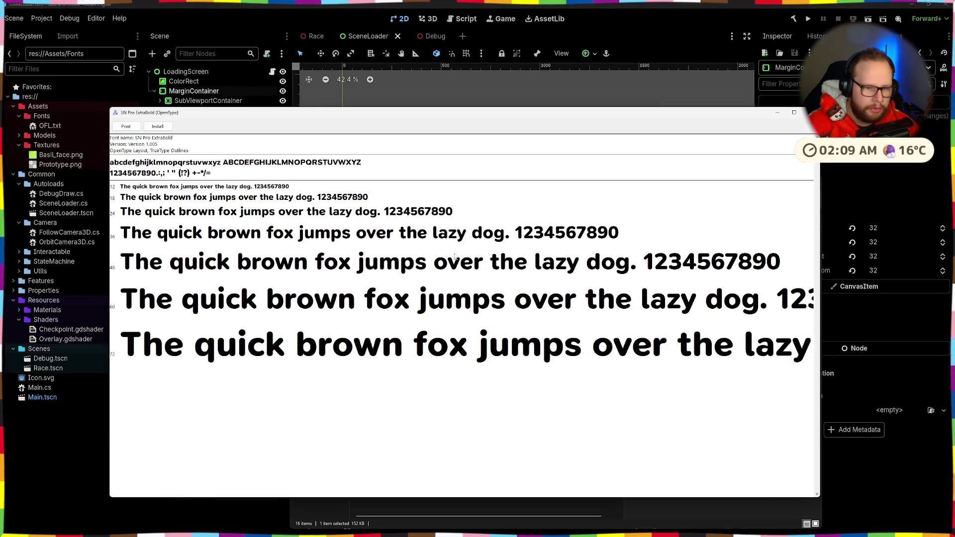
click(812, 113)
click(388, 254)
double_click(389, 255)
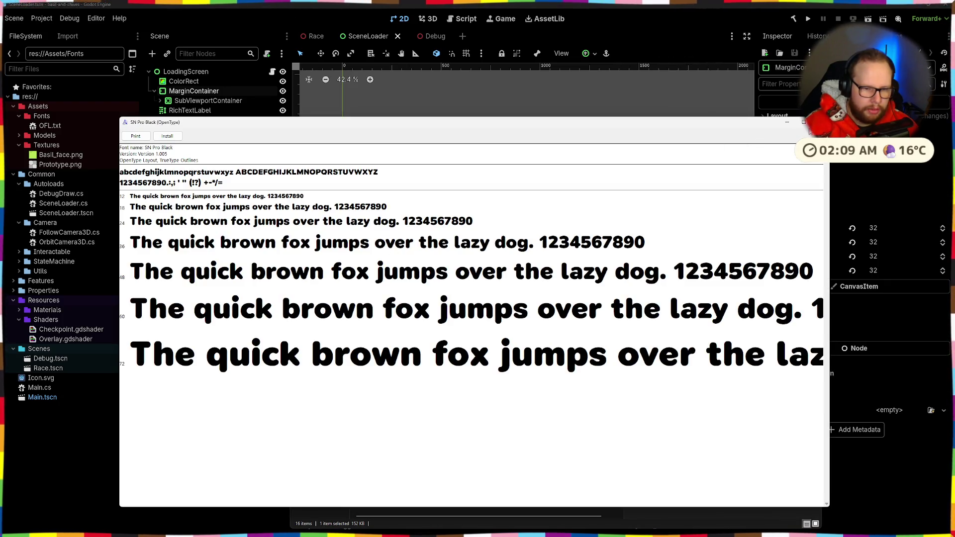
click(820, 122)
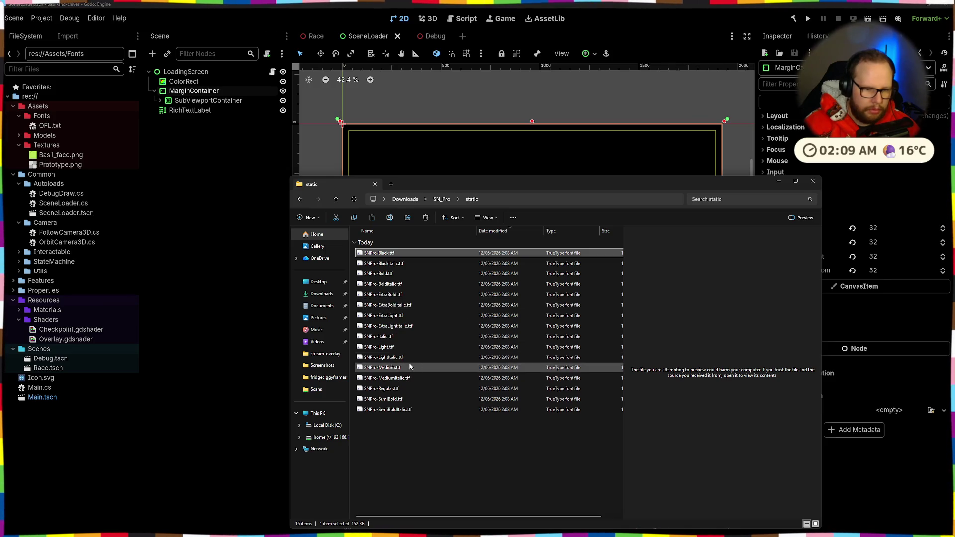
double_click(393, 388)
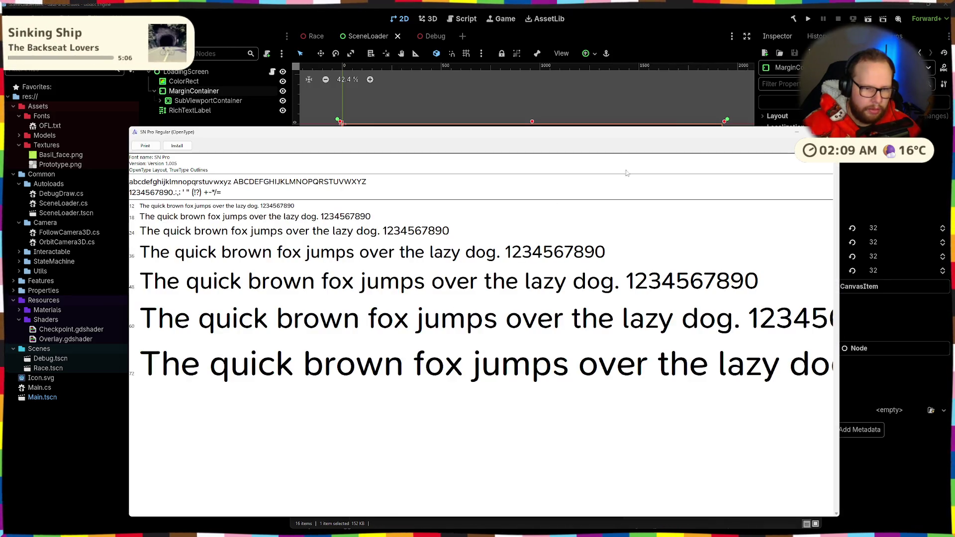
click(827, 132)
- Copy SNPro-Bold and SNPro-Regular into the Godot project's Fonts folder
ctrl+click(385, 274)
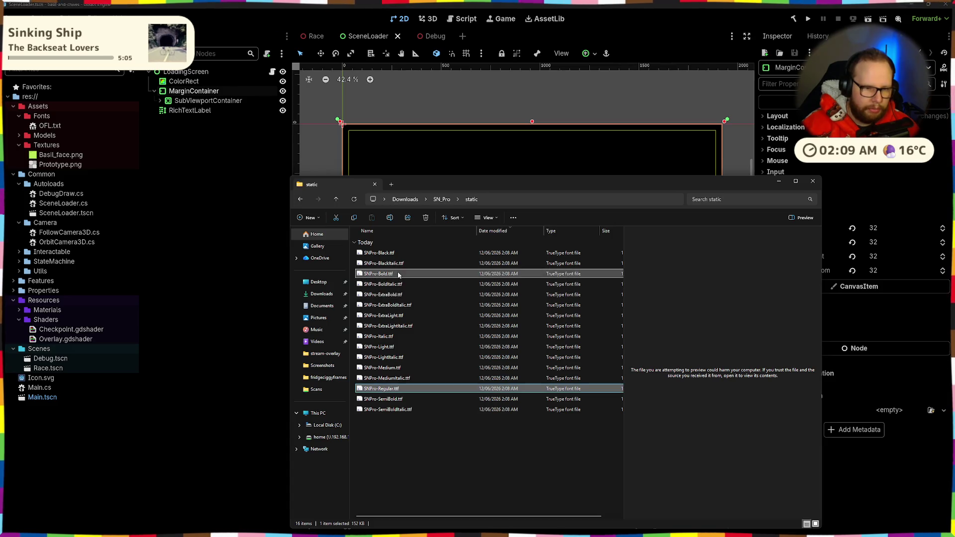
mouse_move(381, 274)
mouse_down()
mouse_move(405, 294)
mouse_move(46, 132)
mouse_up()
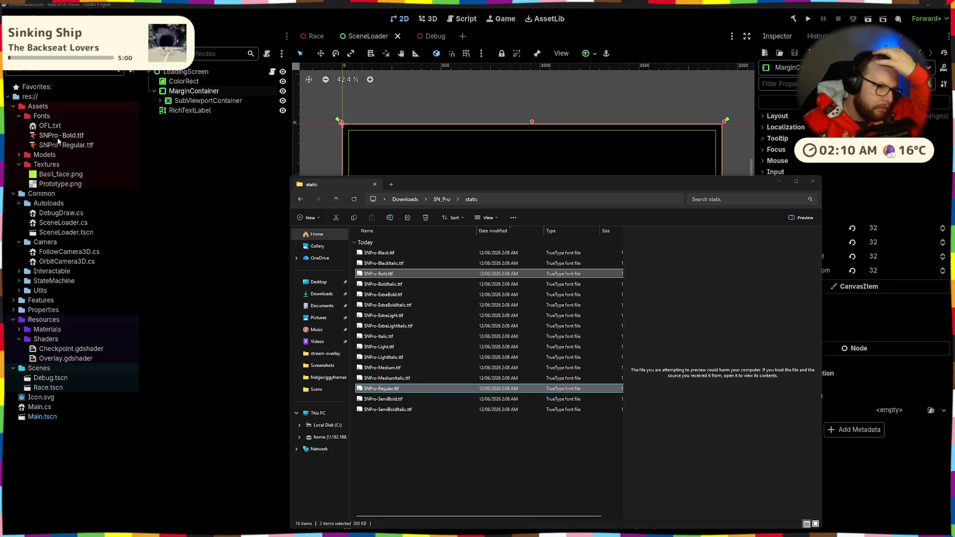
click(58, 142)
- Rename the OFL.txt licence file to SNPro-License
key(F2)
text(SNPro)
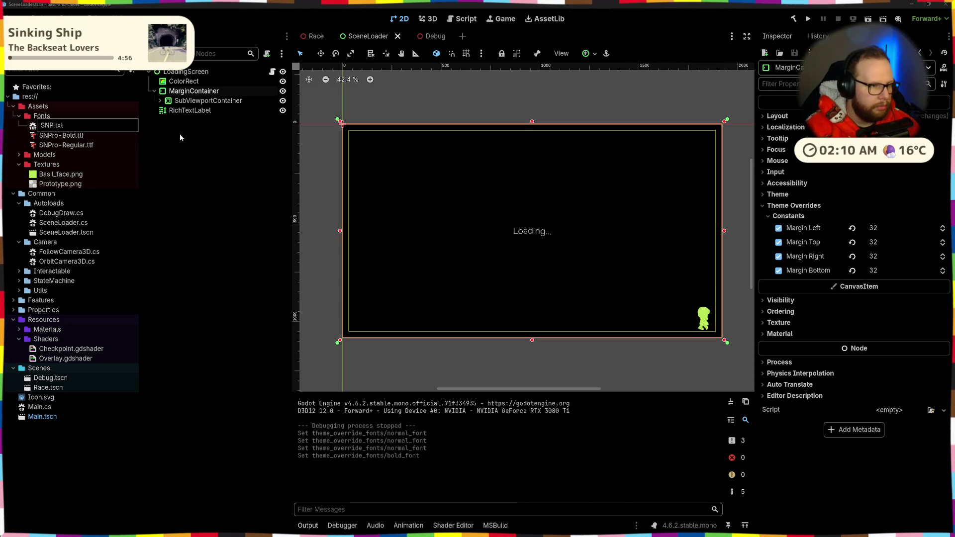
text(-License)
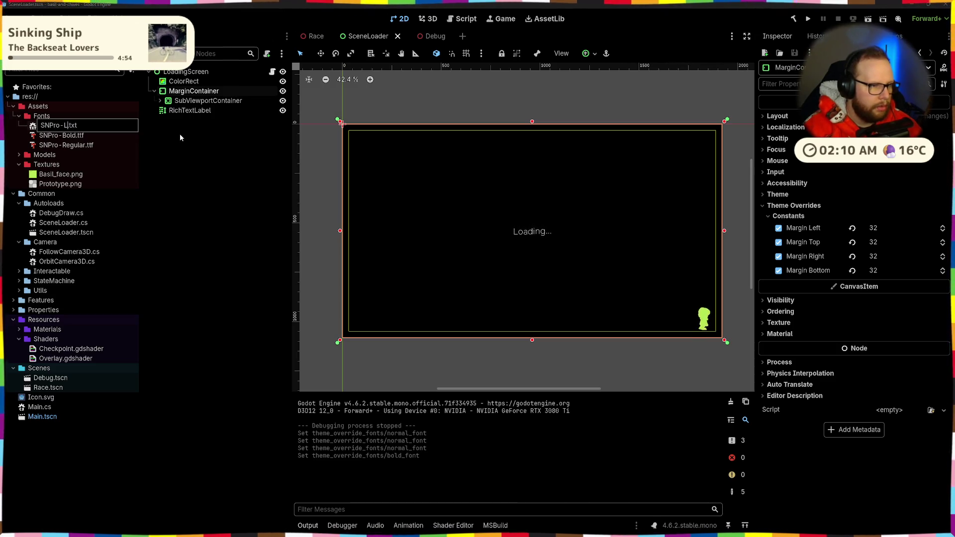
key(Return)
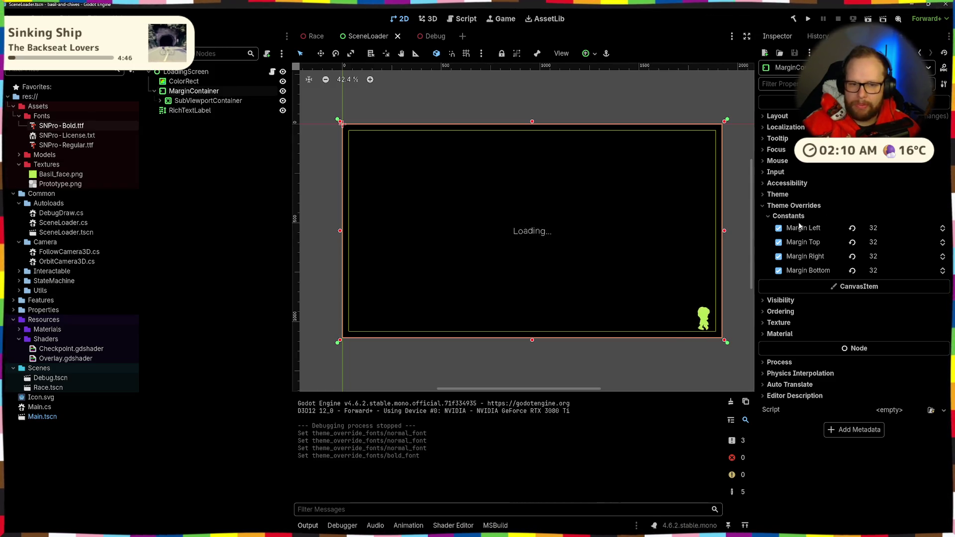
- Replace the Loading label's old font overrides with SNPro-Bold as its Normal Font
click(532, 232)
click(779, 205)
click(779, 218)
click(899, 205)
click(901, 227)
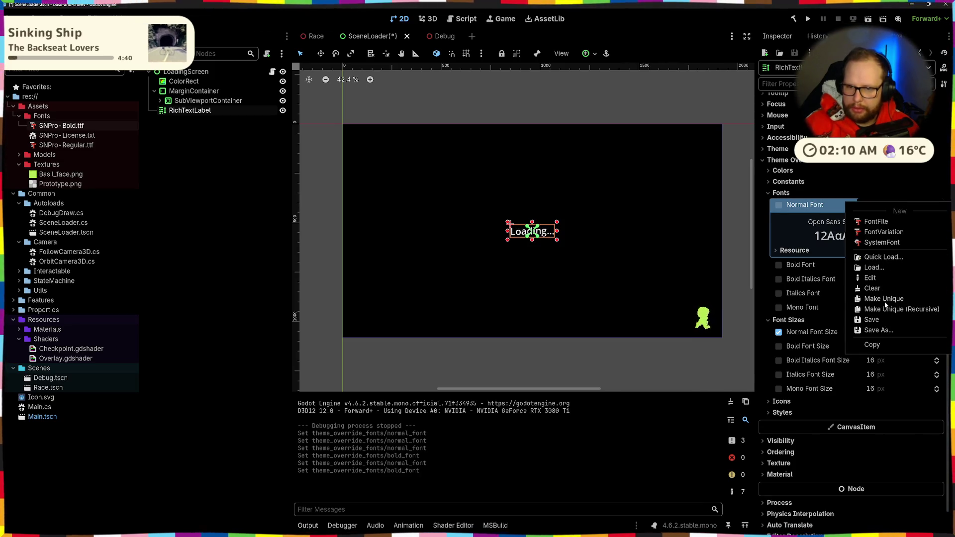
click(878, 256)
click(383, 170)
- Set the label's Normal Font Size to 64 and save the scene
scroll(535, 110, up, 2)
scroll(544, 166, down, 4)
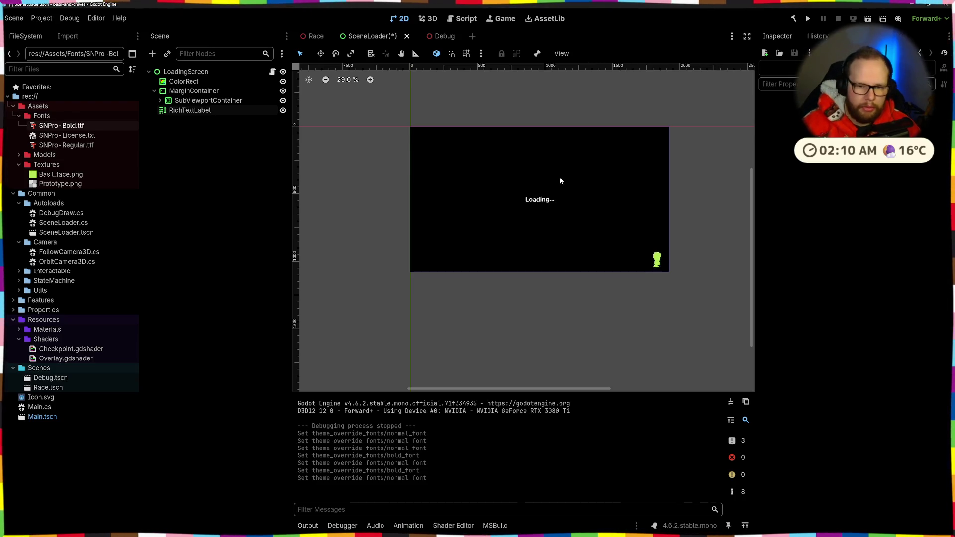
click(546, 199)
click(887, 348)
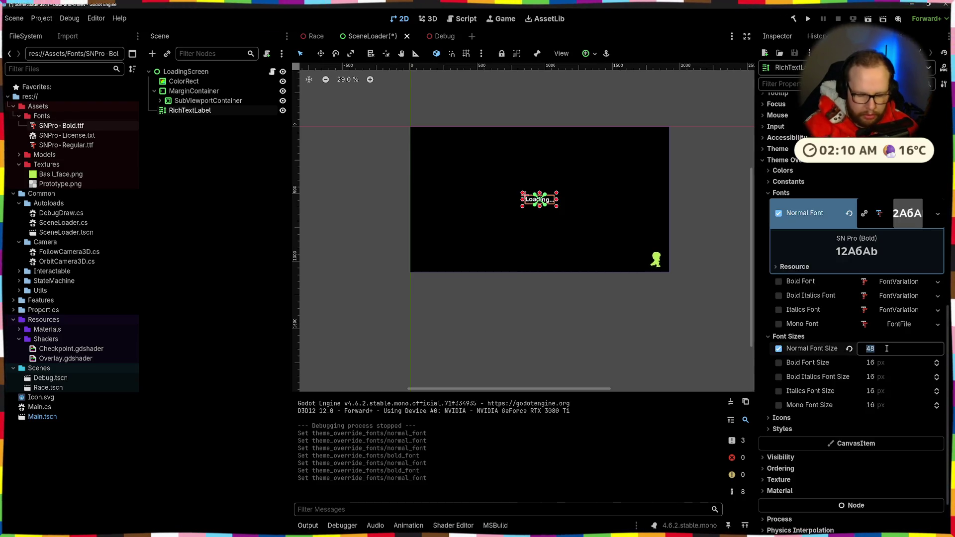
key(Return)
key(ctrl+s)
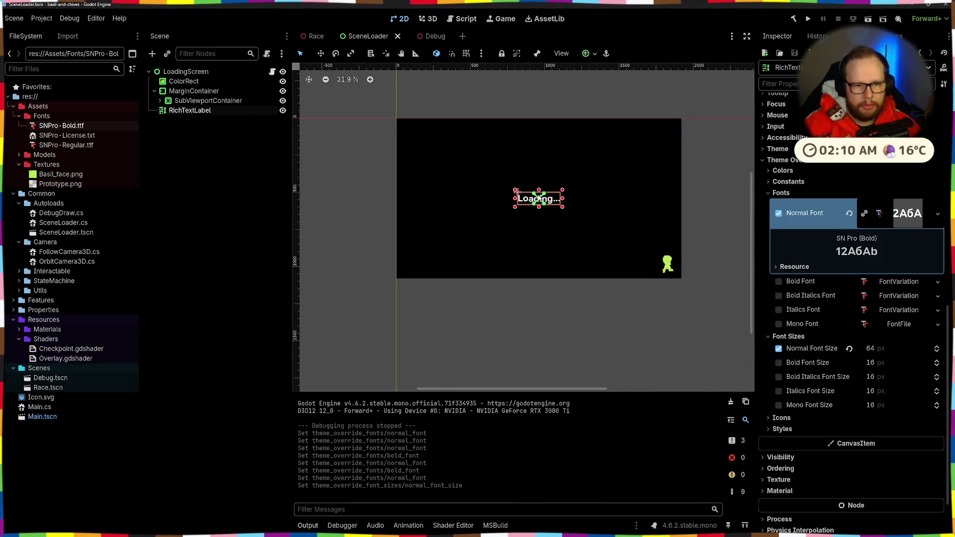
- Add an HBoxContainer as a child of the MarginContainer
click(548, 200)
click(187, 147)
click(160, 100)
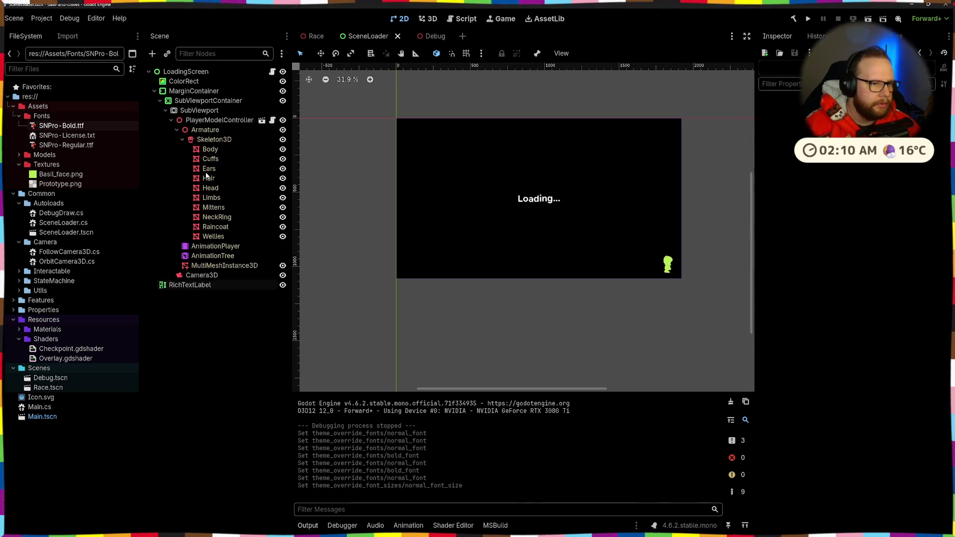
click(160, 100)
click(215, 91)
key(ctrl+a)
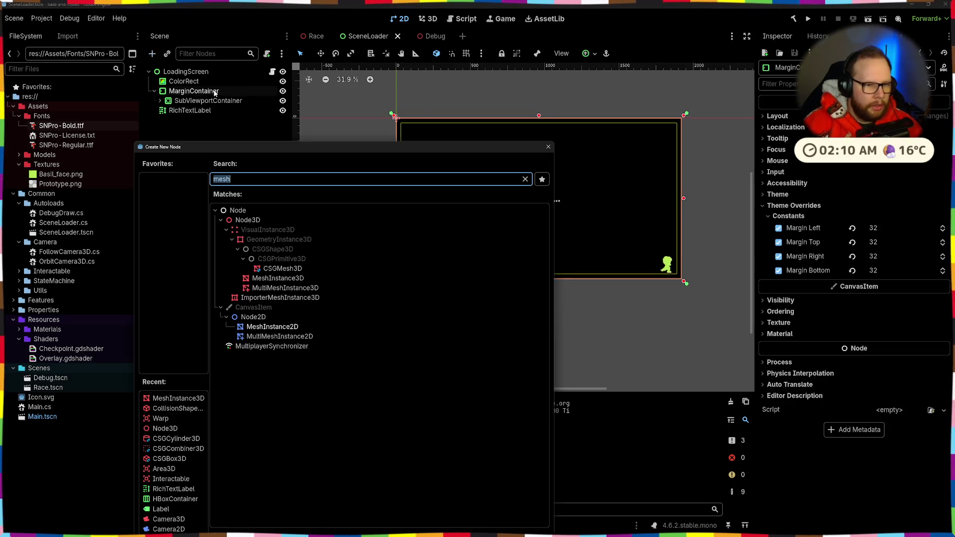
text(hbox)
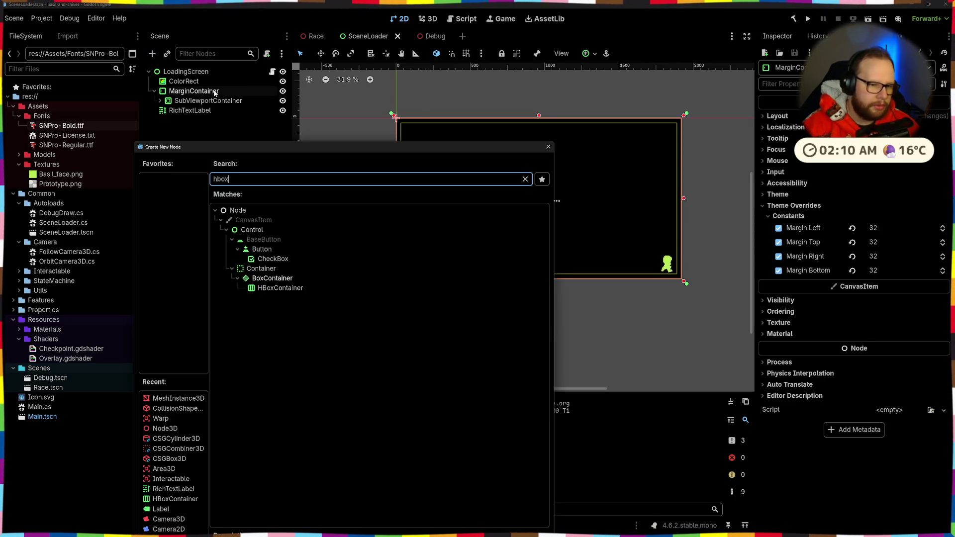
key(Return)
- Move the SubViewportContainer into the HBoxContainer and make the row fill horizontally
drag(213, 101, 196, 112)
click(197, 101)
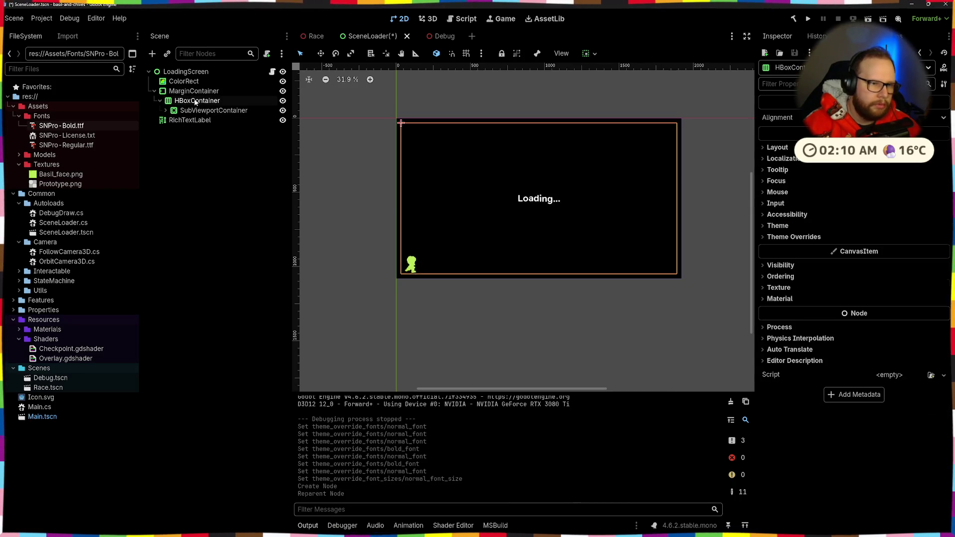
click(590, 53)
click(642, 89)
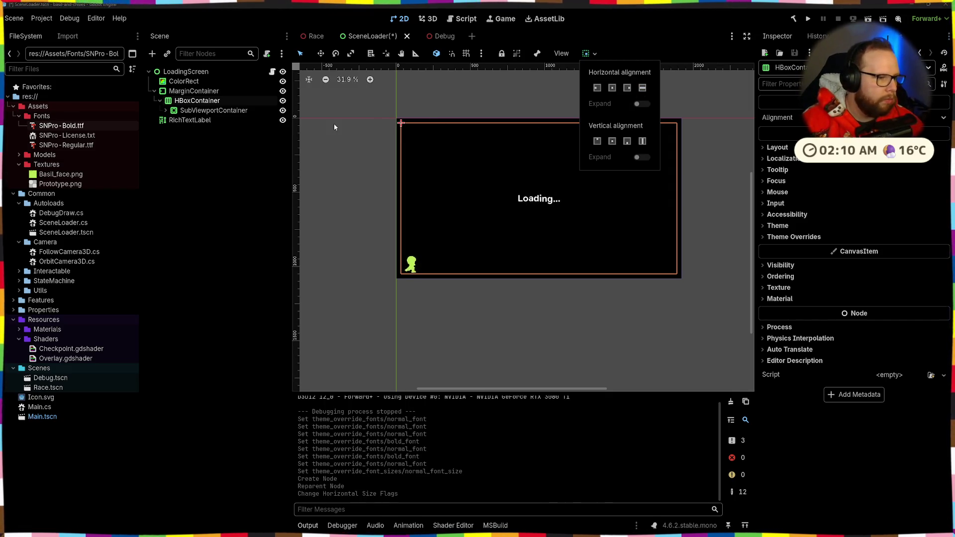
- Put the RichTextLabel into the row before the preview and push the row to the bottom
click(214, 110)
click(194, 91)
click(174, 121)
drag(174, 122, 211, 110)
click(201, 110)
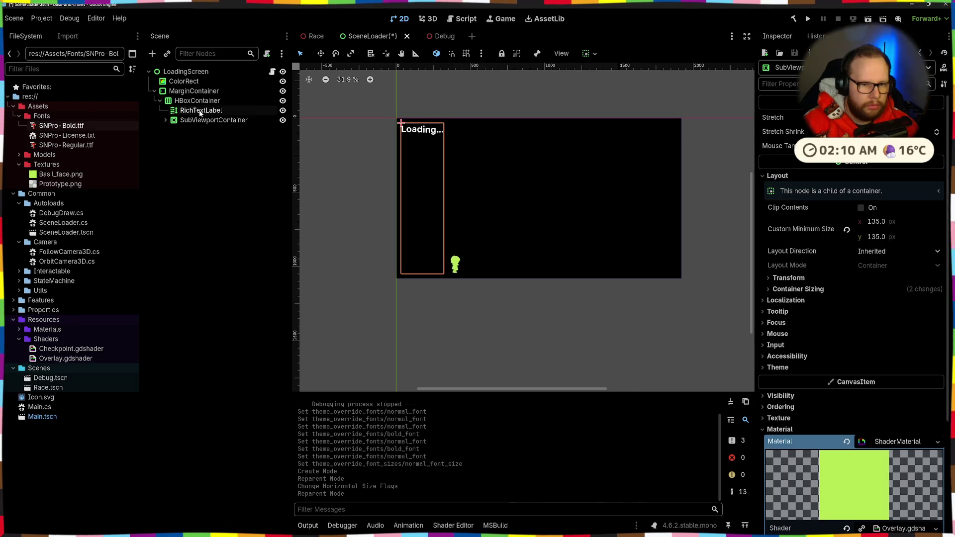
click(203, 101)
click(590, 54)
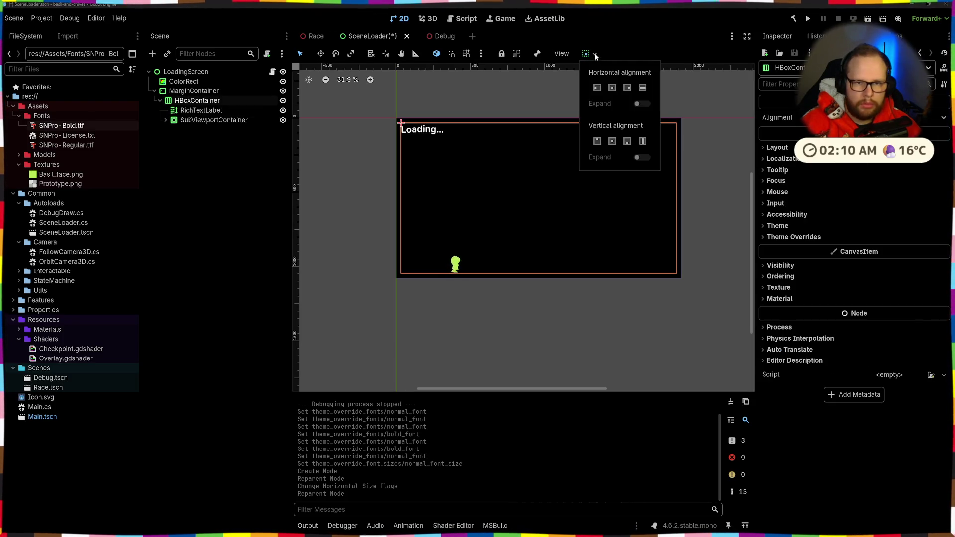
click(611, 142)
- Centre the Loading label's text both horizontally and vertically
click(201, 110)
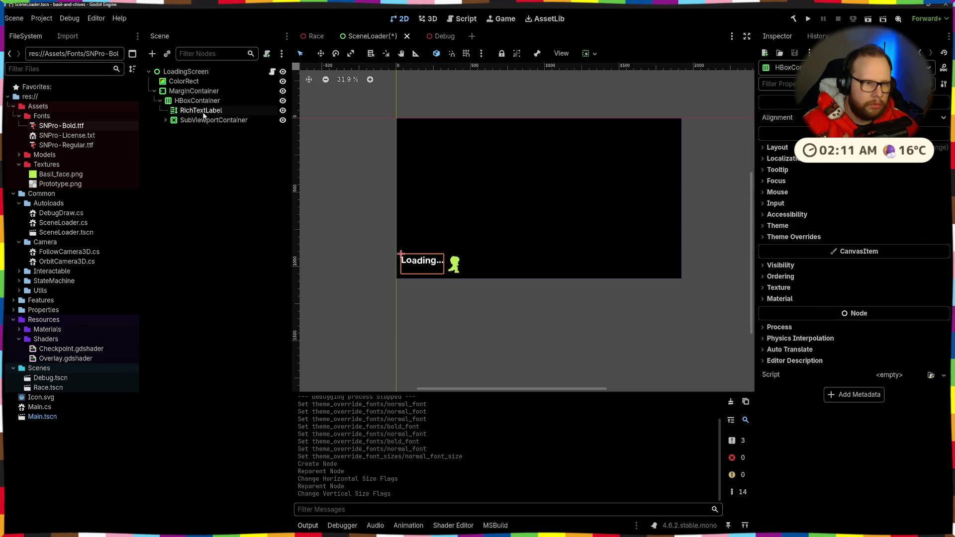
scroll(916, 177, up, 10)
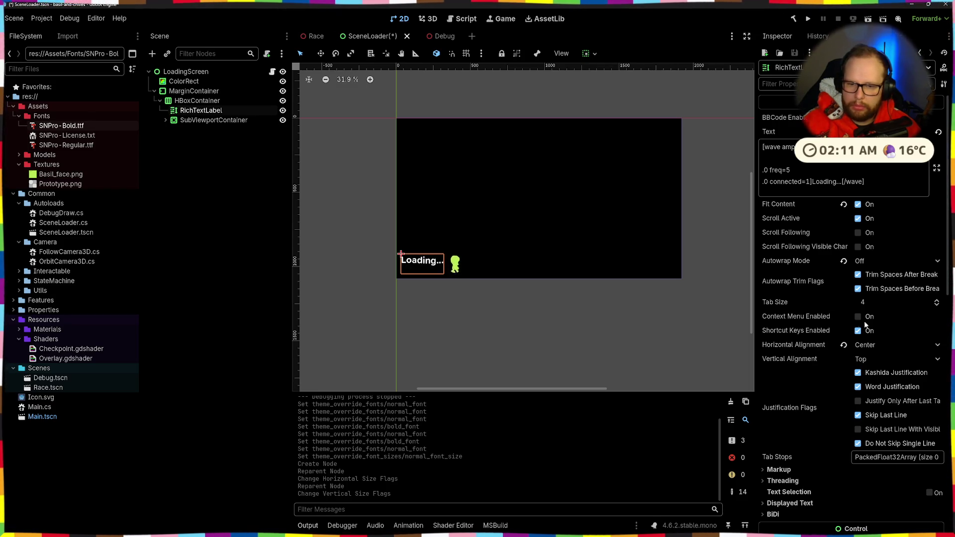
click(878, 344)
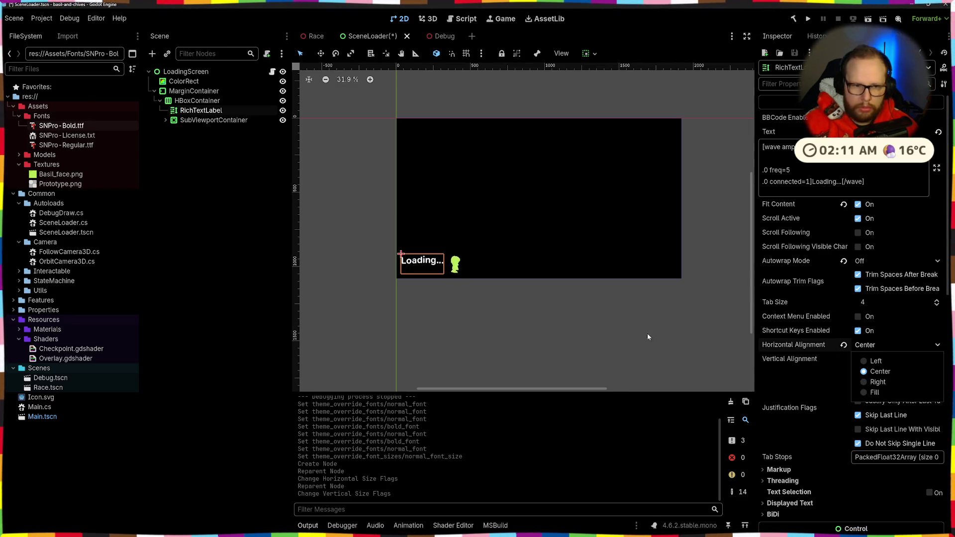
click(876, 360)
click(873, 345)
click(875, 372)
click(867, 360)
click(878, 385)
click(617, 338)
click(197, 101)
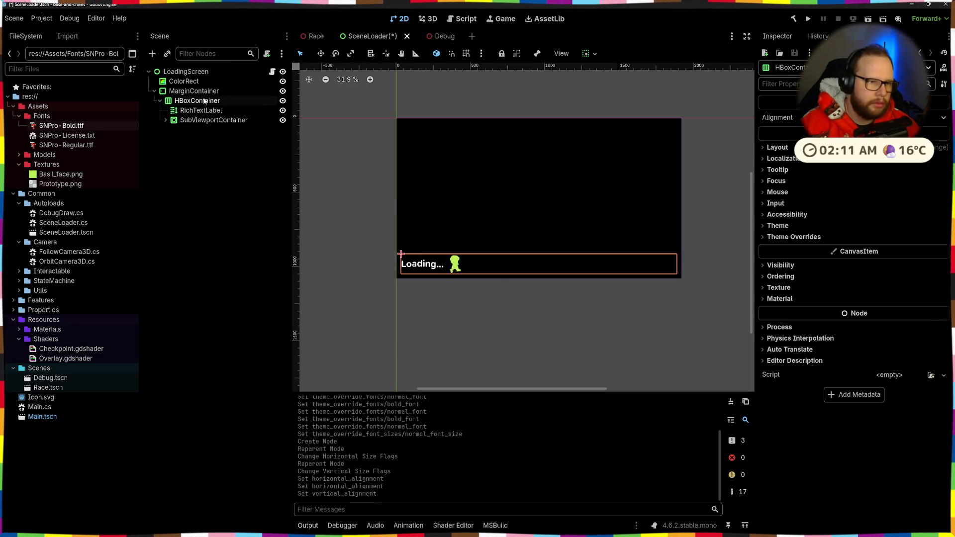
click(594, 54)
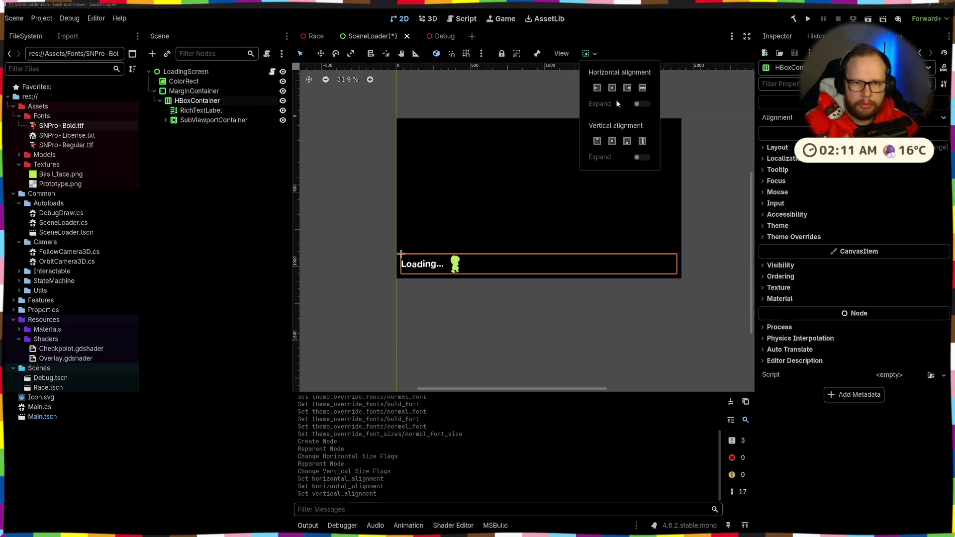
- Align the loading row to the right end and save the scene
click(628, 87)
click(613, 298)
click(705, 181)
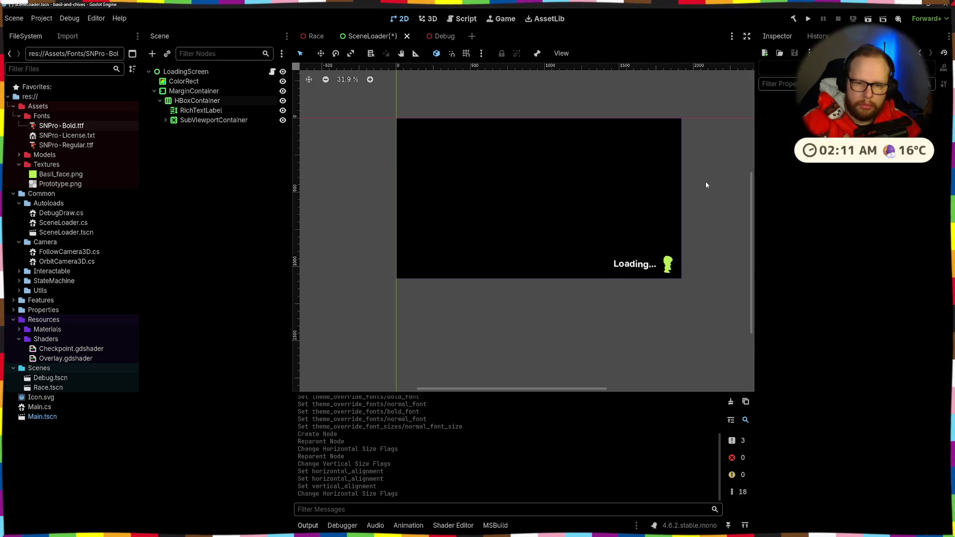
scroll(702, 180, down, 7)
key(ctrl+s)
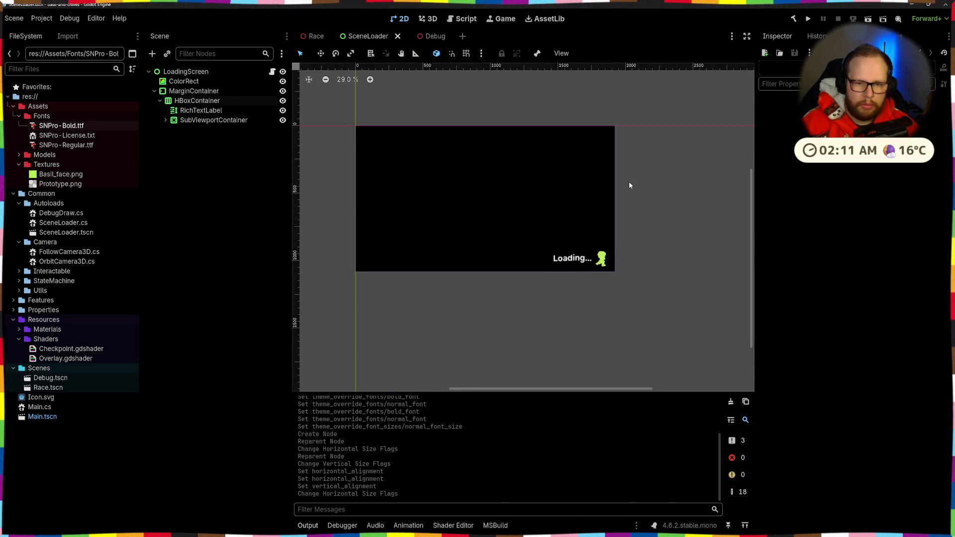
scroll(628, 182, up, 6)
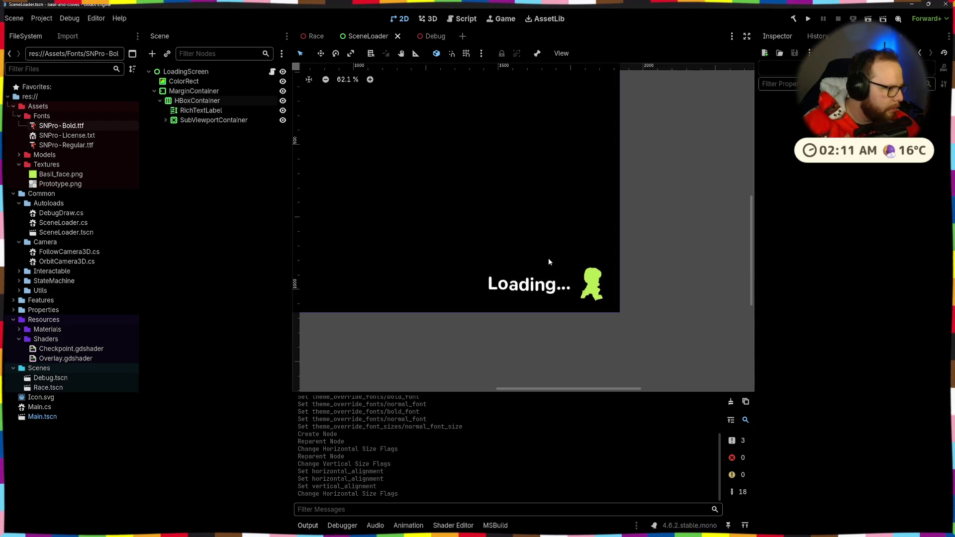
- Compare Bottom and Center vertical alignment for the Loading label
click(543, 284)
click(890, 359)
click(868, 396)
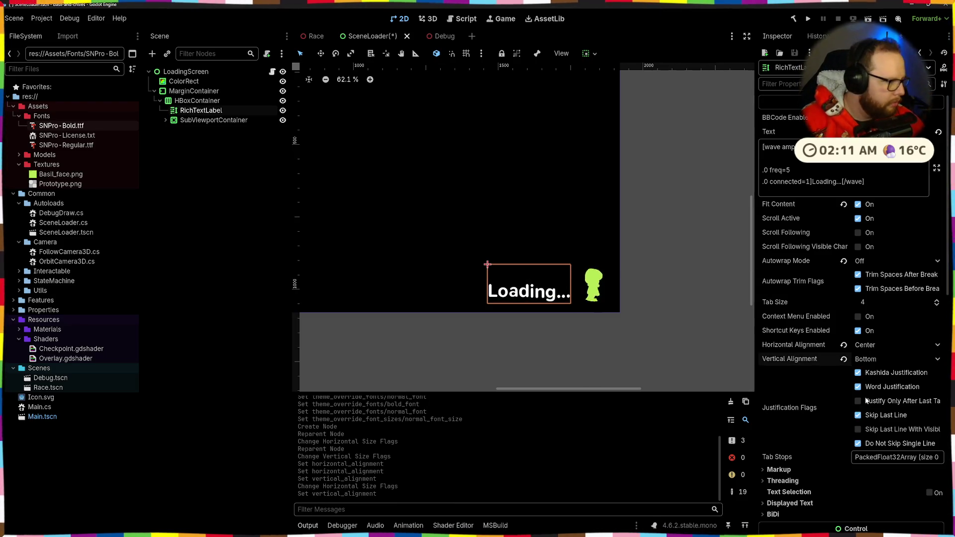
click(642, 343)
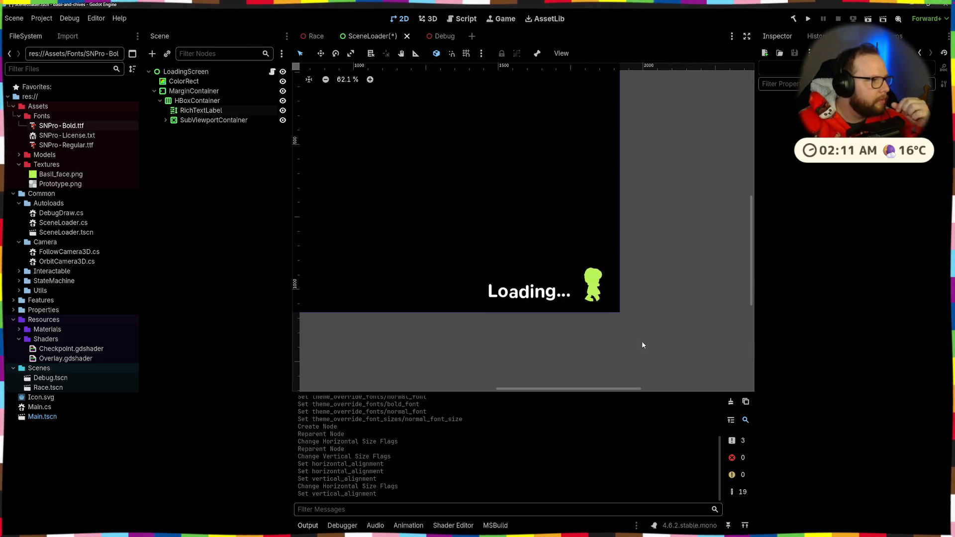
click(551, 289)
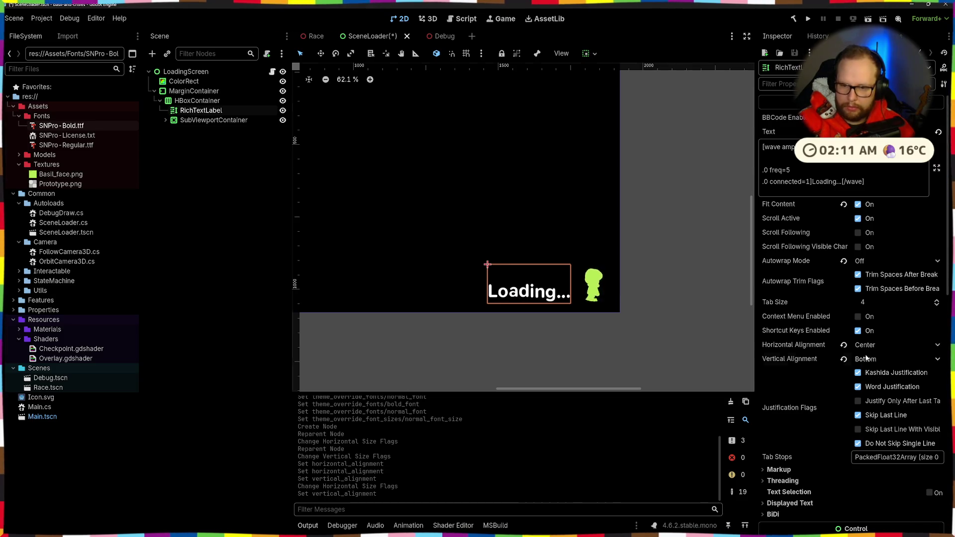
click(865, 357)
click(863, 386)
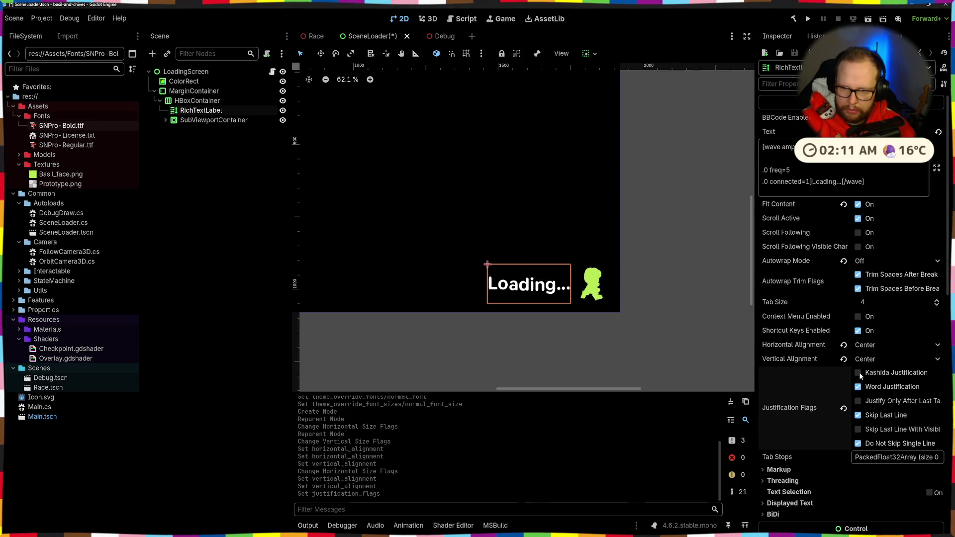
- Settle the label on Bottom vertical alignment and place it after the character in the row
click(844, 408)
click(868, 358)
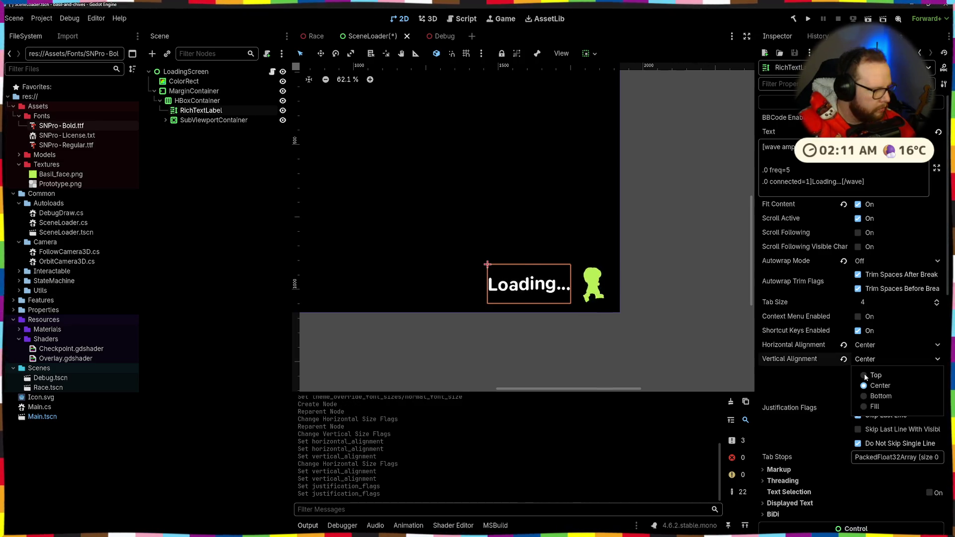
click(865, 374)
click(868, 358)
click(866, 387)
click(870, 361)
click(822, 399)
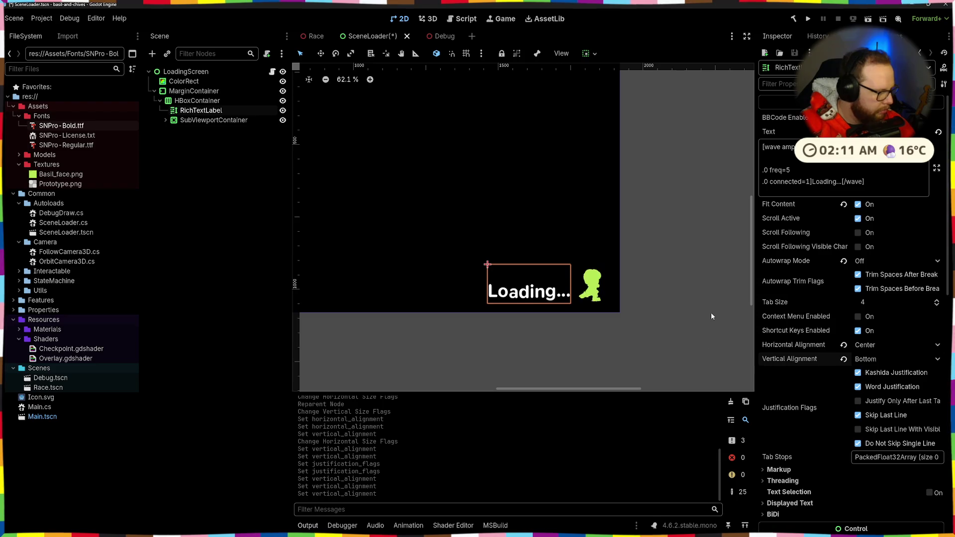
drag(200, 111, 194, 124)
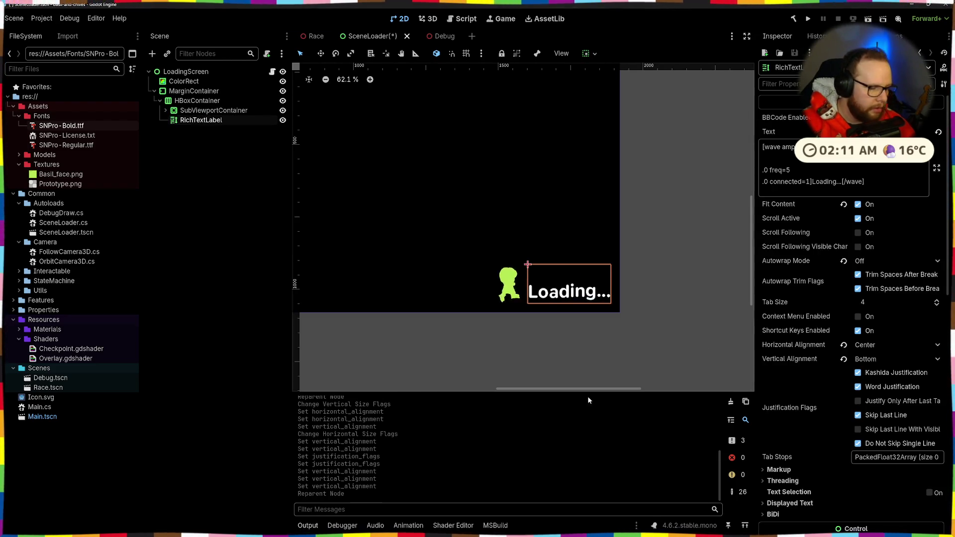
- Move the Loading label back before the character in the row
click(574, 324)
scroll(522, 268, down, 4)
scroll(492, 247, left, 3)
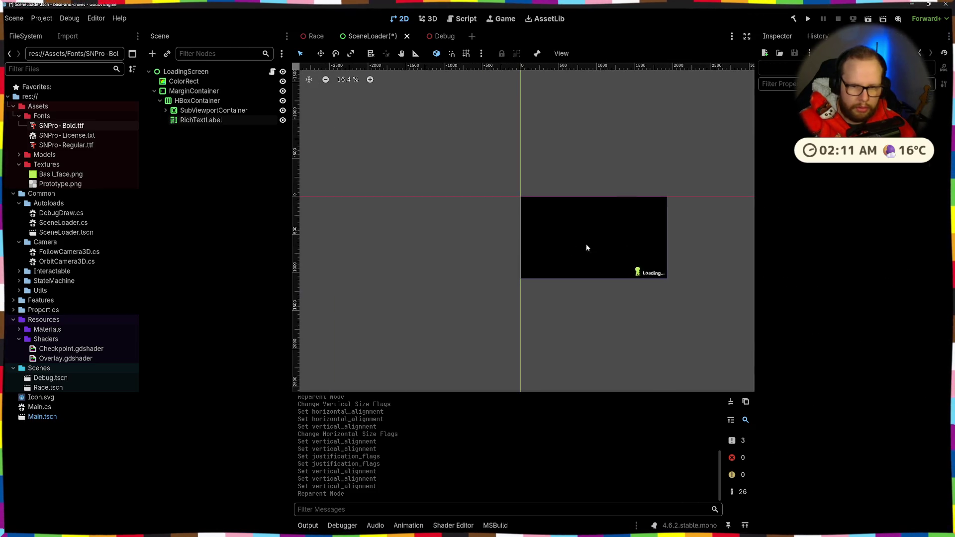
scroll(569, 243, right, 3)
scroll(321, 234, up, 1)
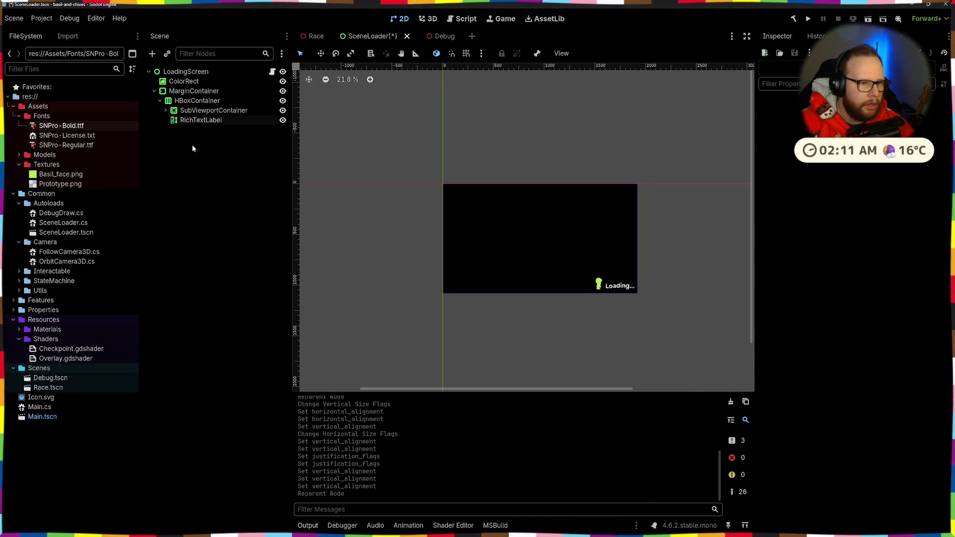
click(204, 120)
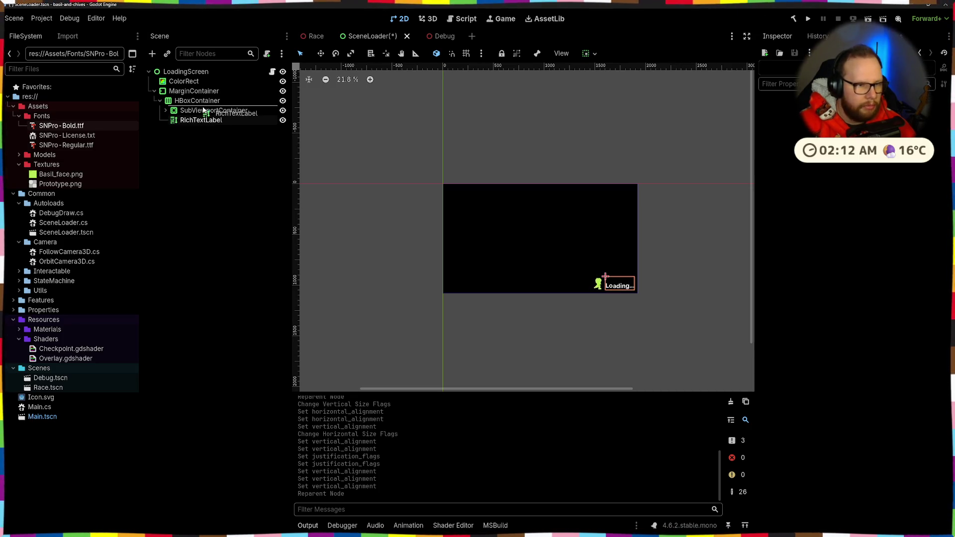
drag(203, 110, 204, 109)
- Make the HBoxContainer fill the full width and expand its Container Sizing settings
key(Up)
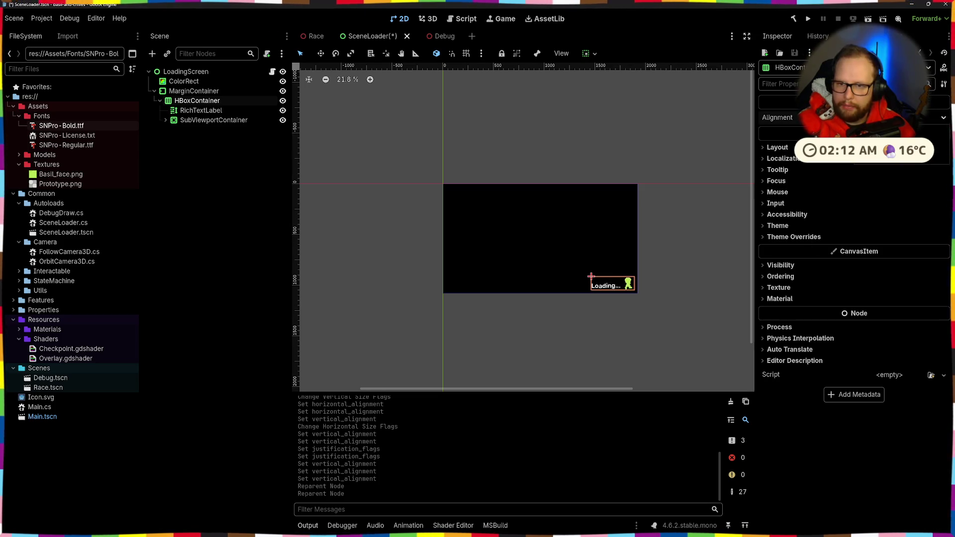
click(595, 53)
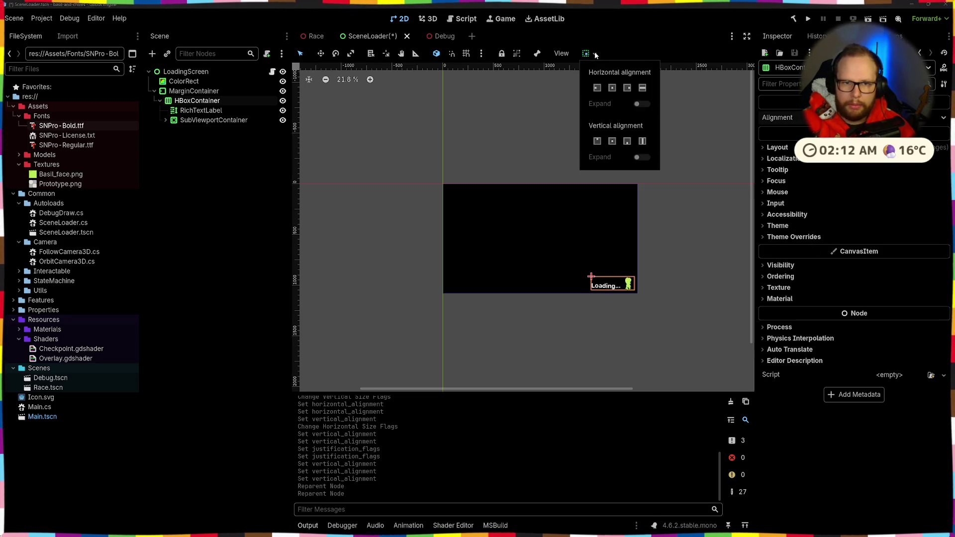
click(643, 87)
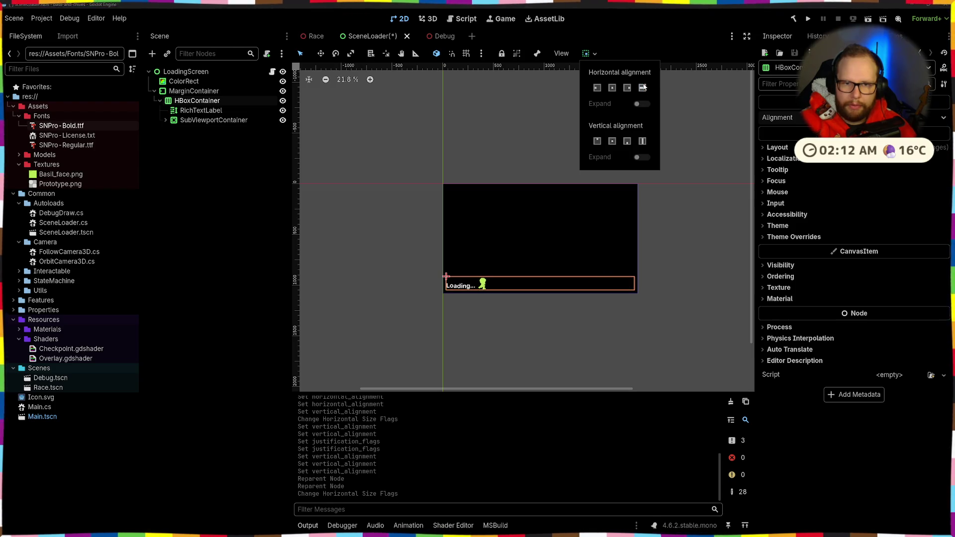
click(689, 218)
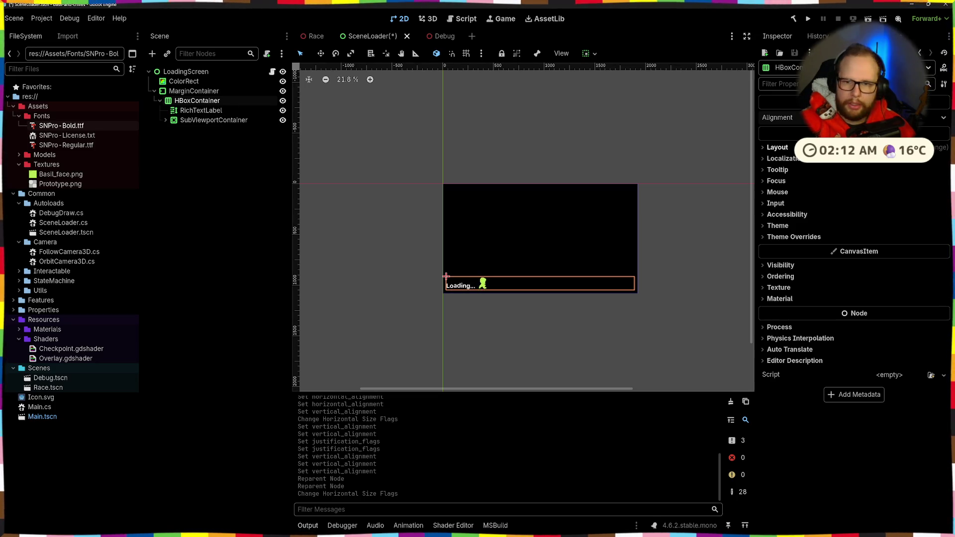
click(784, 149)
click(802, 262)
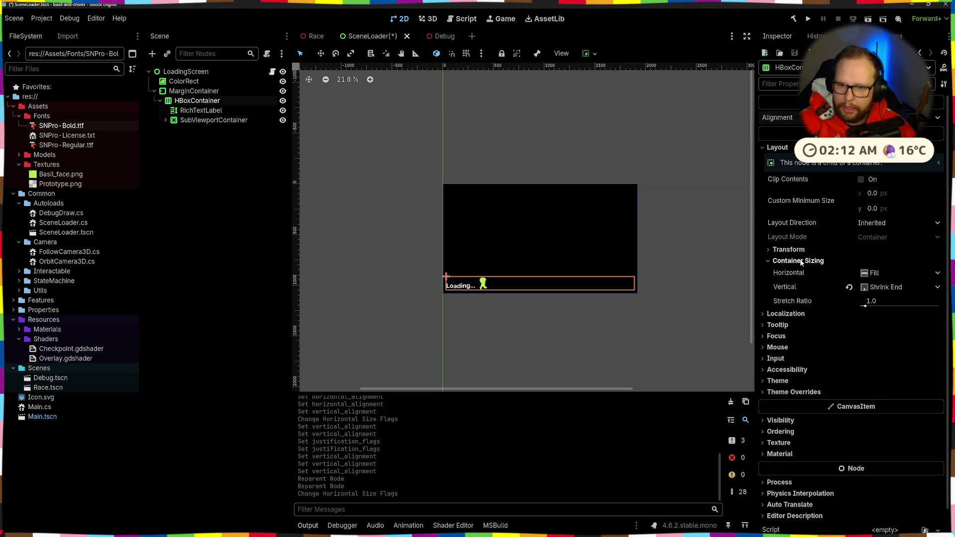
- Keep the row's vertical sizing at Shrink End and make the Loading label expand horizontally
click(889, 288)
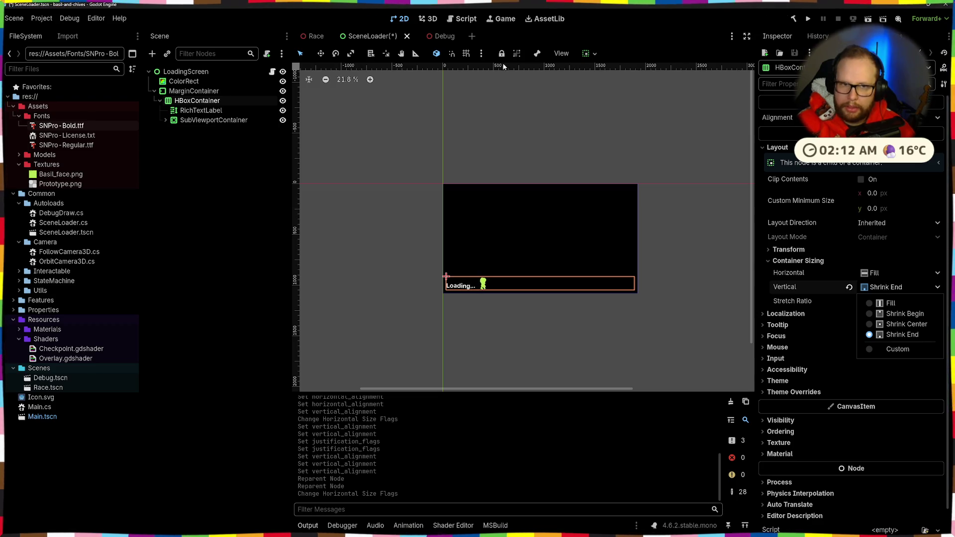
click(590, 52)
click(590, 54)
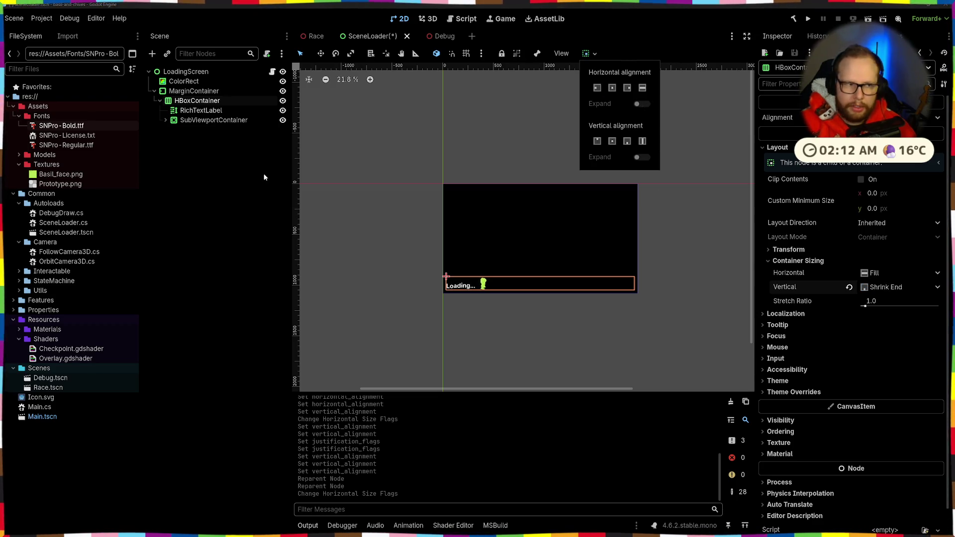
click(264, 177)
click(201, 110)
click(595, 53)
click(641, 104)
click(561, 110)
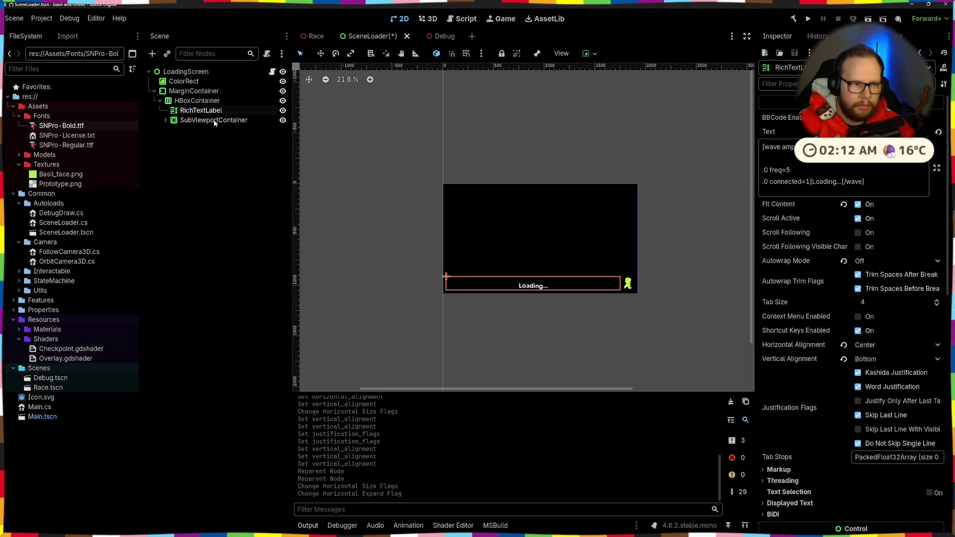
- Give the character's SubViewportContainer horizontal expand and remove it from the label
click(214, 120)
click(594, 54)
click(640, 105)
click(196, 111)
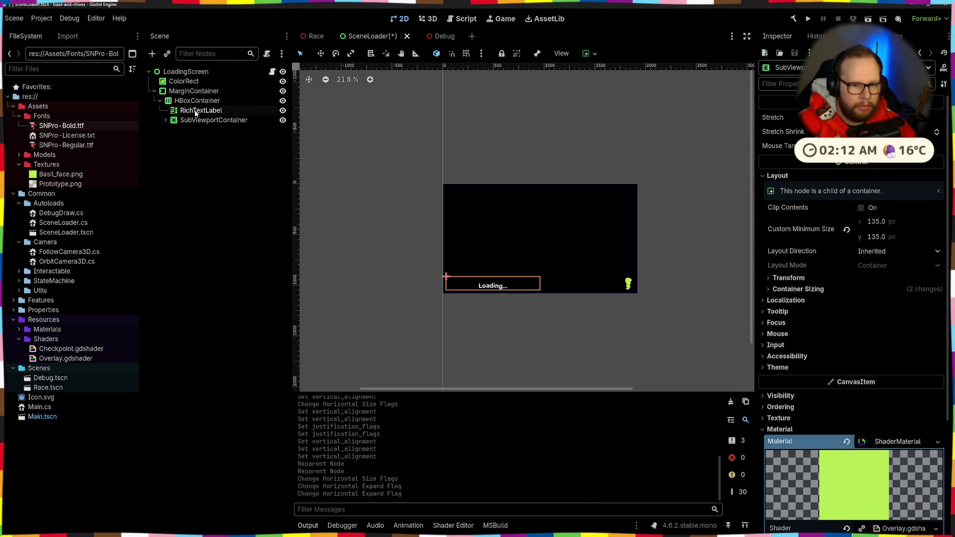
key(Down)
click(198, 111)
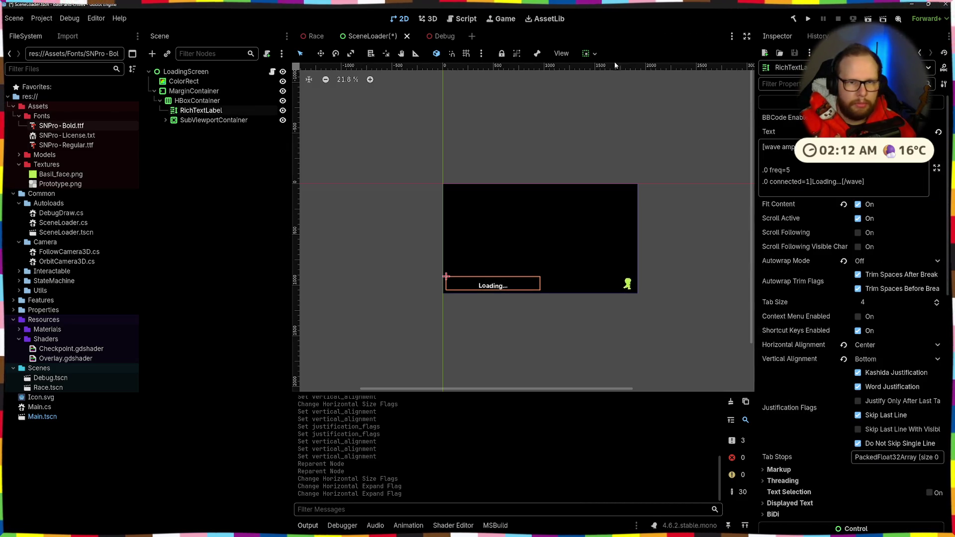
click(589, 53)
click(640, 104)
click(629, 271)
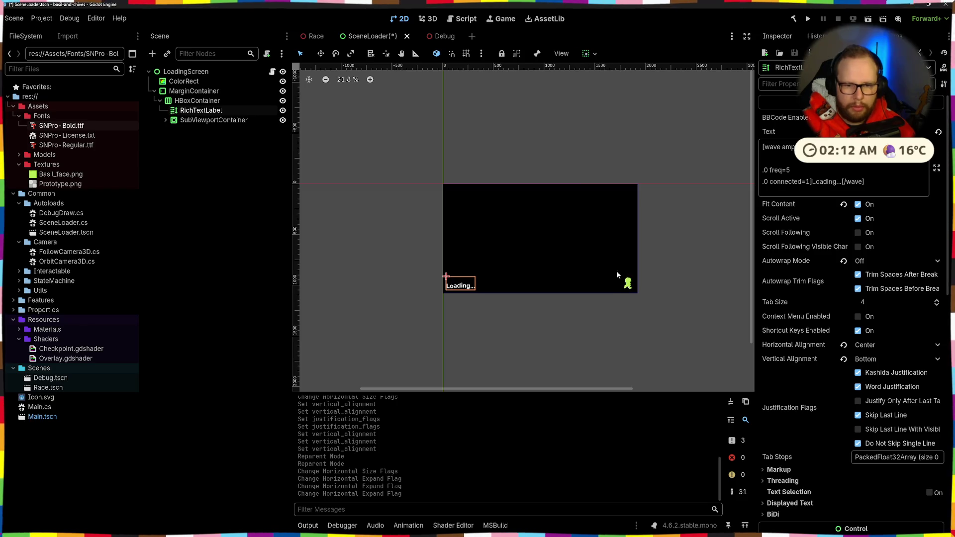
- Check the nodes' layout and save the loading screen scene
click(629, 270)
click(589, 286)
click(214, 120)
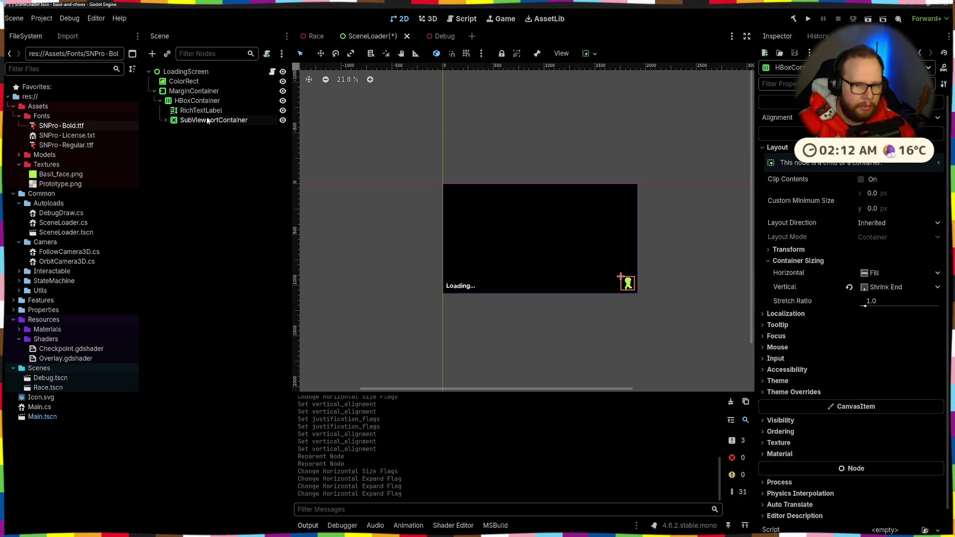
click(212, 110)
click(211, 102)
click(616, 112)
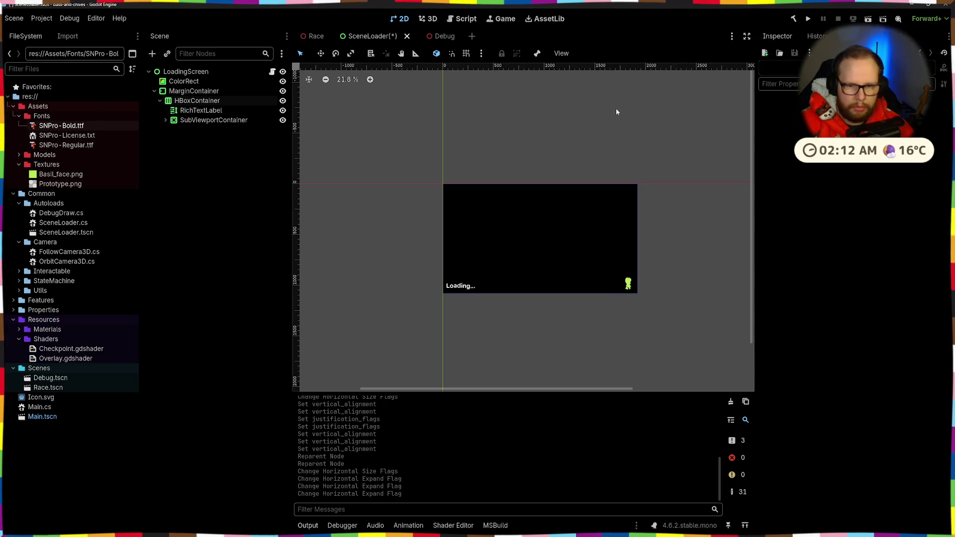
scroll(566, 238, up, 4)
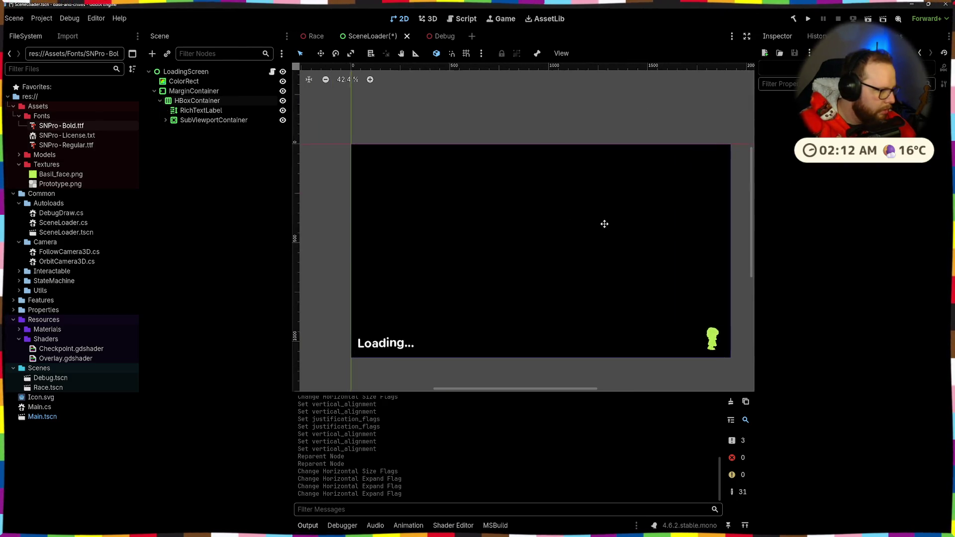
key(ctrl+s)
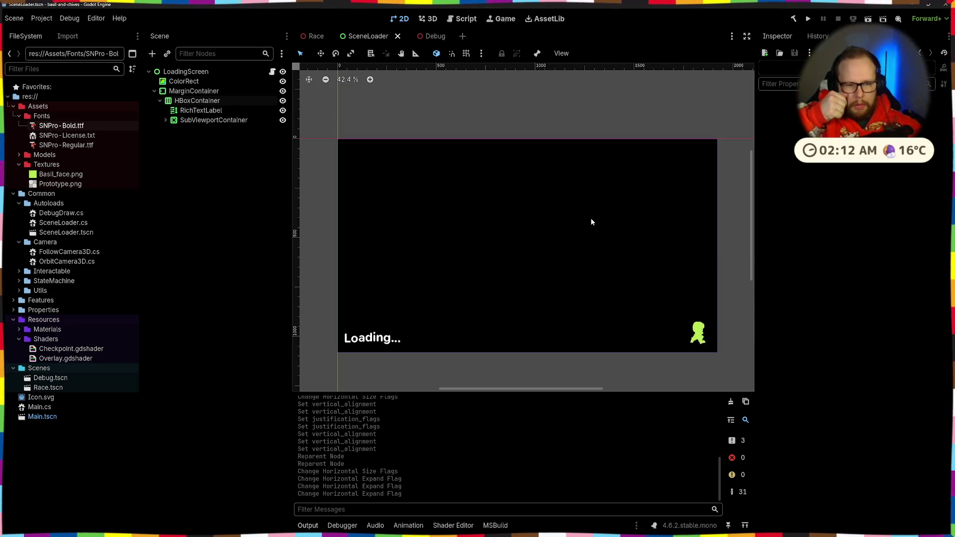
- Run the project to test the new loading screen
click(384, 344)
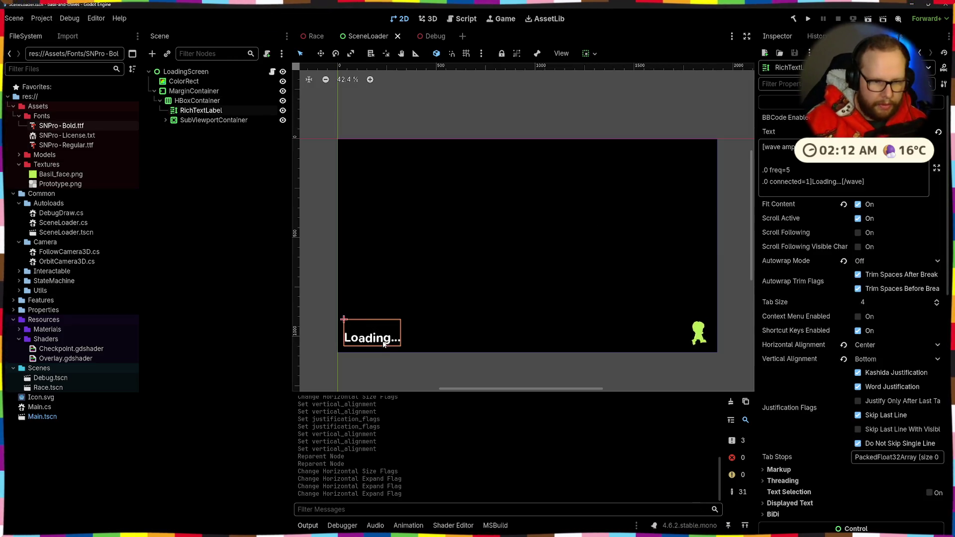
click(592, 136)
click(806, 20)
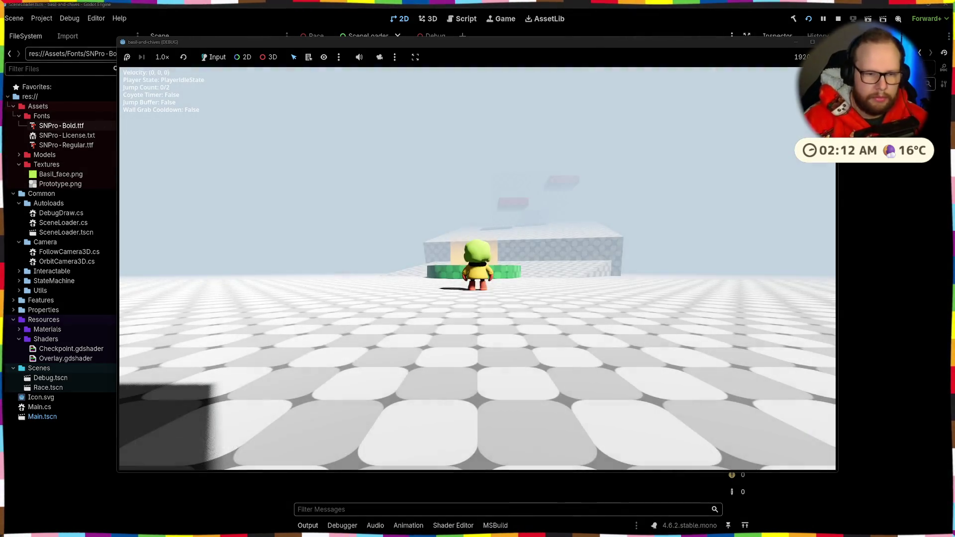
- Walk and jump from the green pipe into the race through a checkpoint, then stop with F8
key(w)
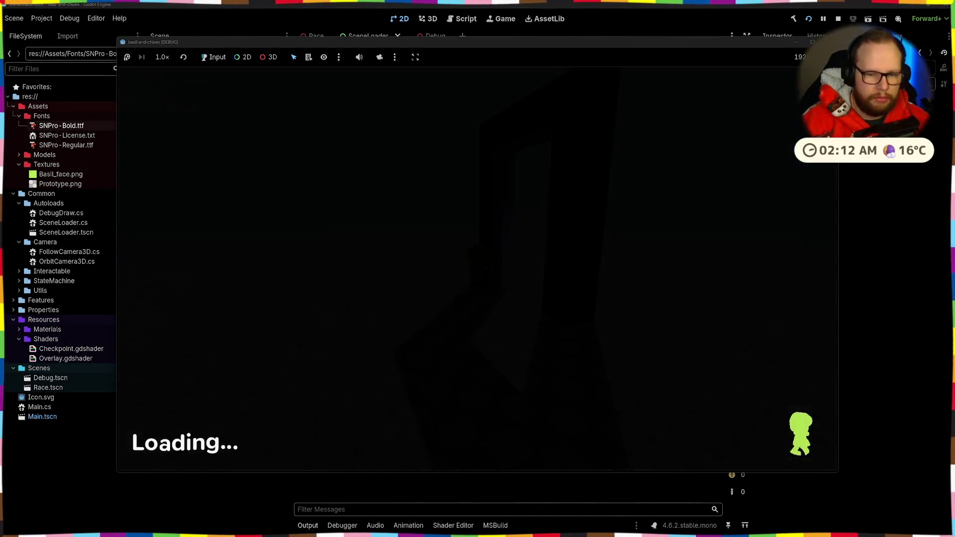
key(space)
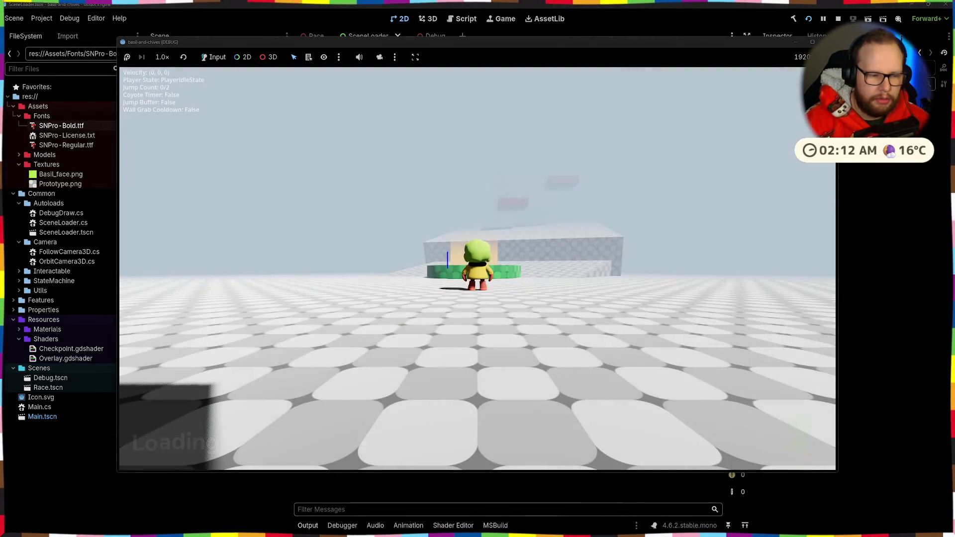
key(space)
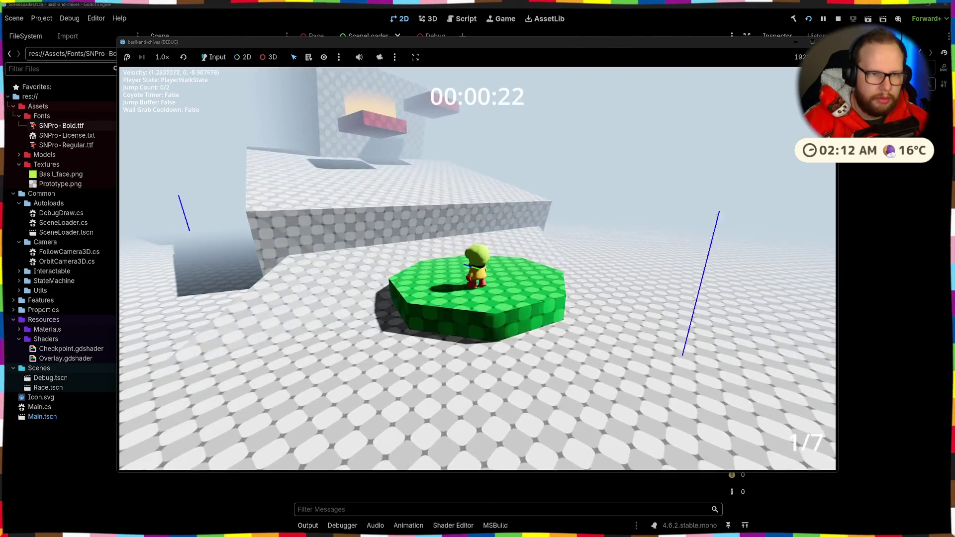
key(space)
key(space)
key(space)
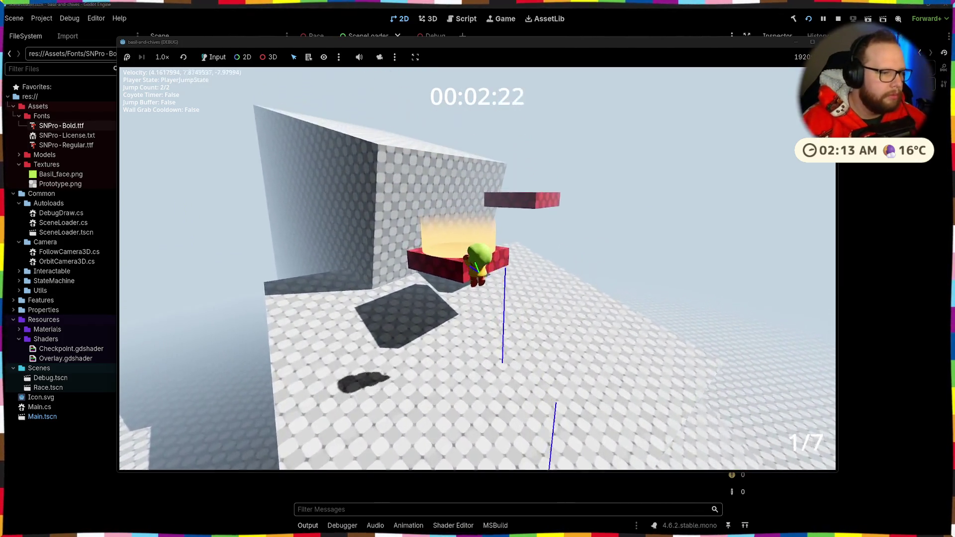
key(w)
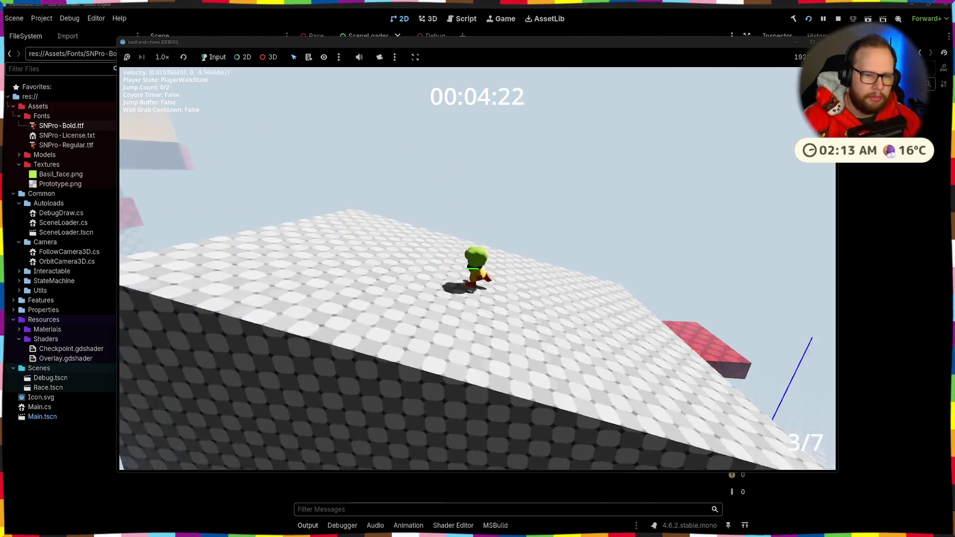
key(F8)
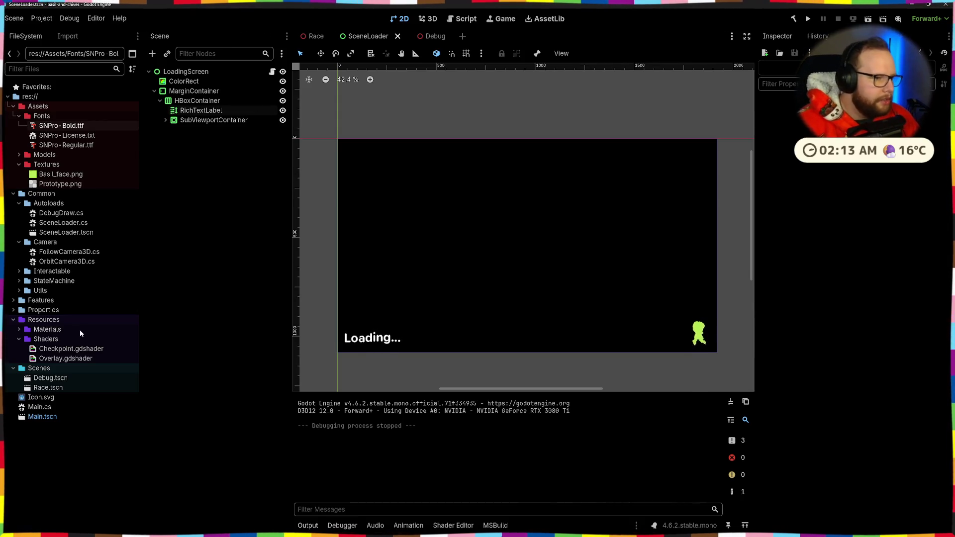
- Open Features/Race/UI/RaceView.tscn and select its root node
click(22, 299)
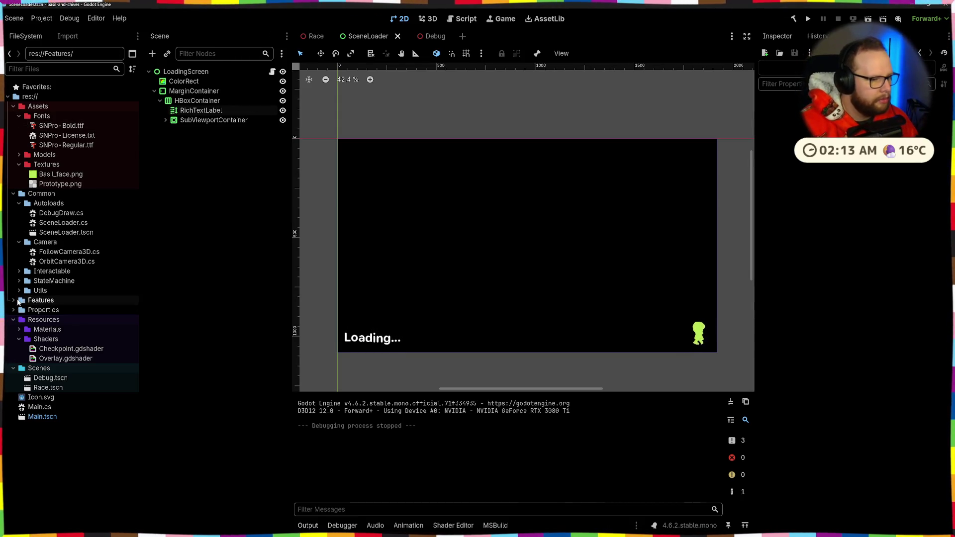
click(12, 300)
click(19, 369)
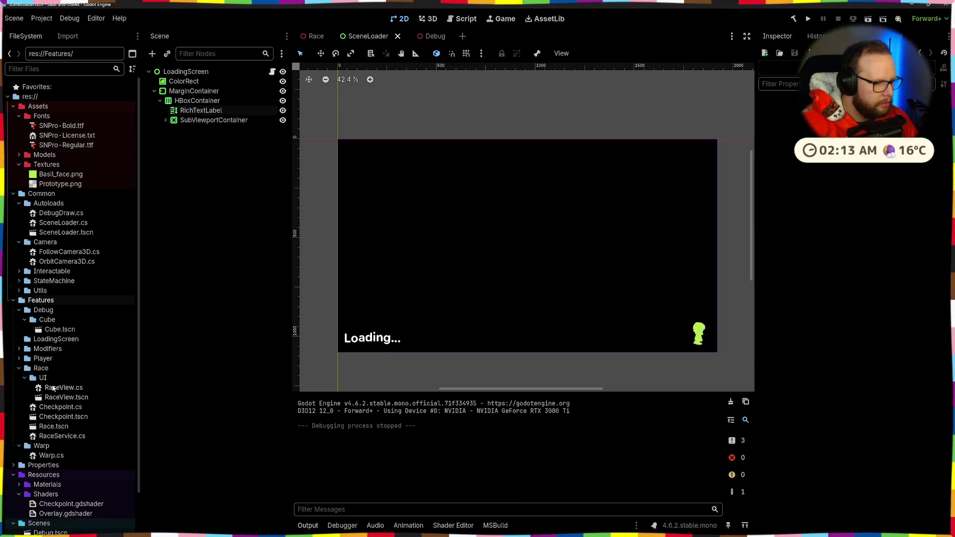
double_click(66, 396)
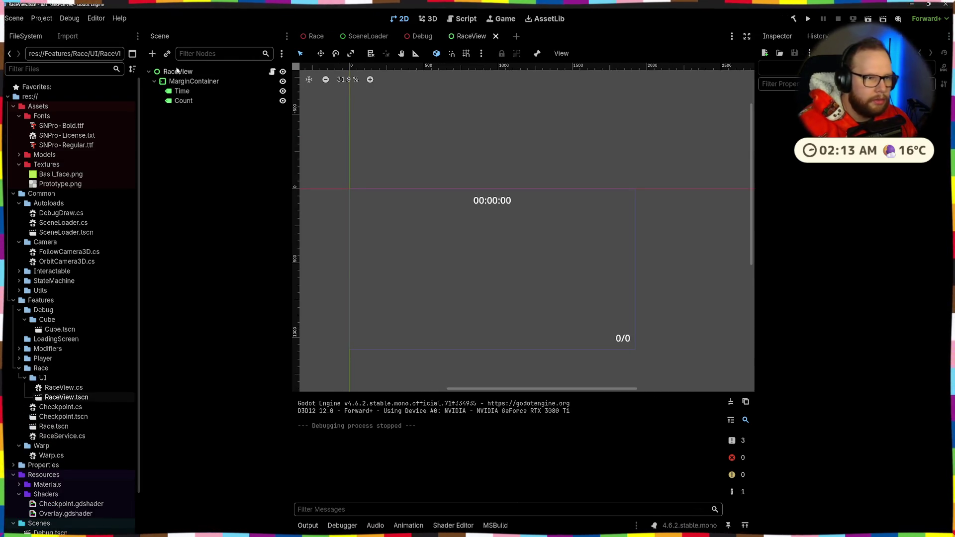
click(177, 71)
- Give RaceView a new Theme with SNPro-Bold as Default Font, then run the game
click(768, 240)
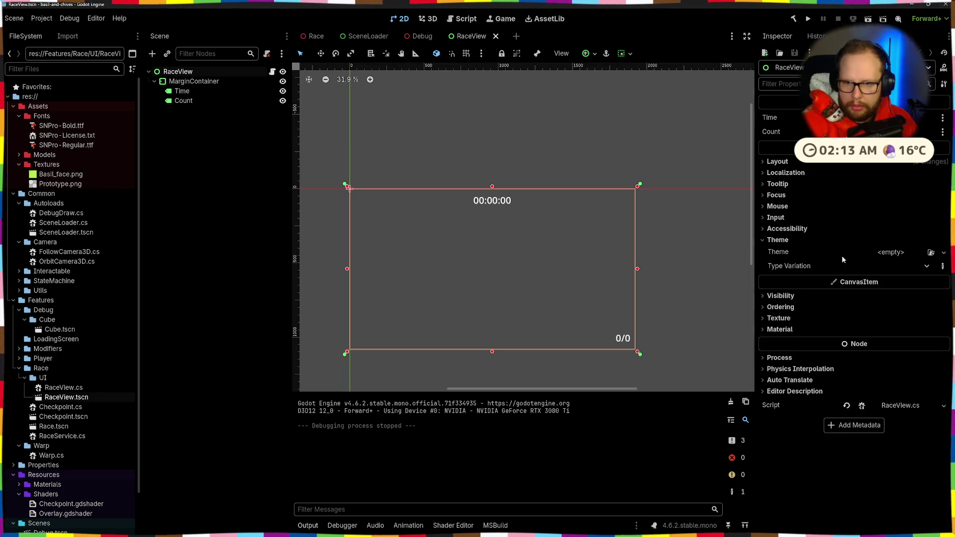
click(901, 252)
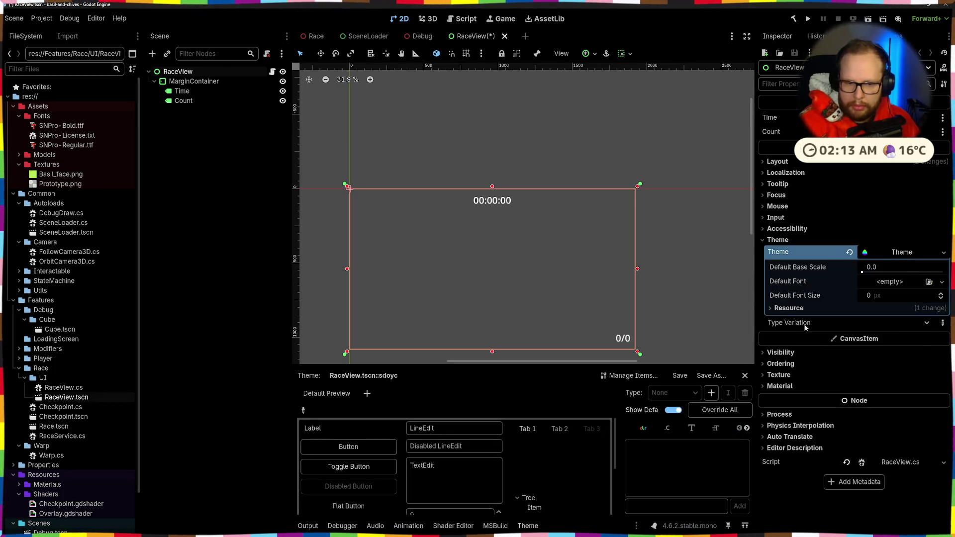
click(889, 282)
click(903, 309)
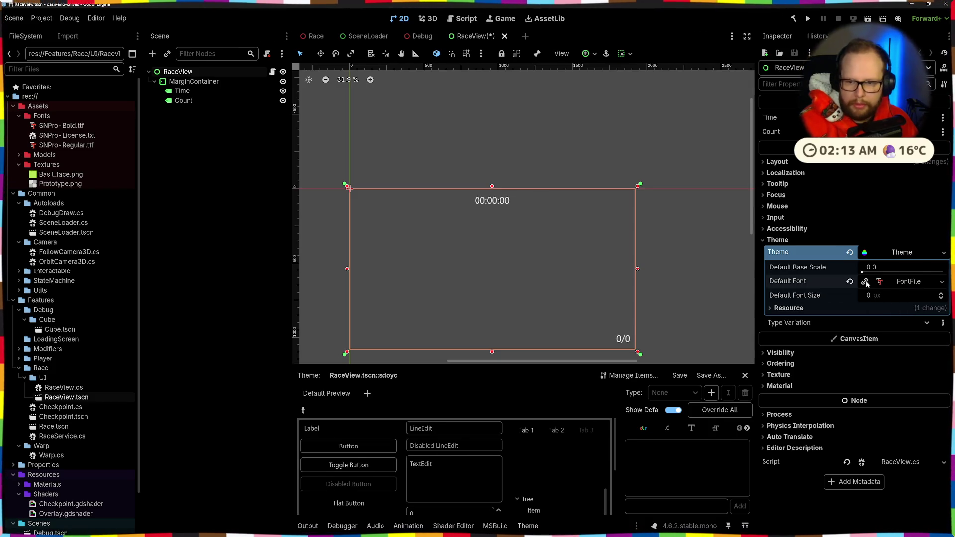
click(865, 282)
click(910, 338)
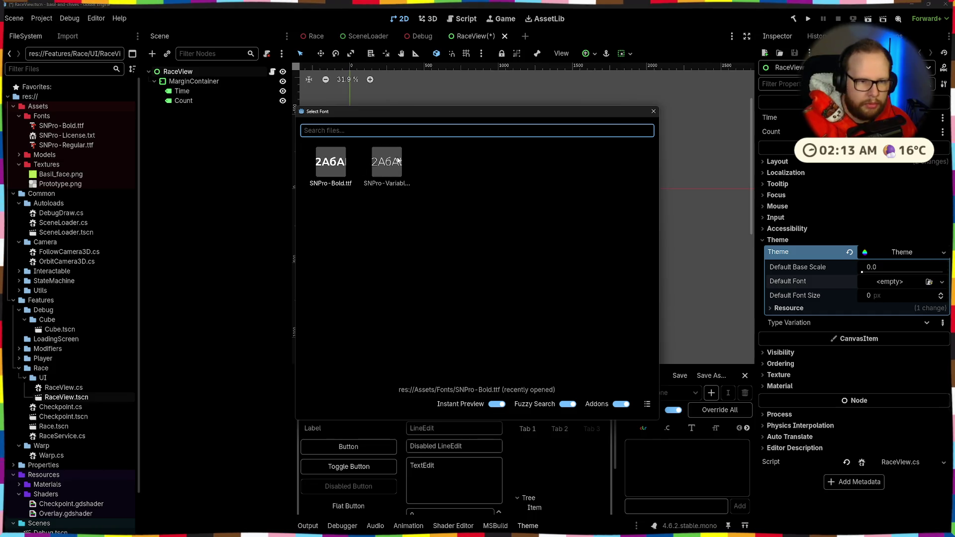
click(337, 168)
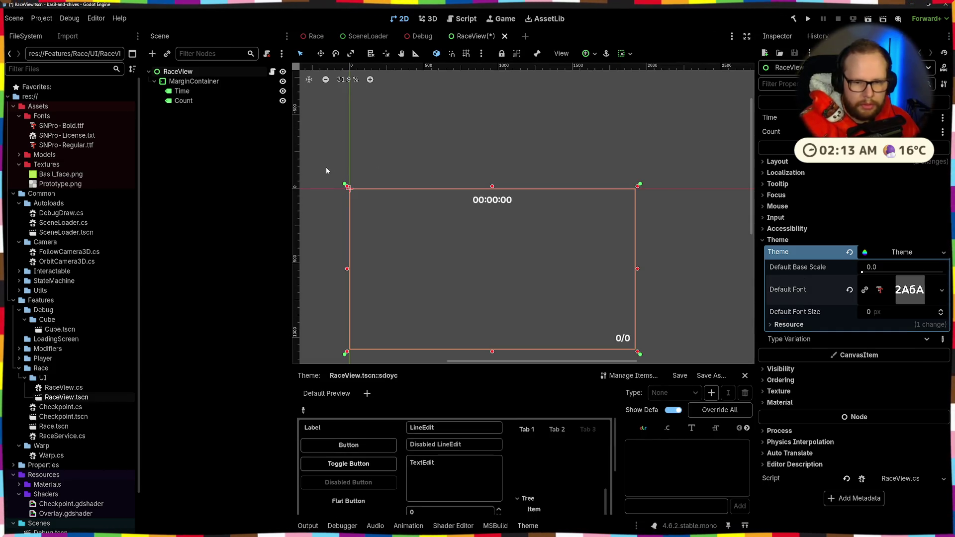
click(809, 20)
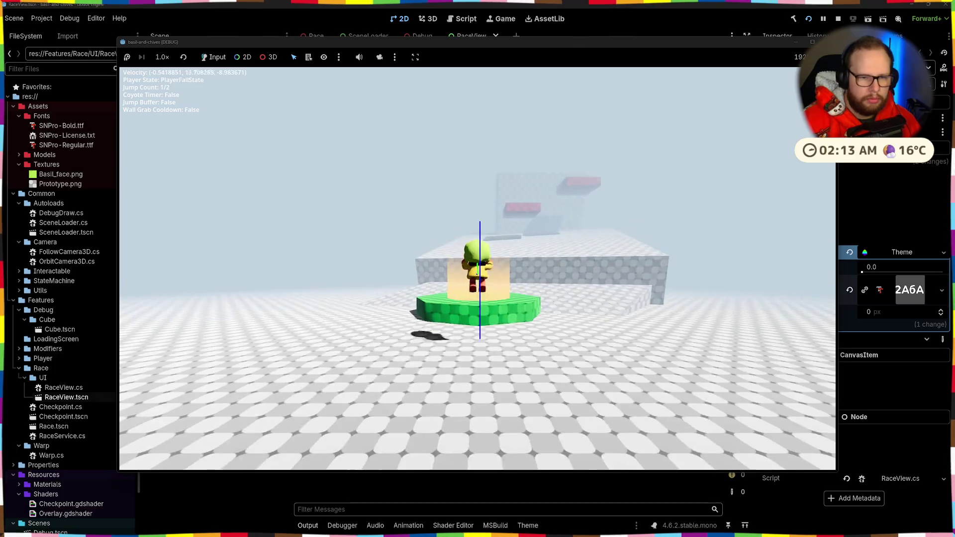
- Run, double-jump onto the red block and wall-grab the ledge, reaching checkpoint 3/7
key(w)
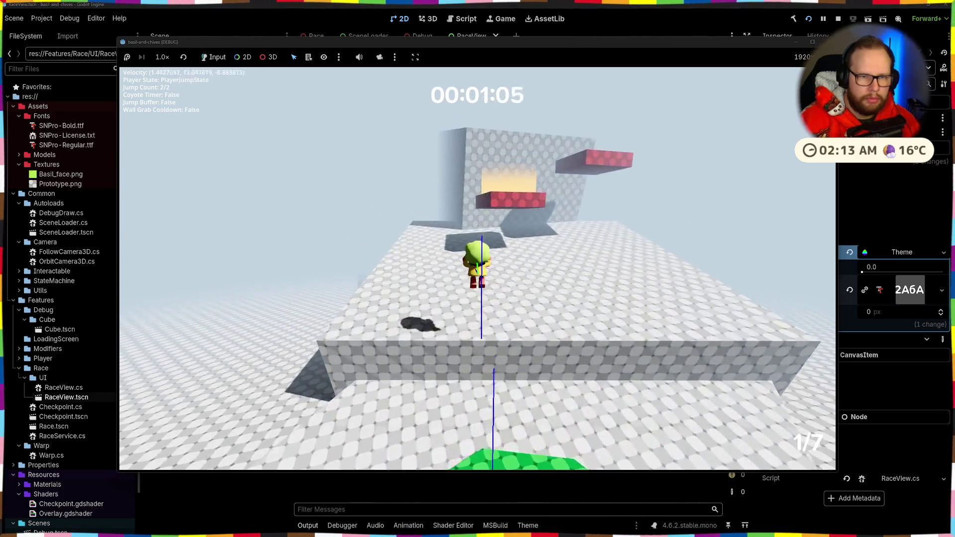
key(w)
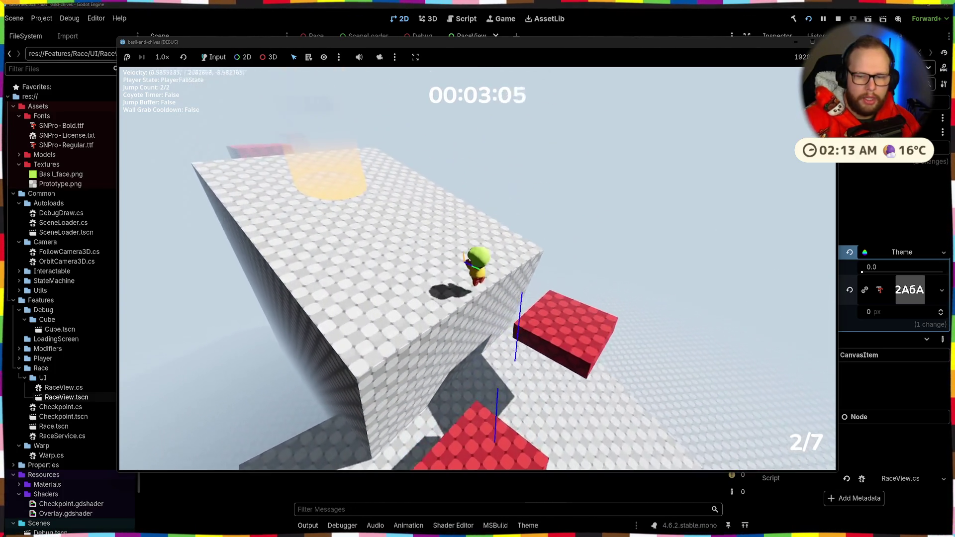
key(w)
key(w)
key(space)
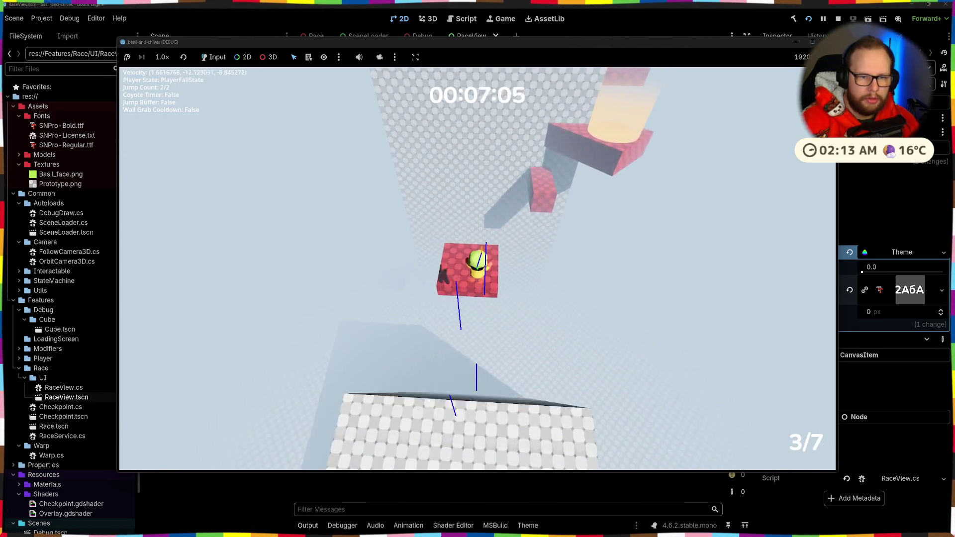
key(space)
key(w)
key(w)
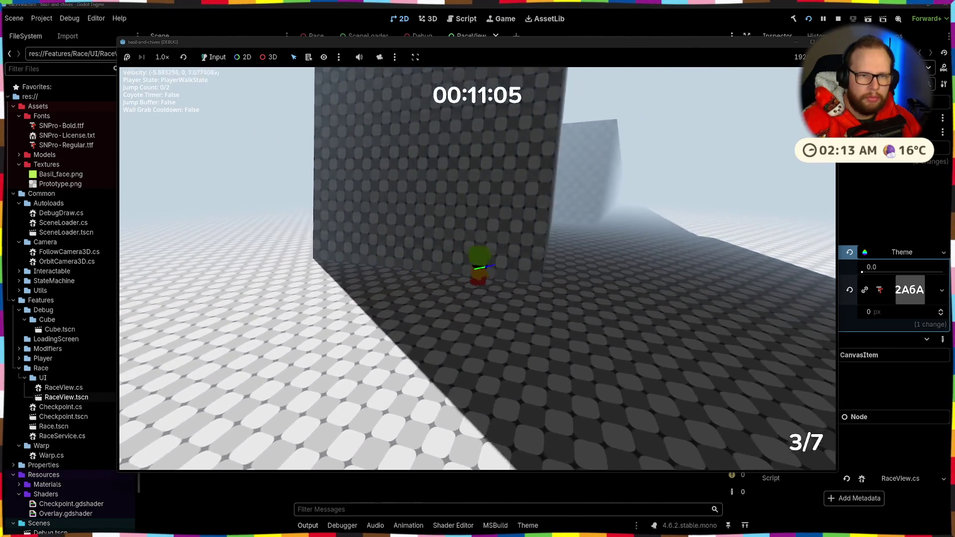
key(w)
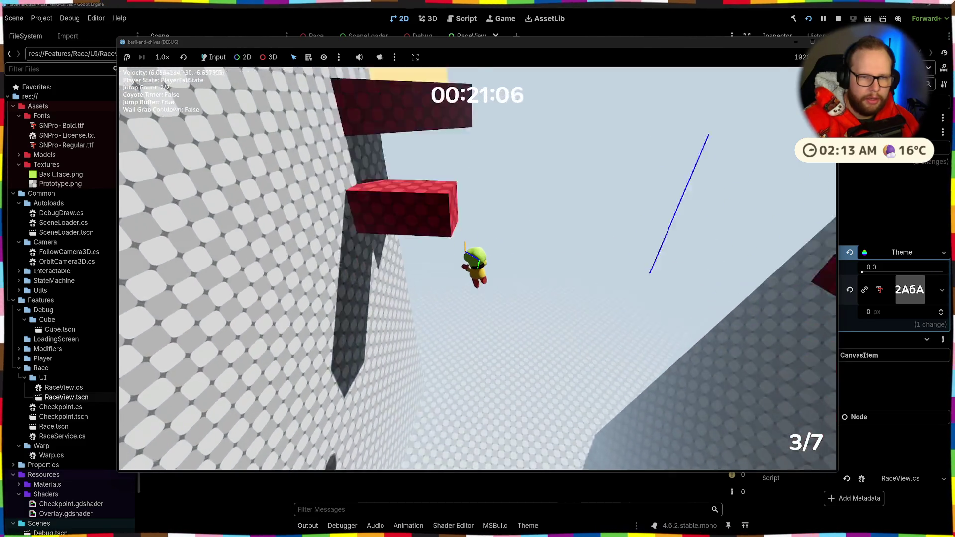
key(w)
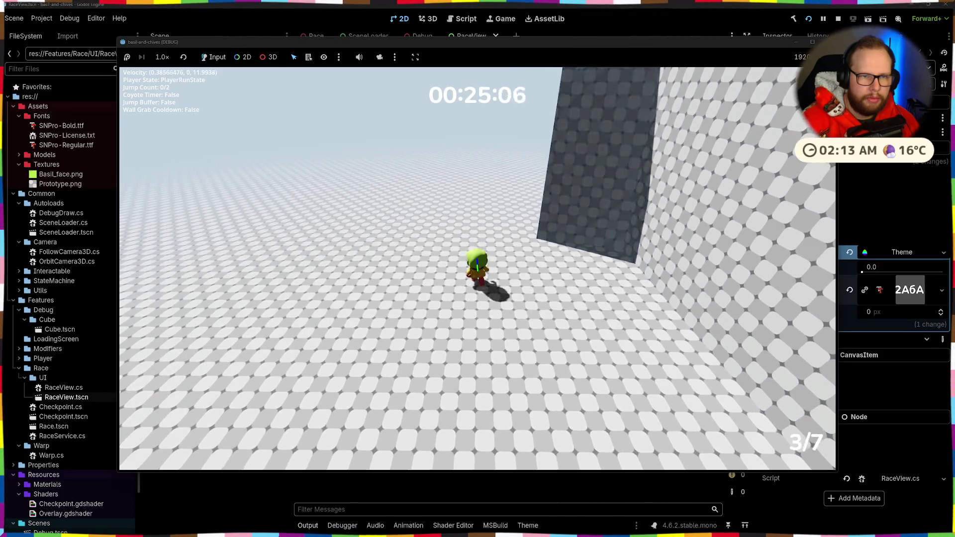
key(space)
key(space)
key(space)
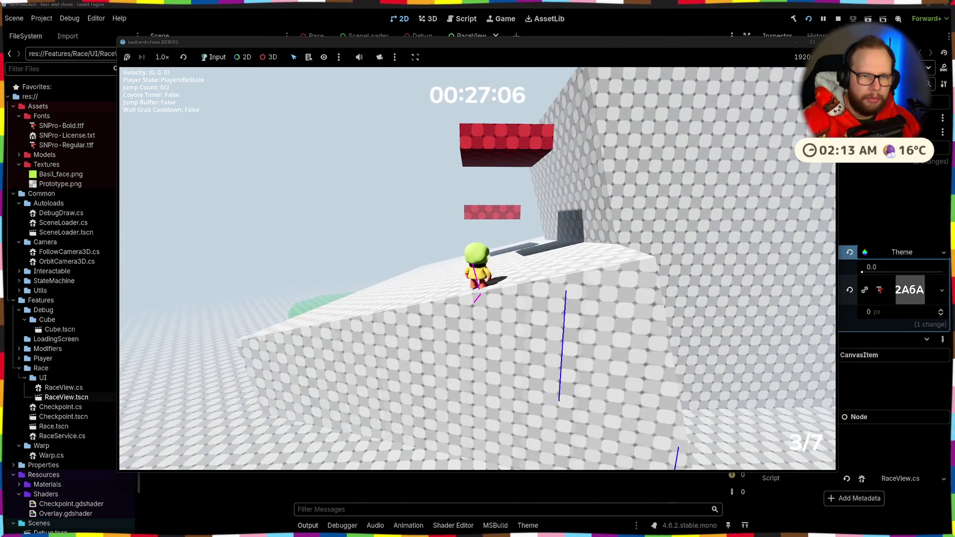
key(w)
key(space)
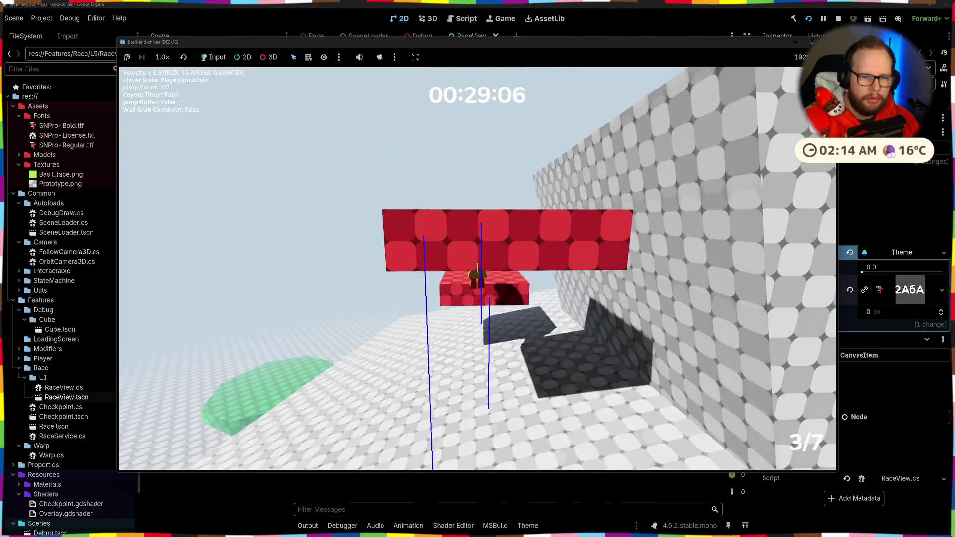
key(a)
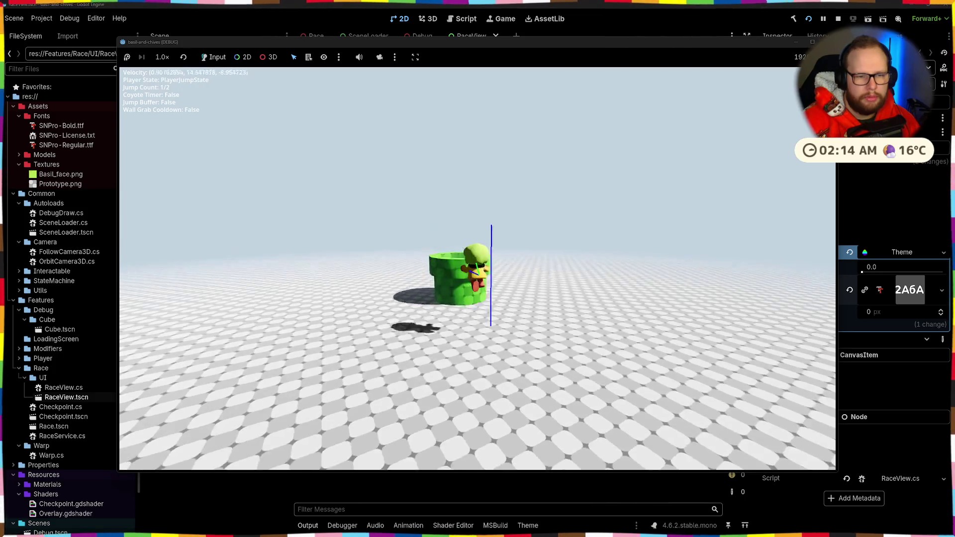
- Cross the pink platforms, wall-jump the tall wall and climb onto the green pipe
key(w)
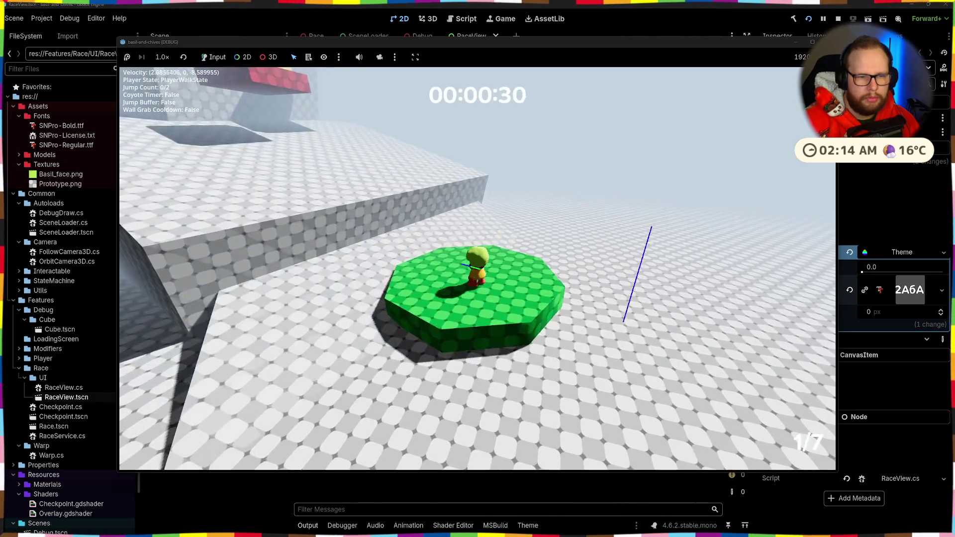
key(space)
key(w)
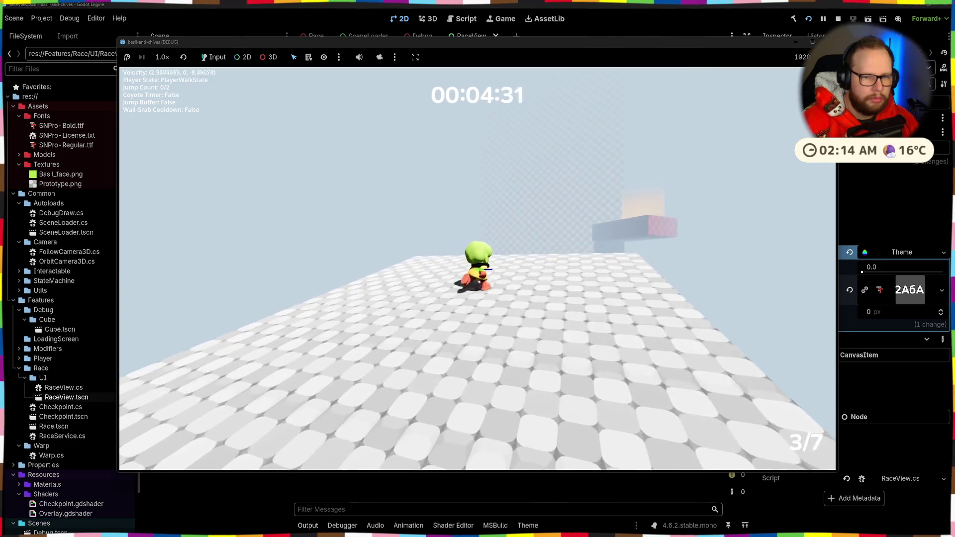
key(space)
key(space)
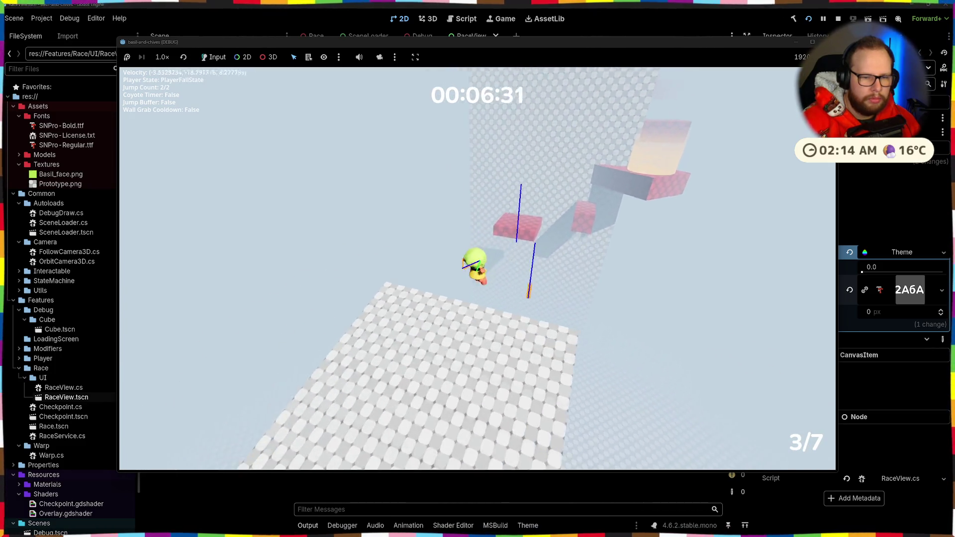
key(w)
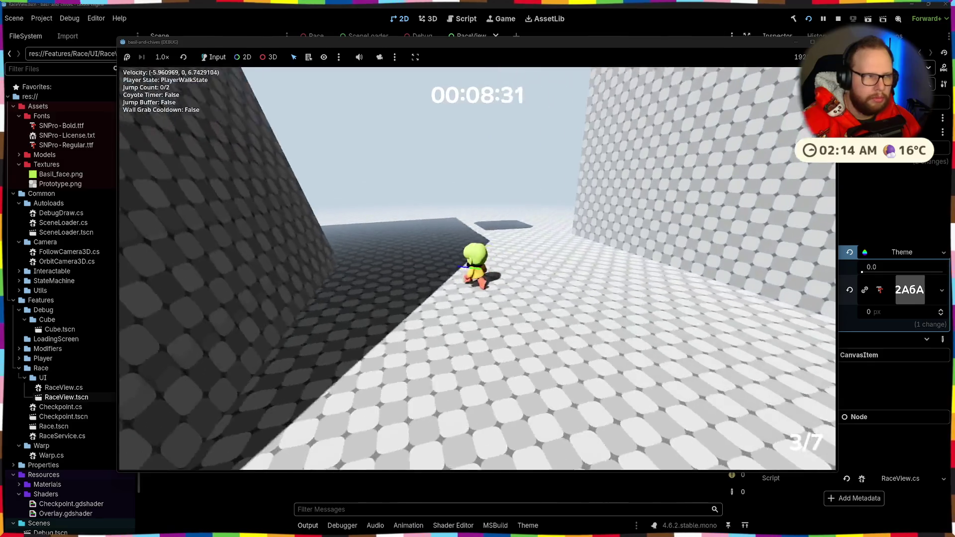
key(space)
key(space)
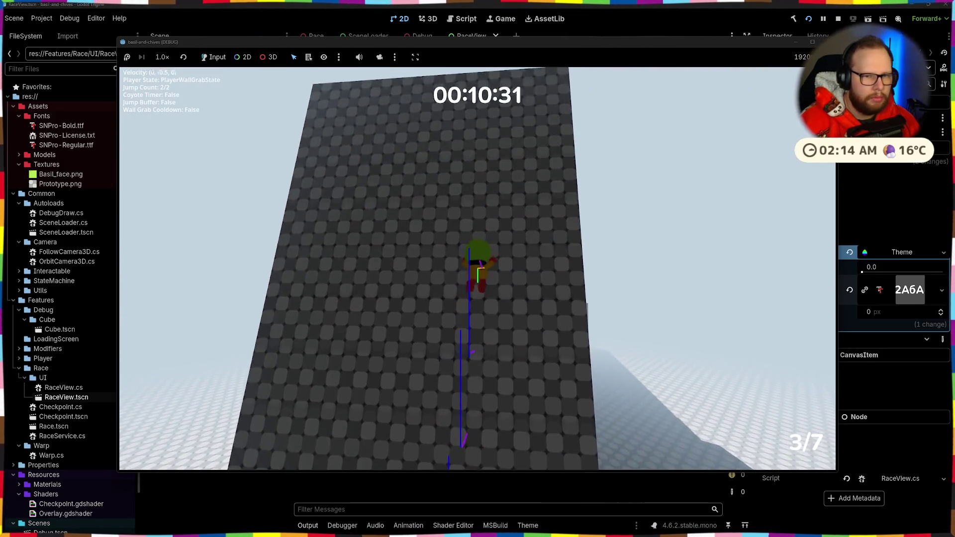
key(space)
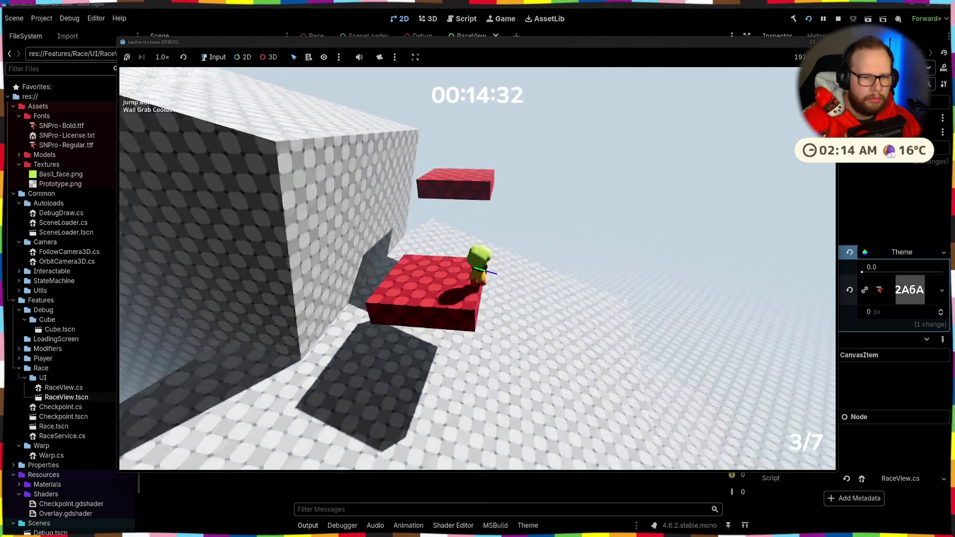
key(space)
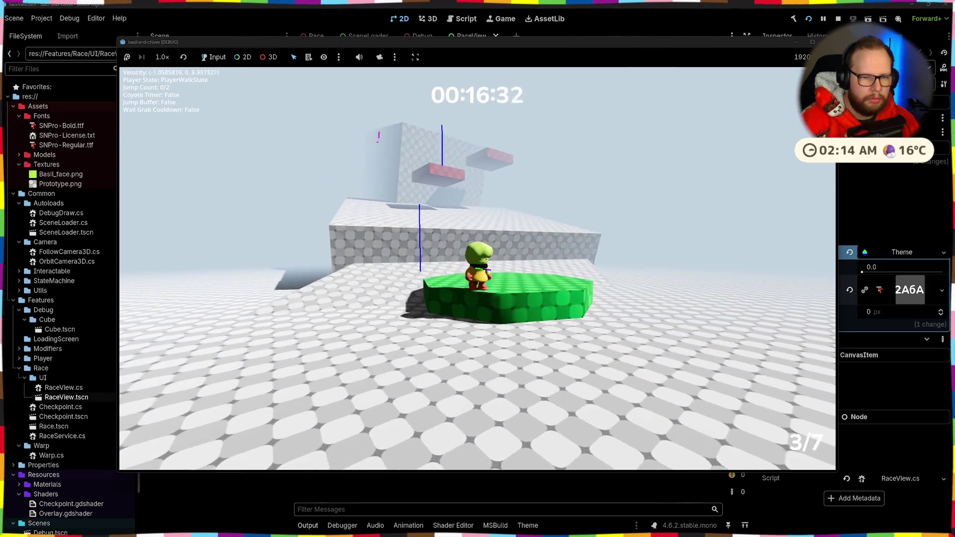
key(a)
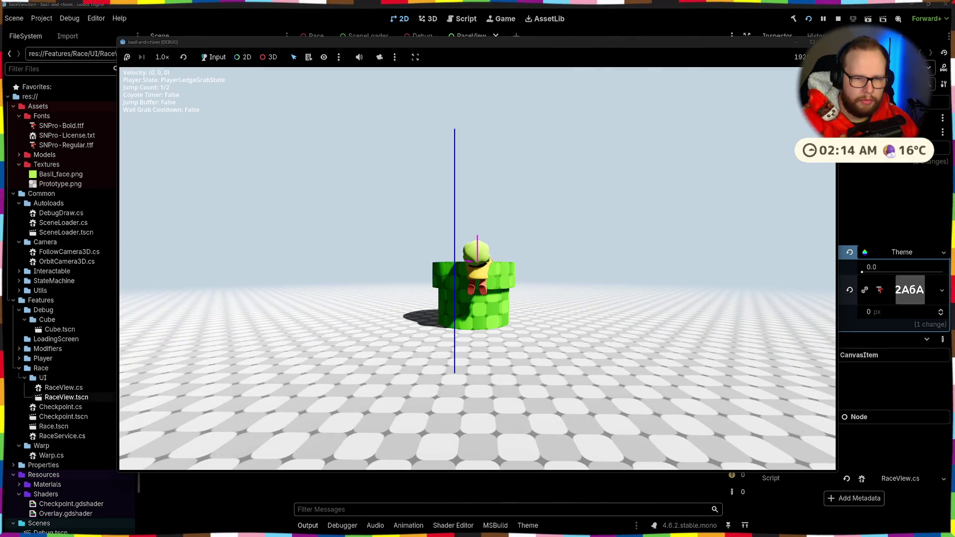
key(space)
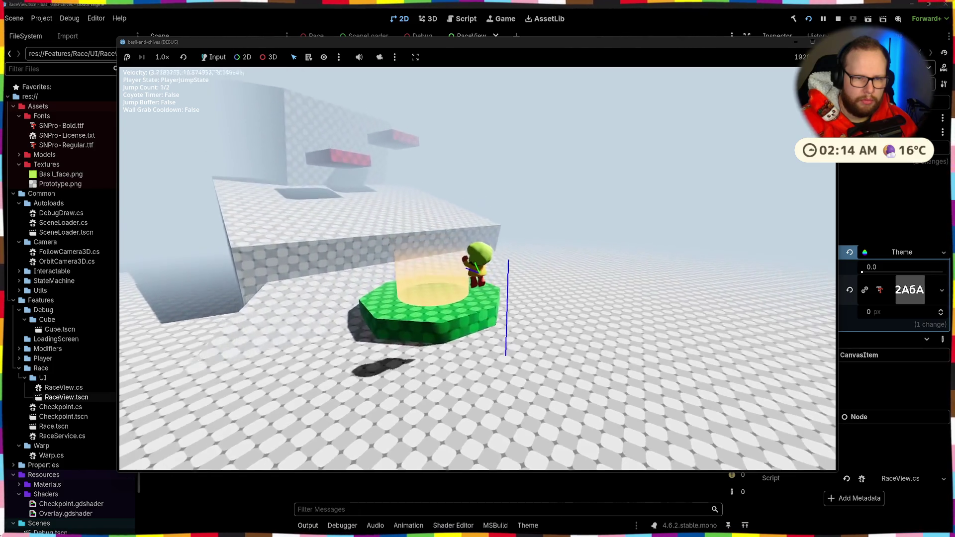
- Jump across the red blocks through checkpoints 3/7 and 4/7, then onto the grey cube
key(space)
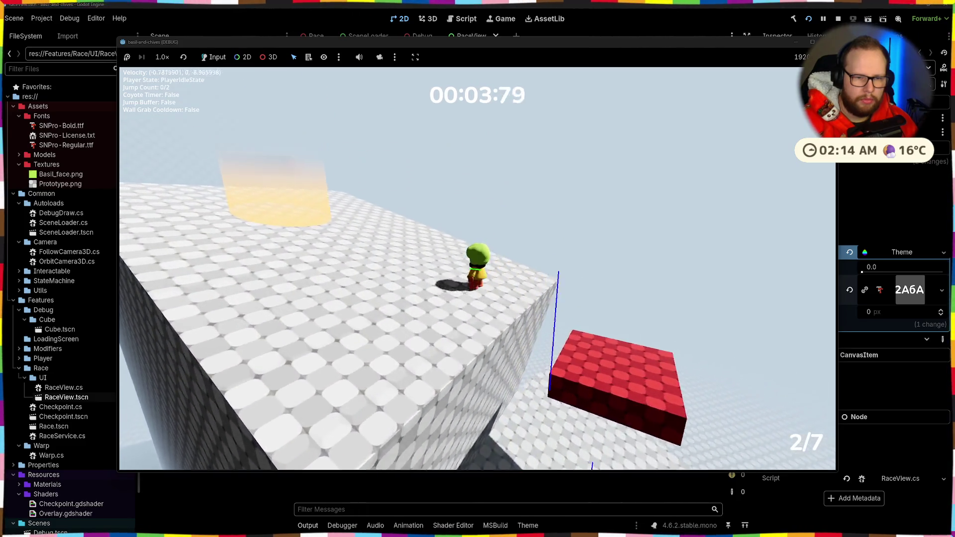
key(space)
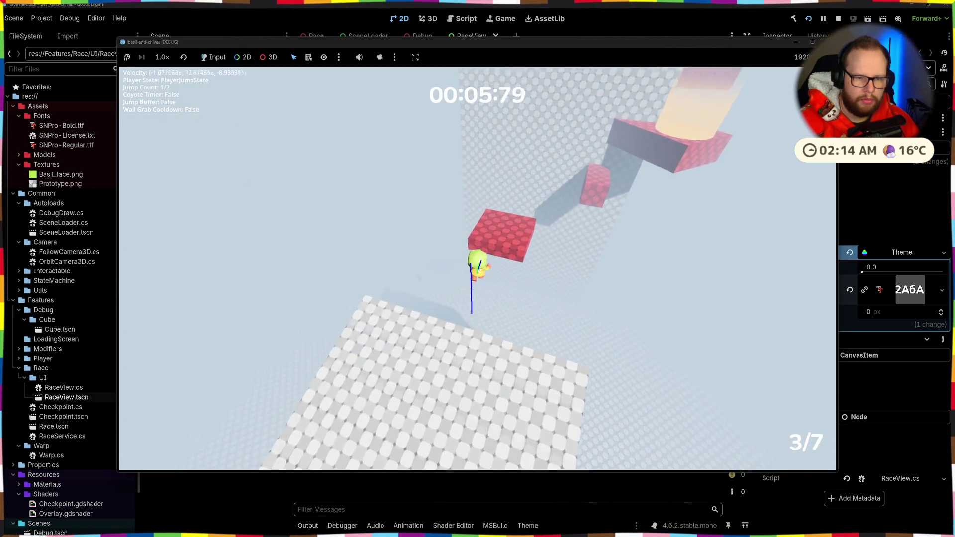
key(space)
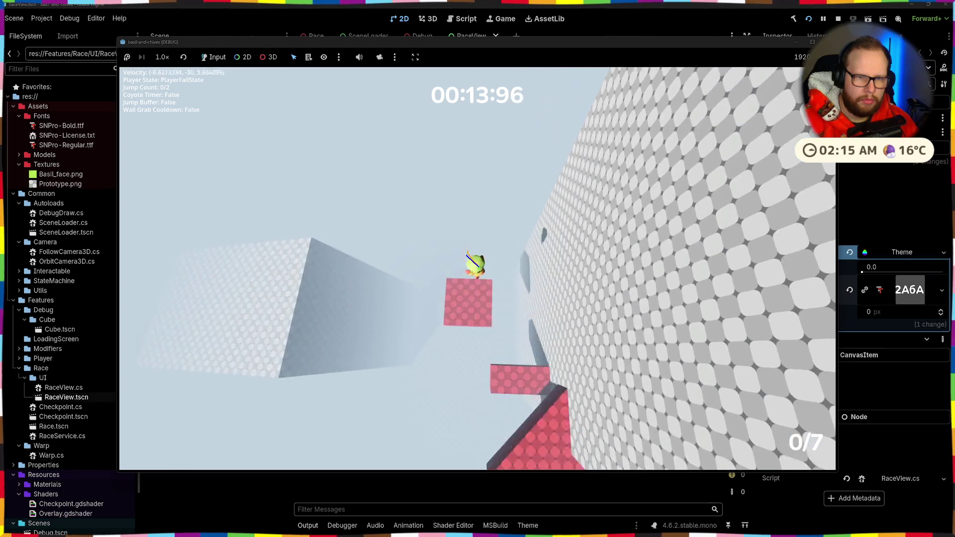
key(w)
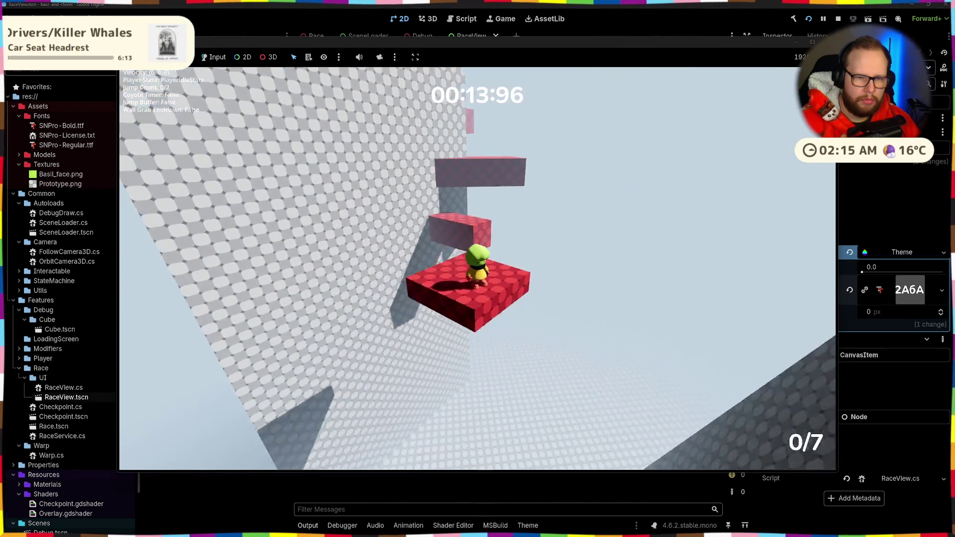
key(space)
key(s)
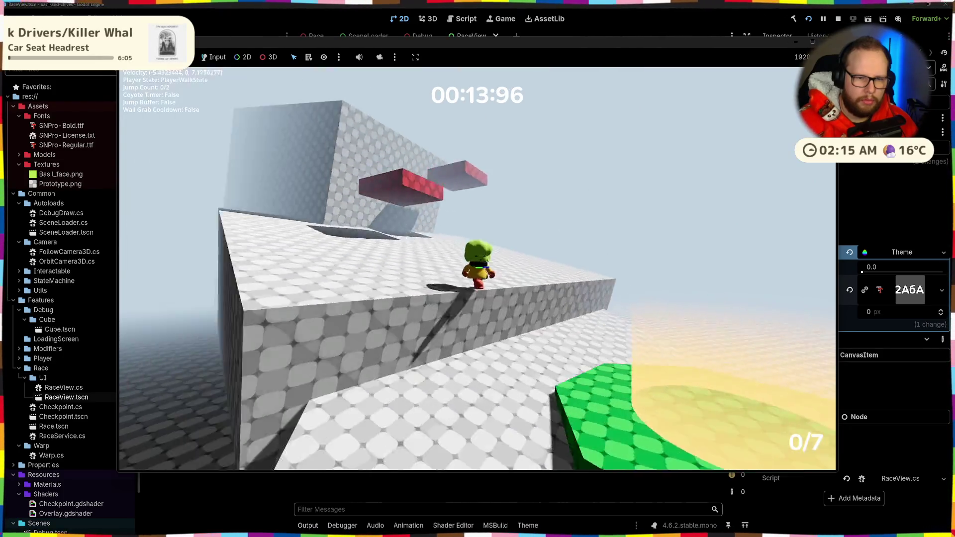
- Restart the race and jump past the red platforms through the checkpoints
key(space)
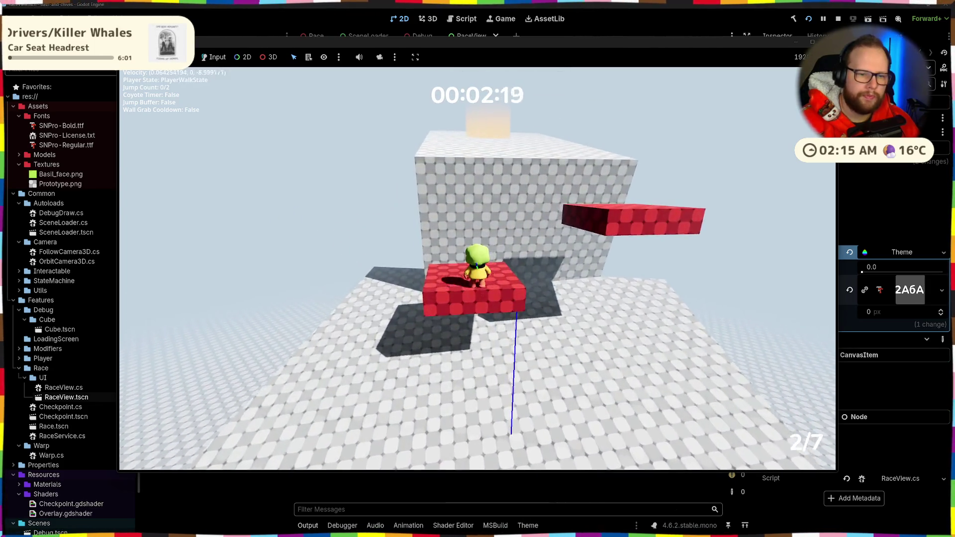
key(space)
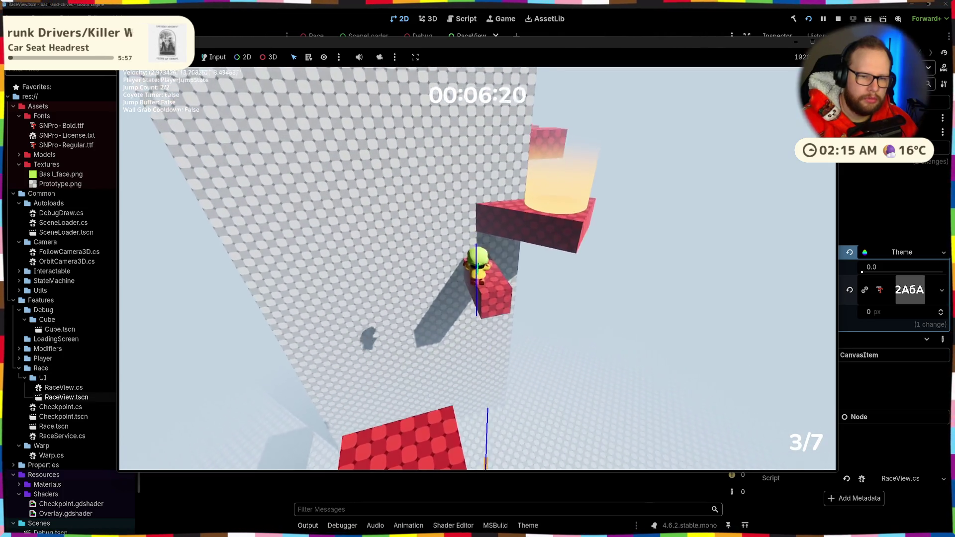
key(space)
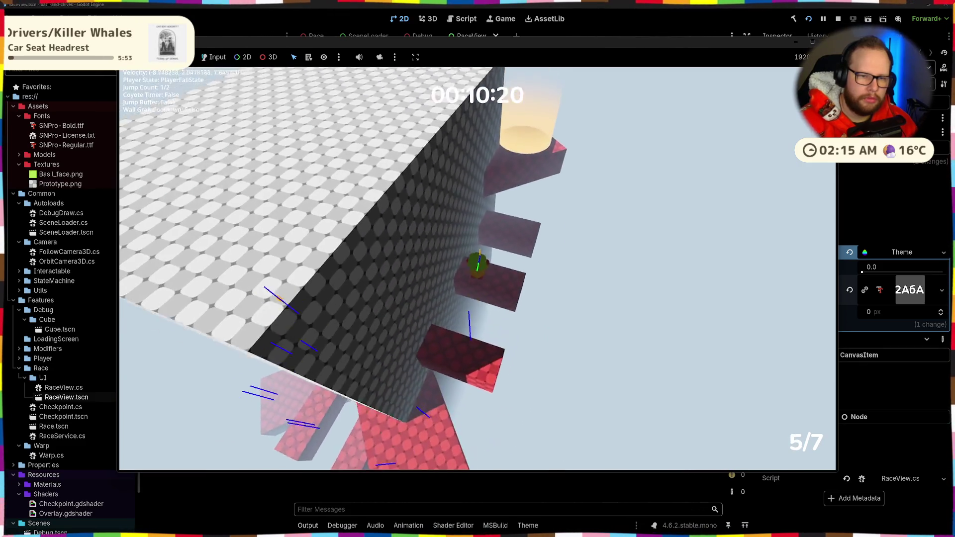
key(space)
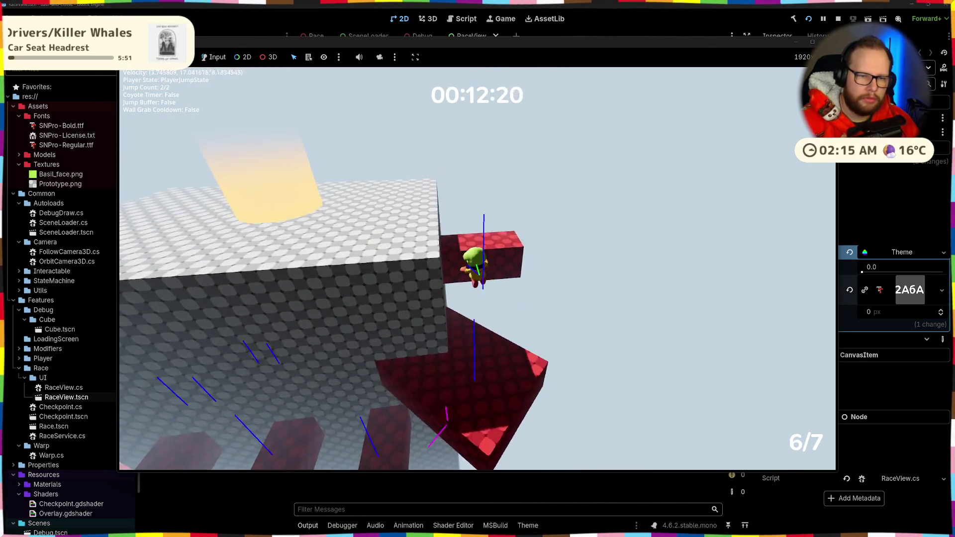
key(space)
key(space)
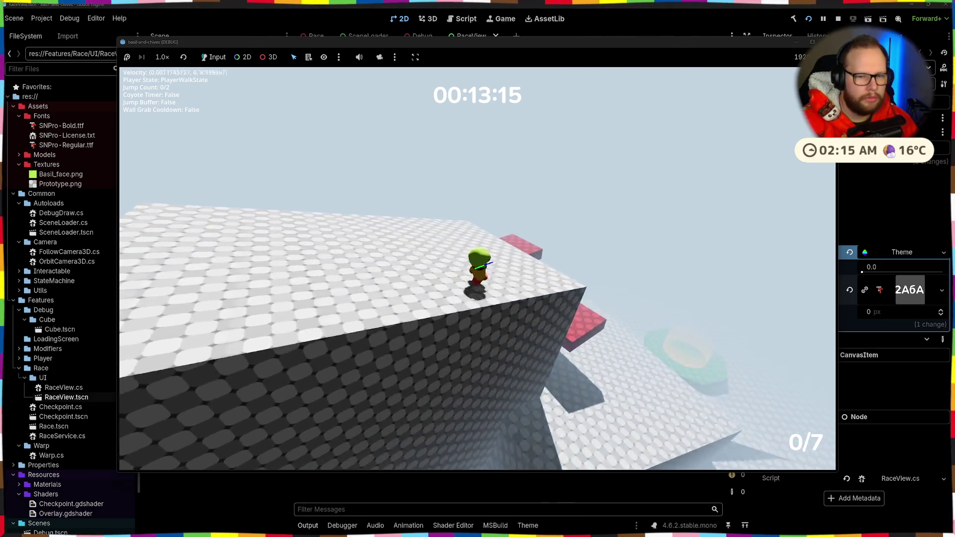
- Make a few final jumps, then stop the game with F8 to return to RaceView
key(space)
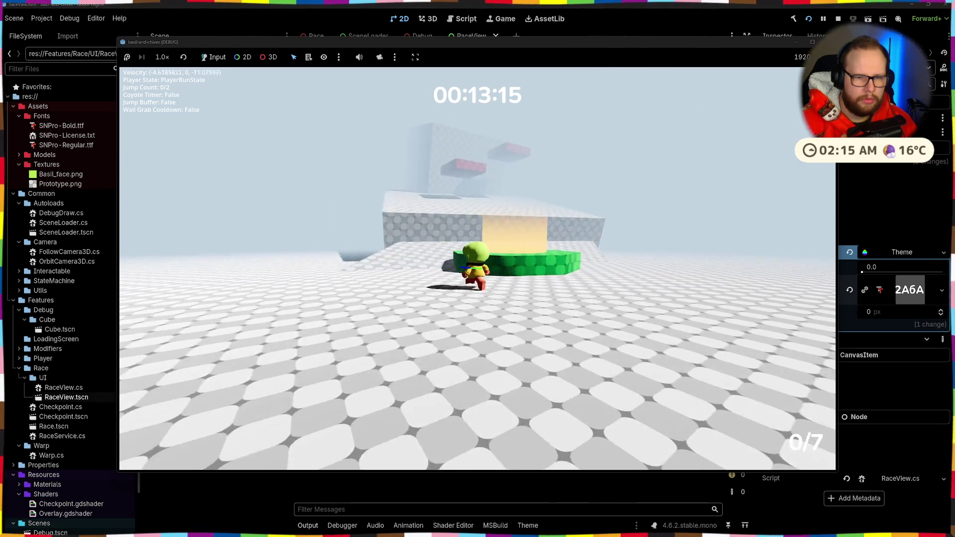
key(space)
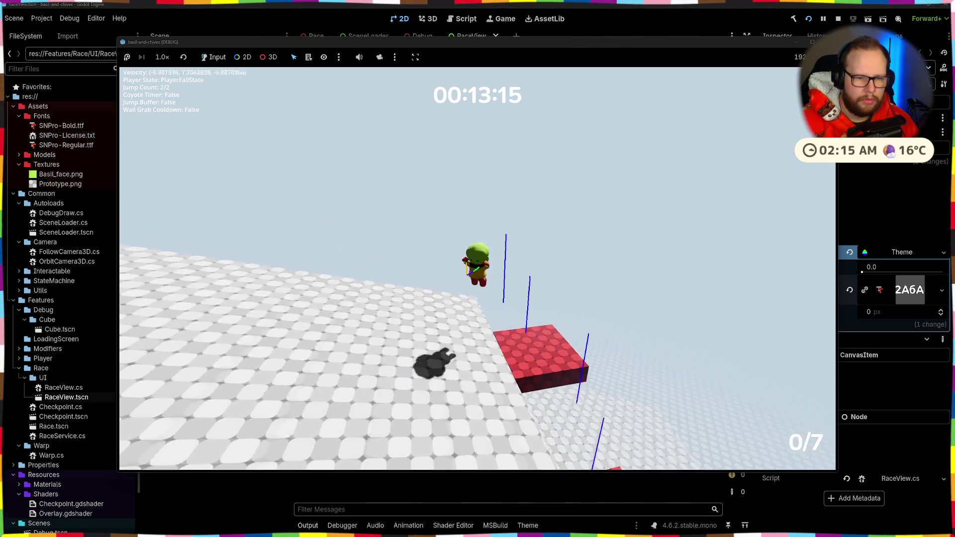
key(space)
key(space)
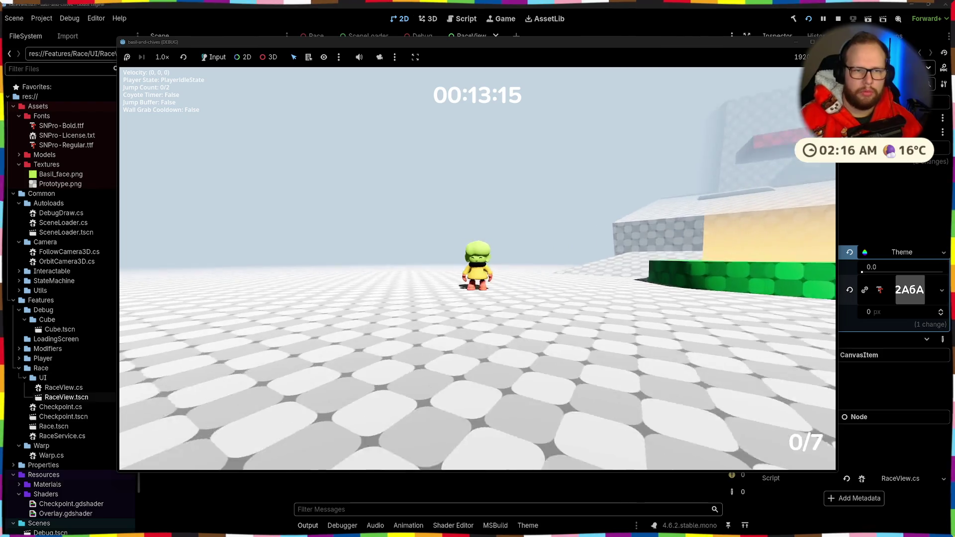
key(F8)
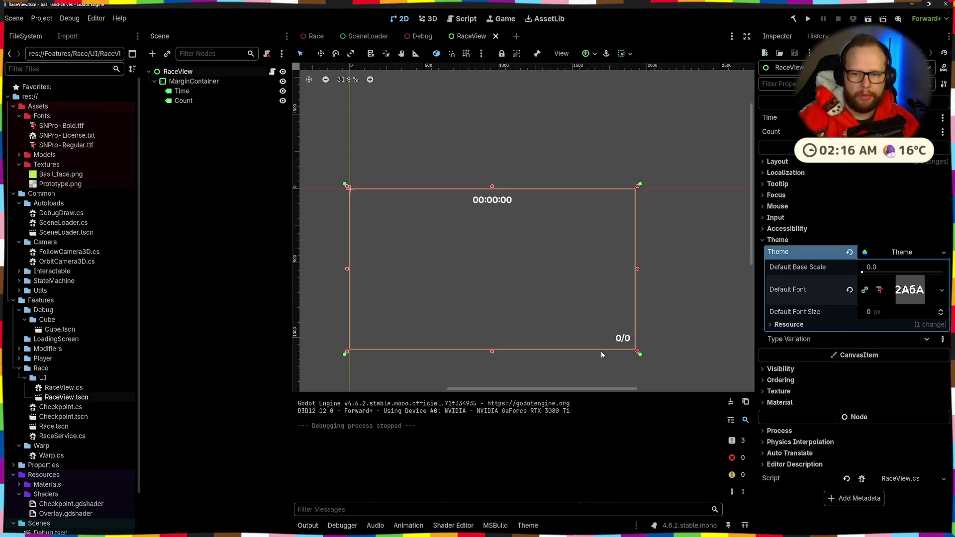
- Scroll through the Blobby/Cute Google Fonts results, like Sour Gummy, Modak and Chewy
click(562, 530)
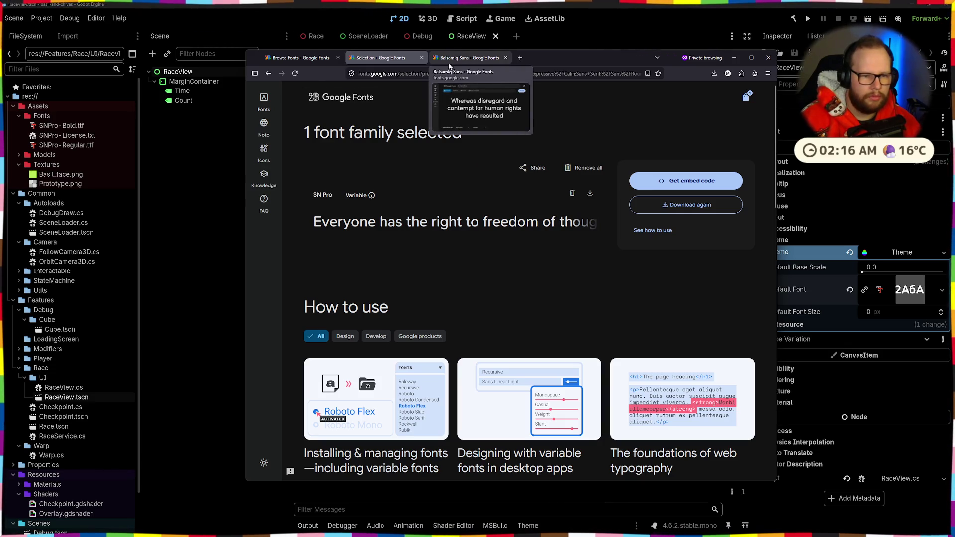
click(304, 59)
scroll(464, 178, down, 2)
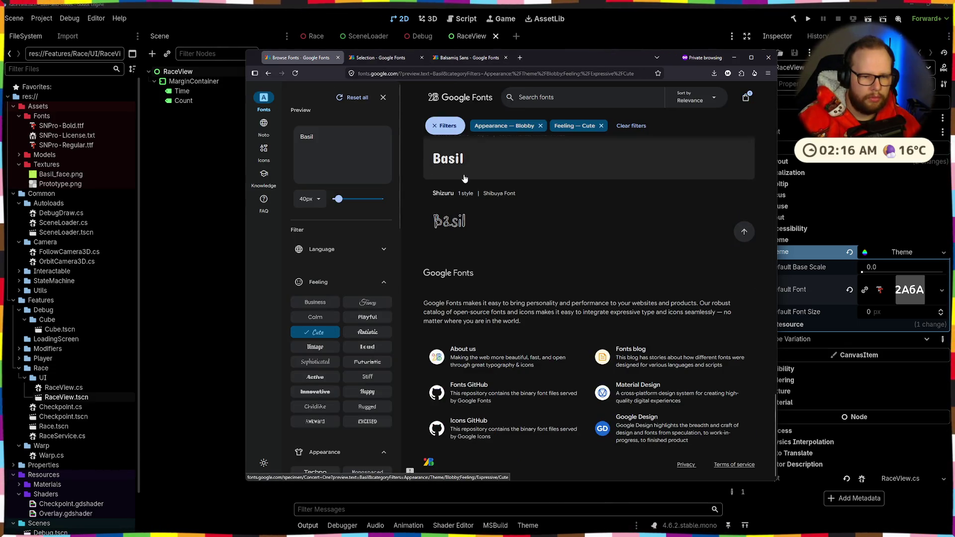
scroll(464, 178, up, 10)
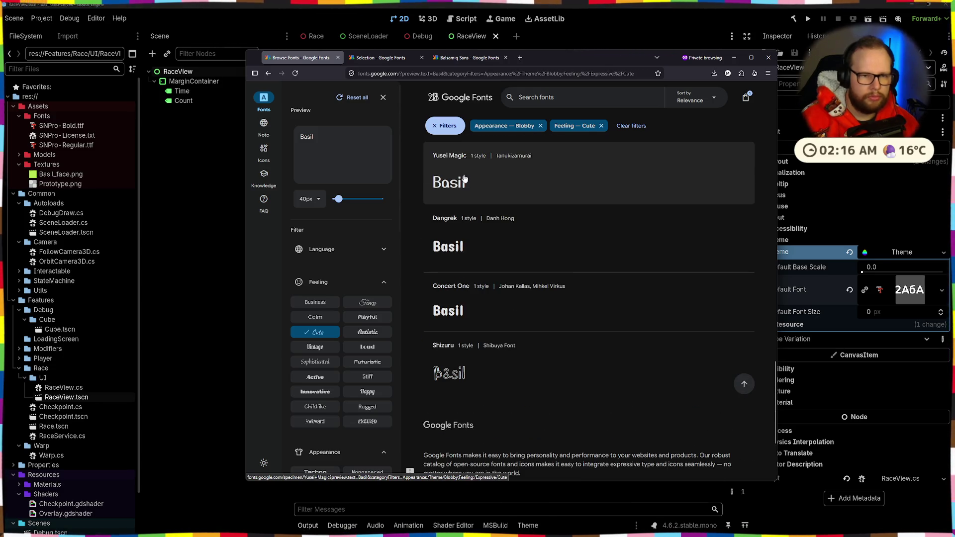
scroll(464, 178, up, 10)
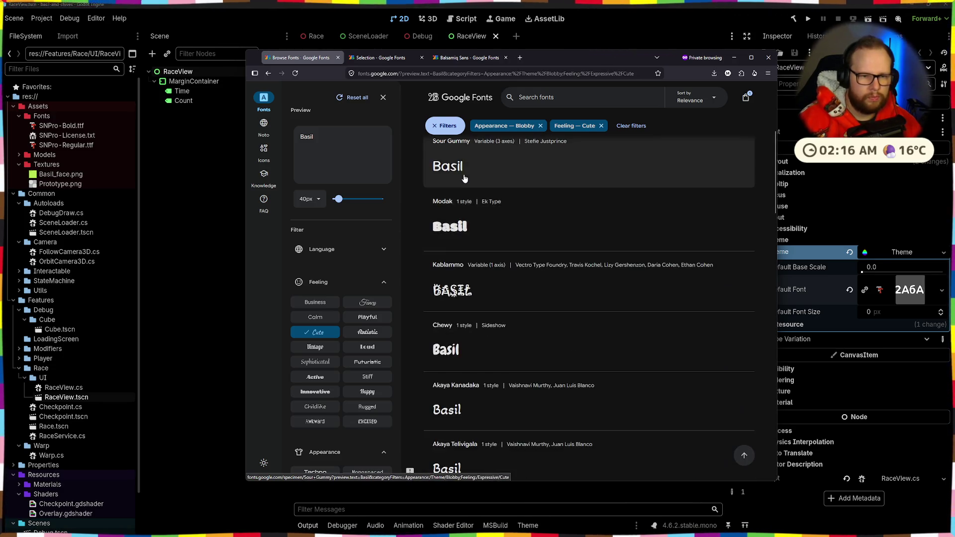
- Search Google for 'godot shaders' in a new Firefox tab
key(ctrl+t)
text(godot shaders)
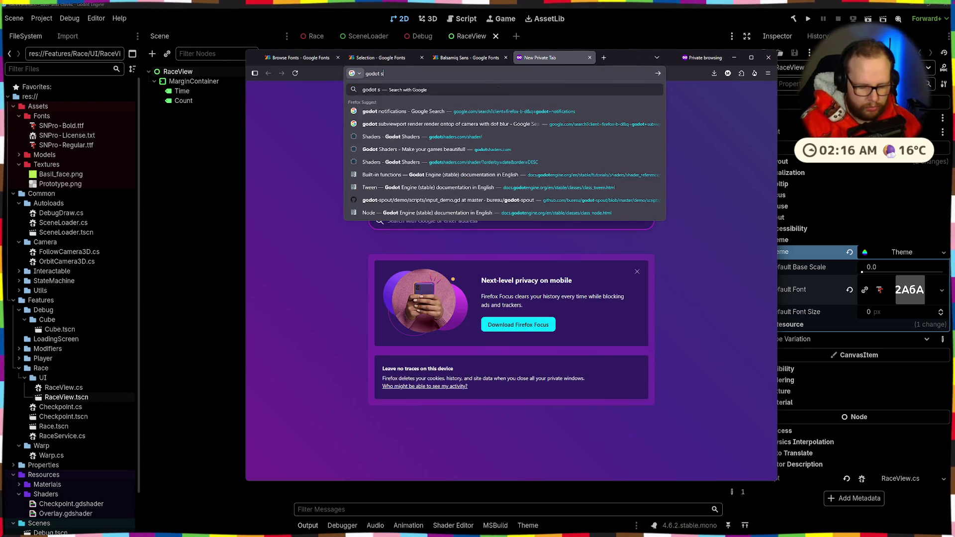
key(Return)
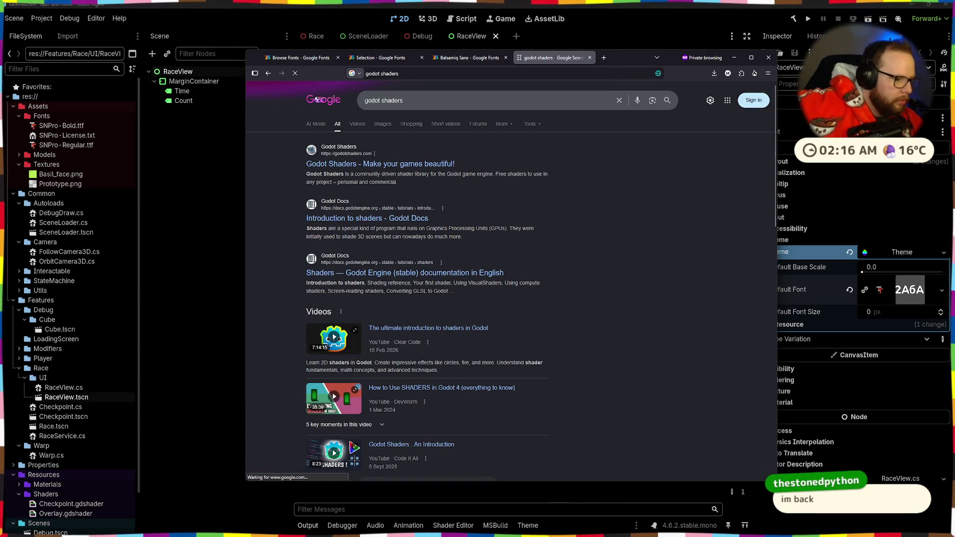
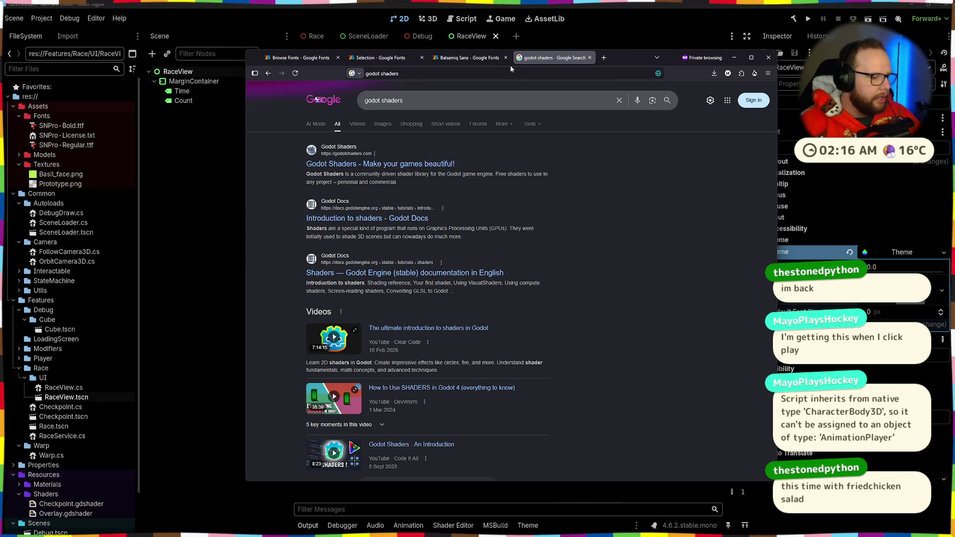
- In Godot, open the PlayerModelController scene and select its AnimationPlayer to list the animation tracks
click(189, 194)
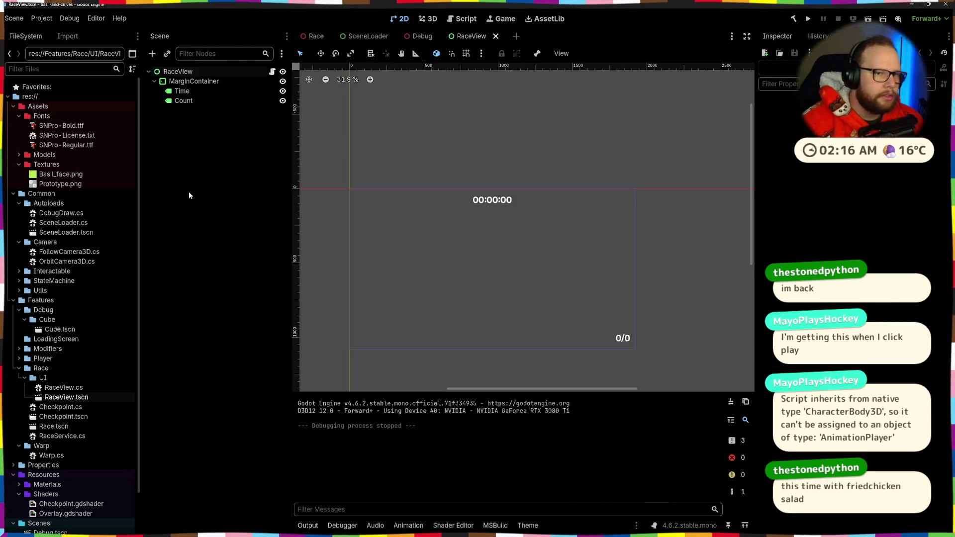
click(420, 36)
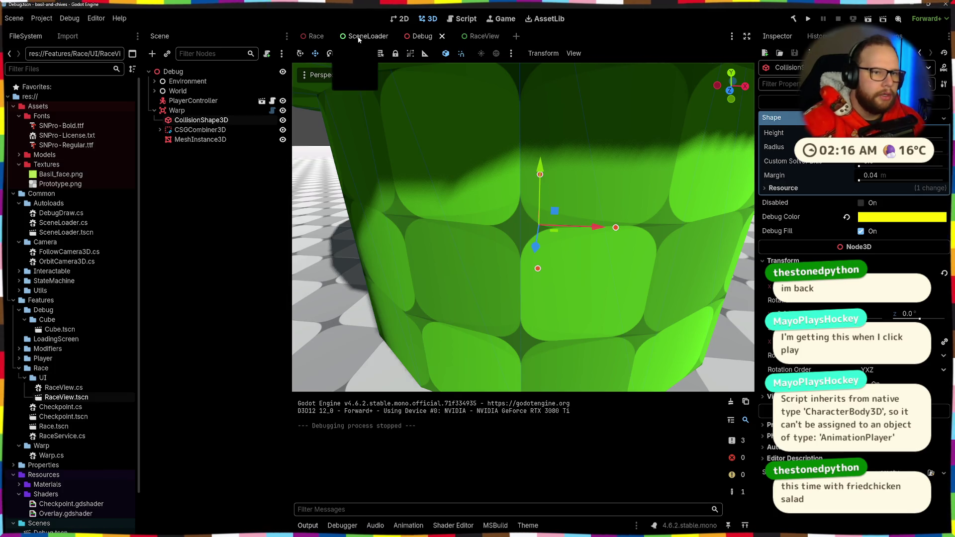
click(261, 101)
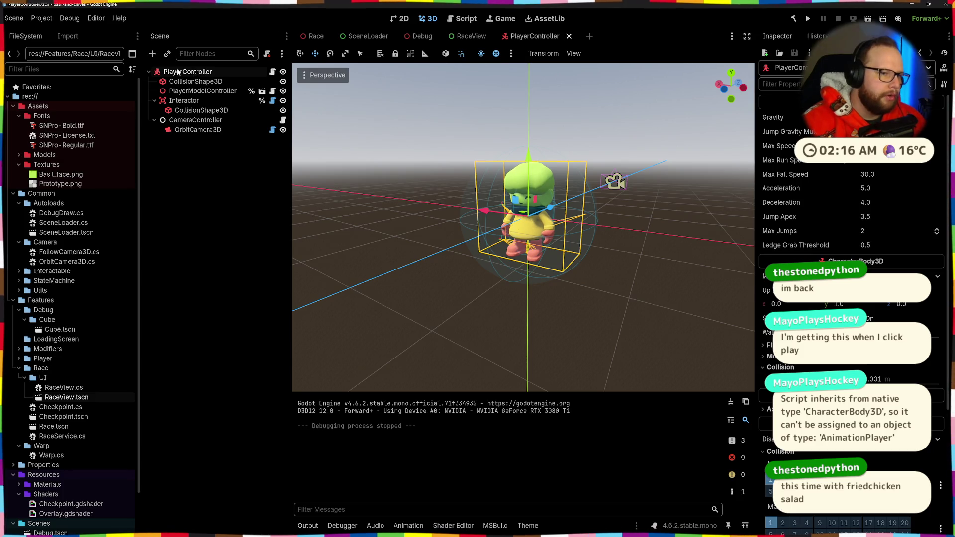
click(262, 92)
click(184, 199)
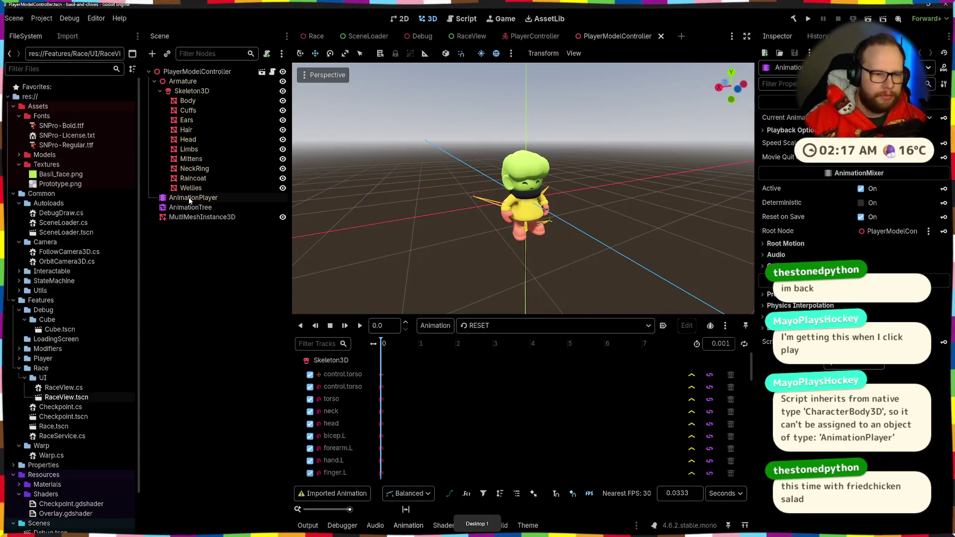
- Bring the Firefox 'godot shaders' search forward and go to godotshaders.com
key(super)
text(LOADI)
click(387, 528)
click(322, 165)
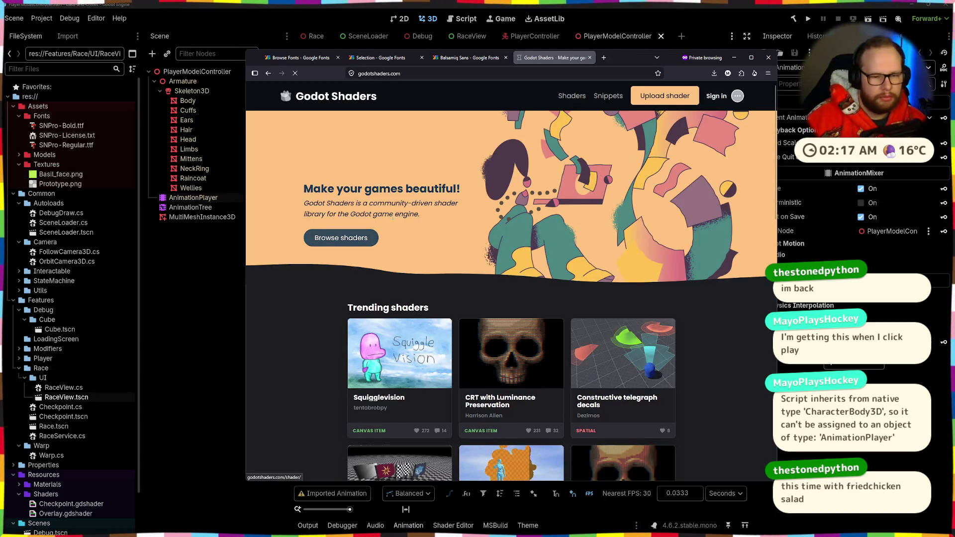
- Open Browse shaders on Godot Shaders and scroll through the full listing
click(341, 238)
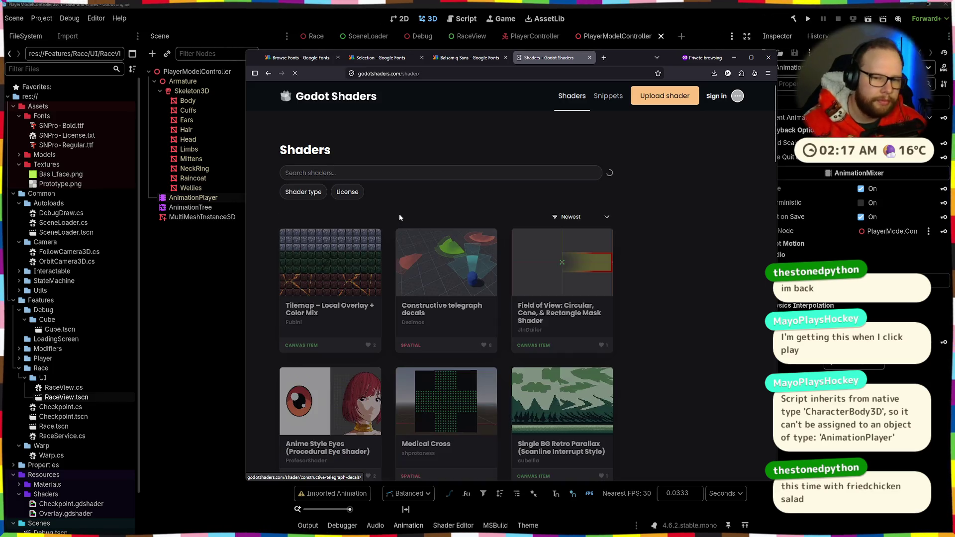
scroll(488, 222, down, 3)
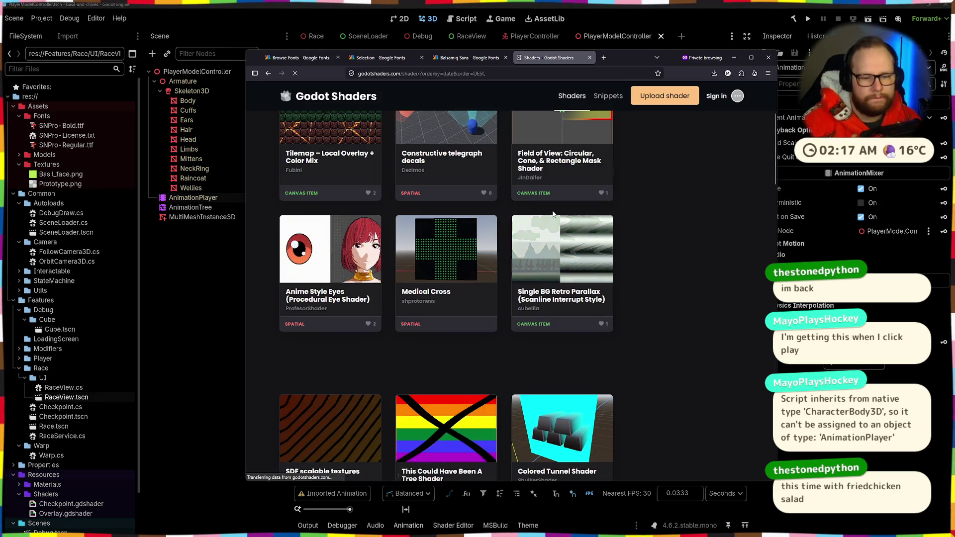
scroll(538, 185, down, 4)
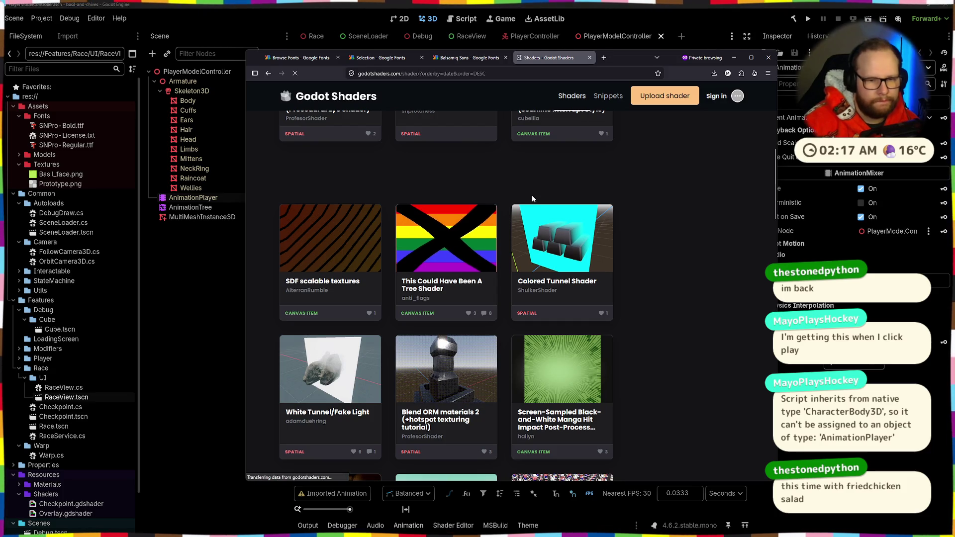
scroll(532, 199, down, 1)
scroll(532, 199, down, 5)
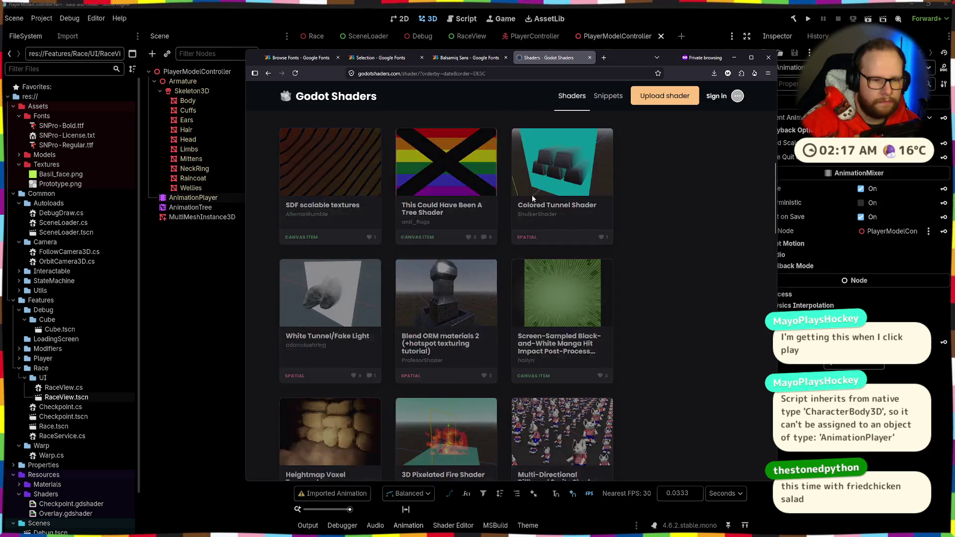
- Back on the home page, open the trending Squigglevision shader in a background tab and return to Godot
key(alt+Left)
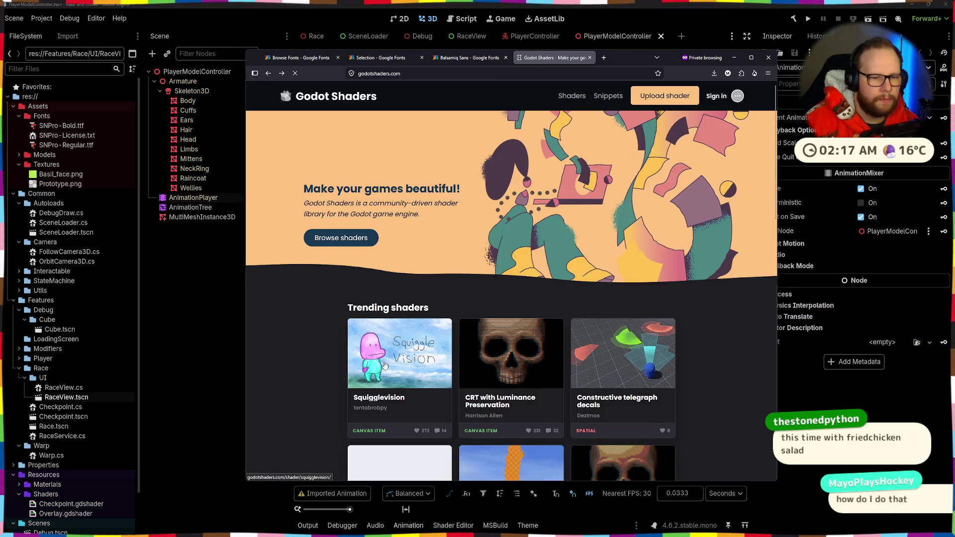
middle_click(401, 334)
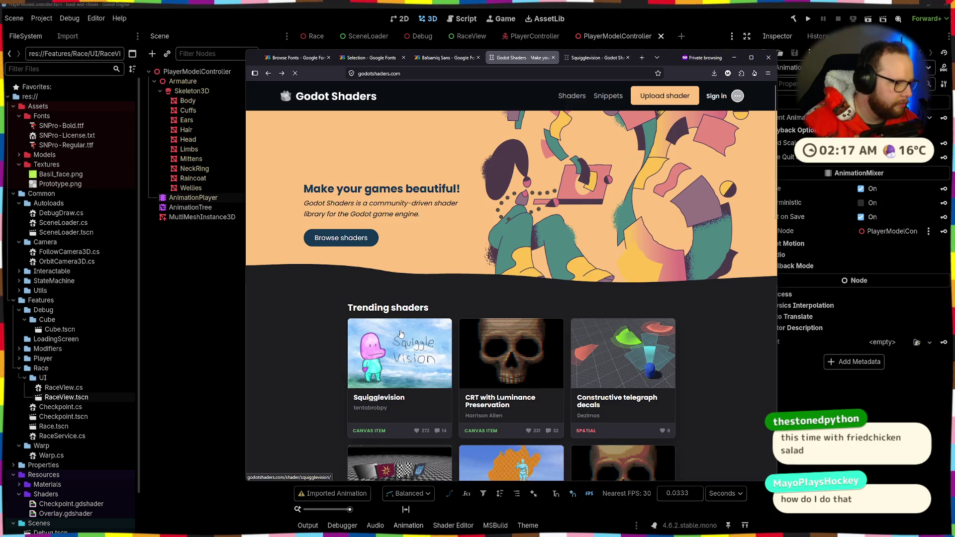
click(177, 313)
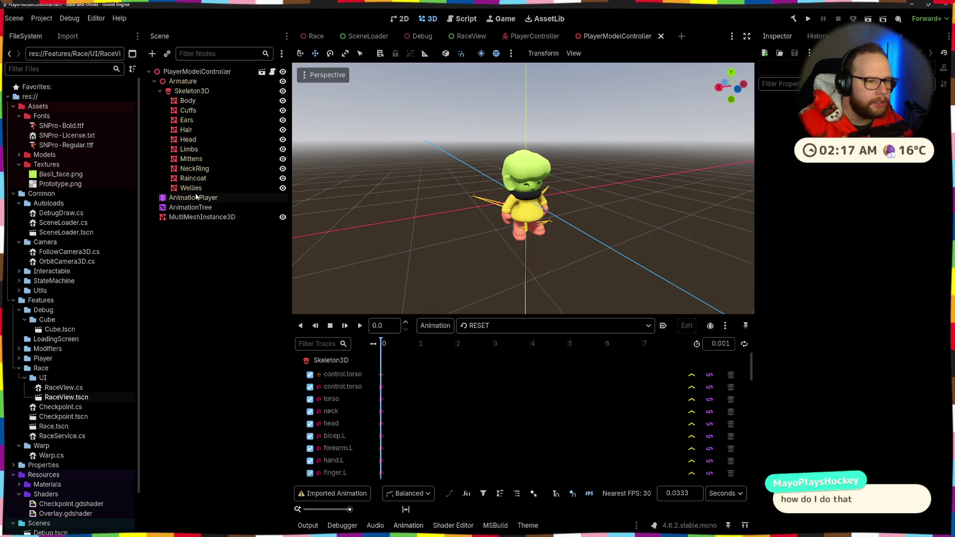
- Select the AnimationPlayer node, clear the selection, and switch to the PlayerController scene
click(197, 198)
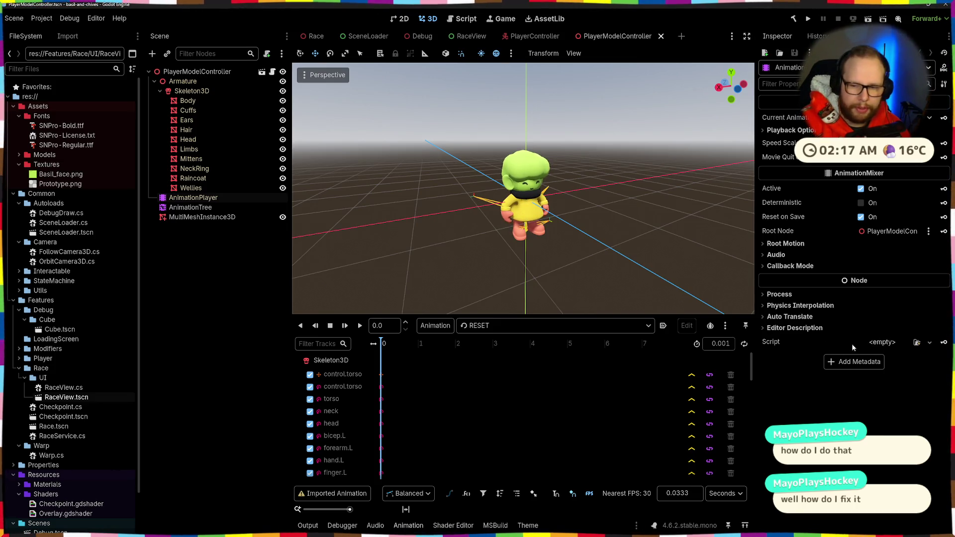
click(211, 303)
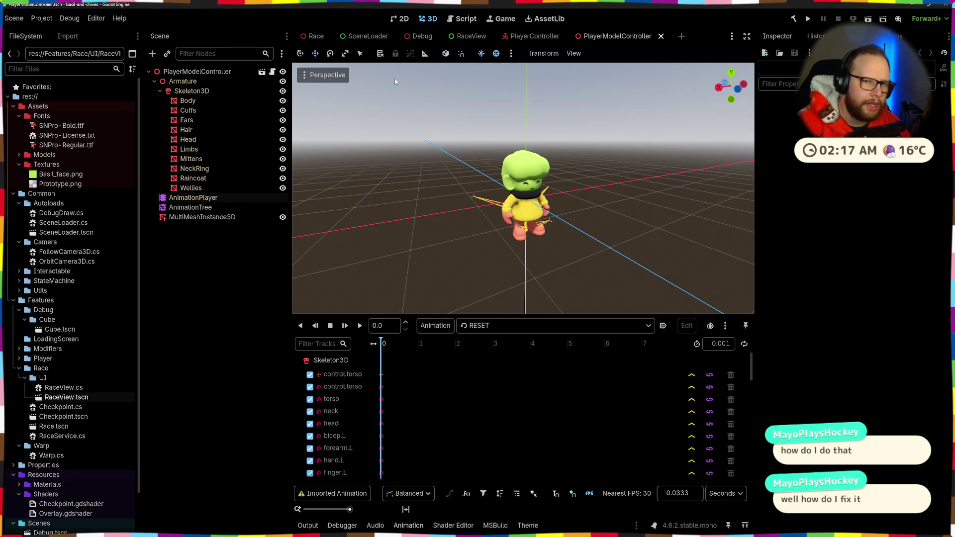
click(530, 36)
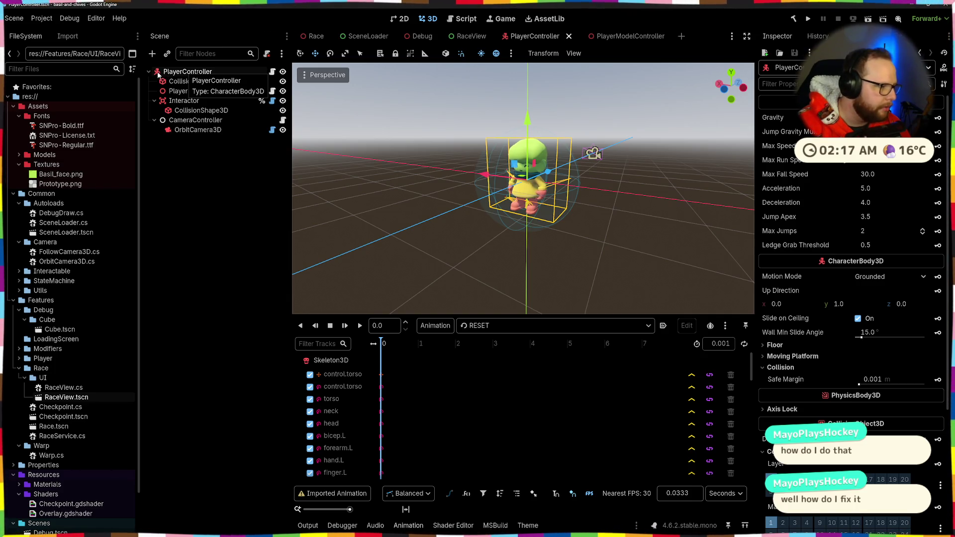
- Review PlayerController's Collision Layer and Mask in the Inspector, then bring the Godot Shaders browser forward
scroll(880, 281, down, 3)
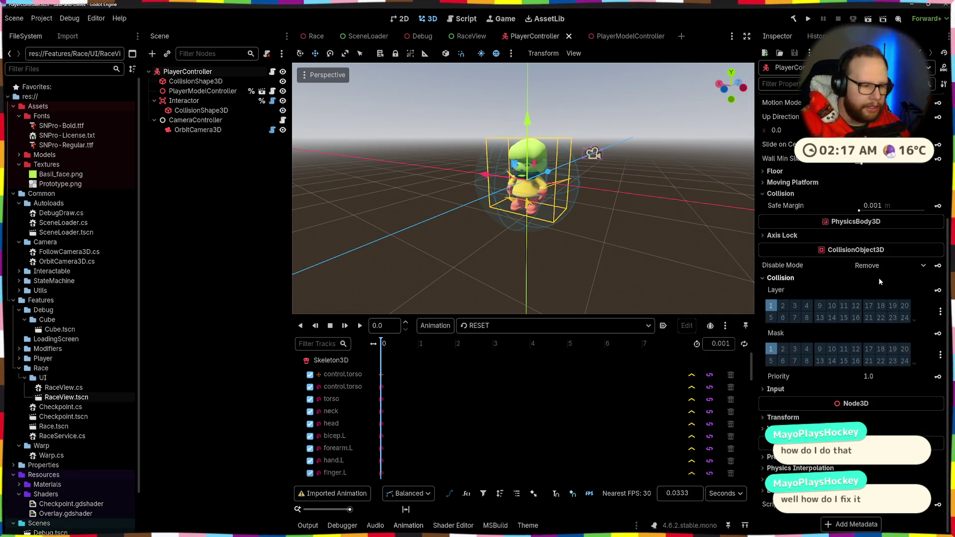
scroll(804, 361, up, 3)
scroll(805, 361, down, 3)
scroll(804, 361, up, 1)
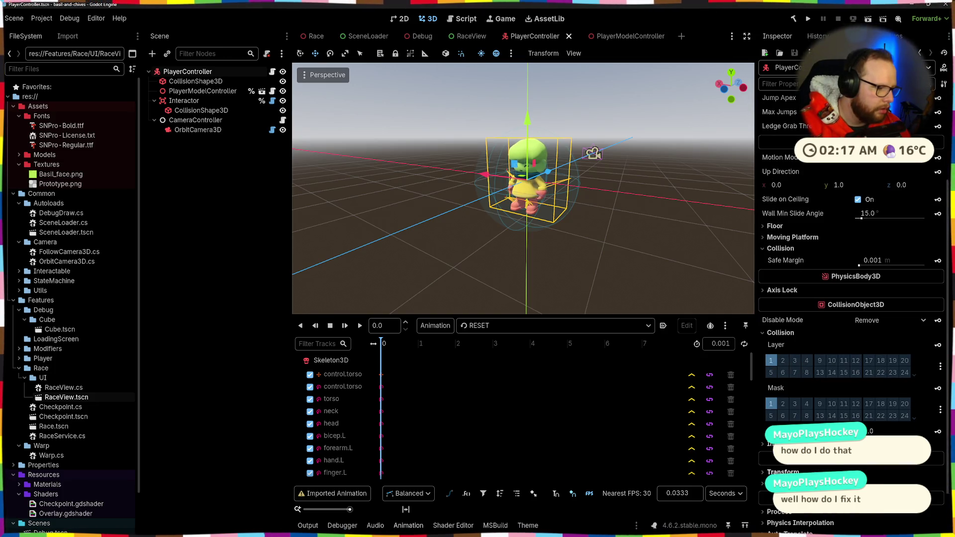
scroll(834, 524, down, 1)
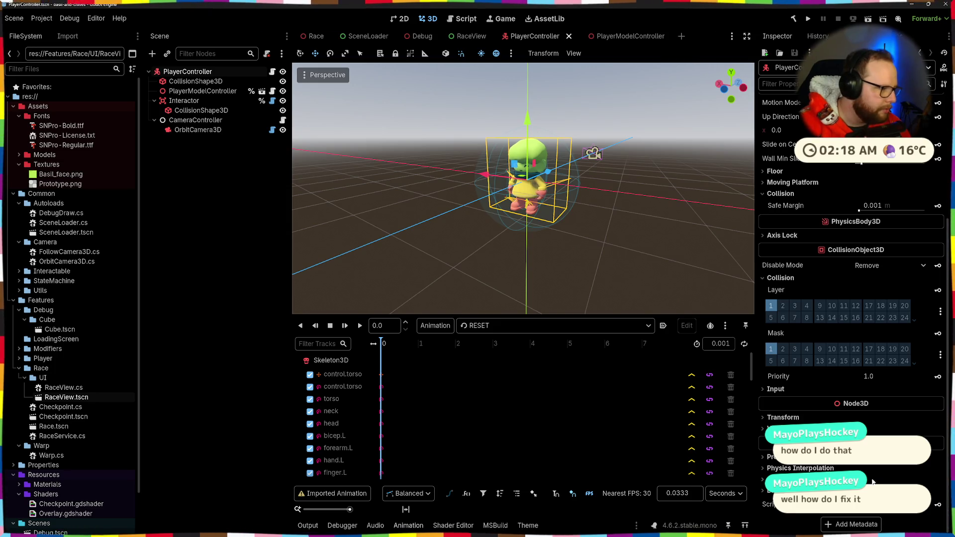
click(192, 199)
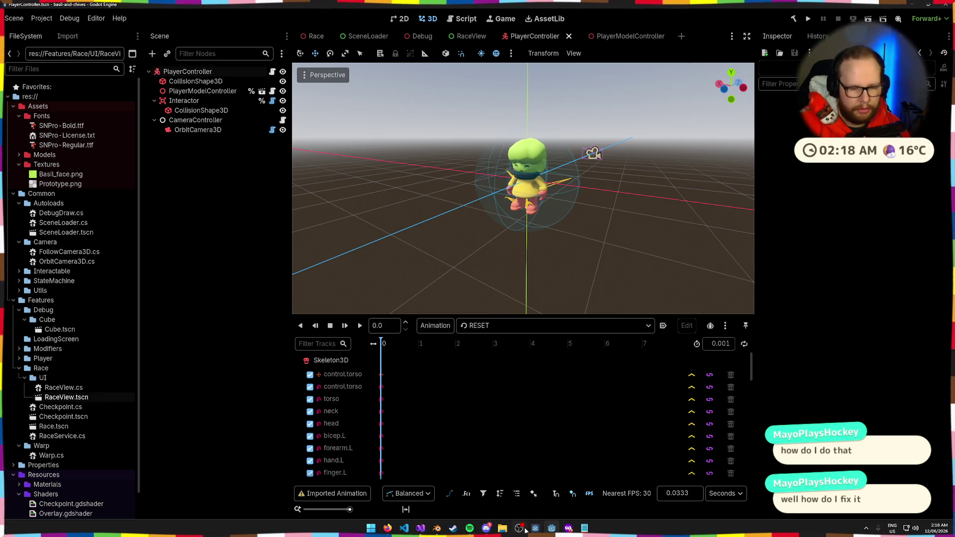
click(571, 531)
- Read through the Squigglevision shader page
scroll(322, 296, down, 2)
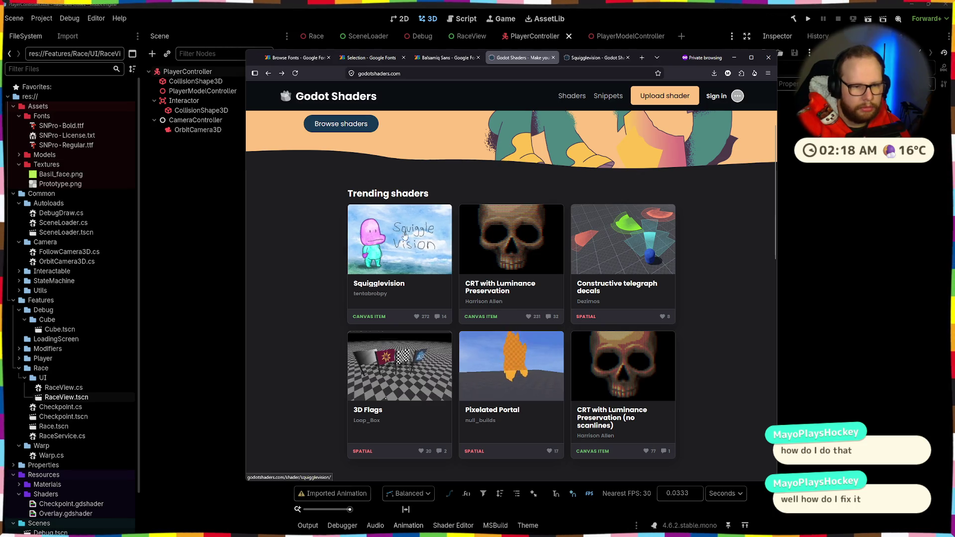
click(596, 58)
scroll(425, 221, down, 10)
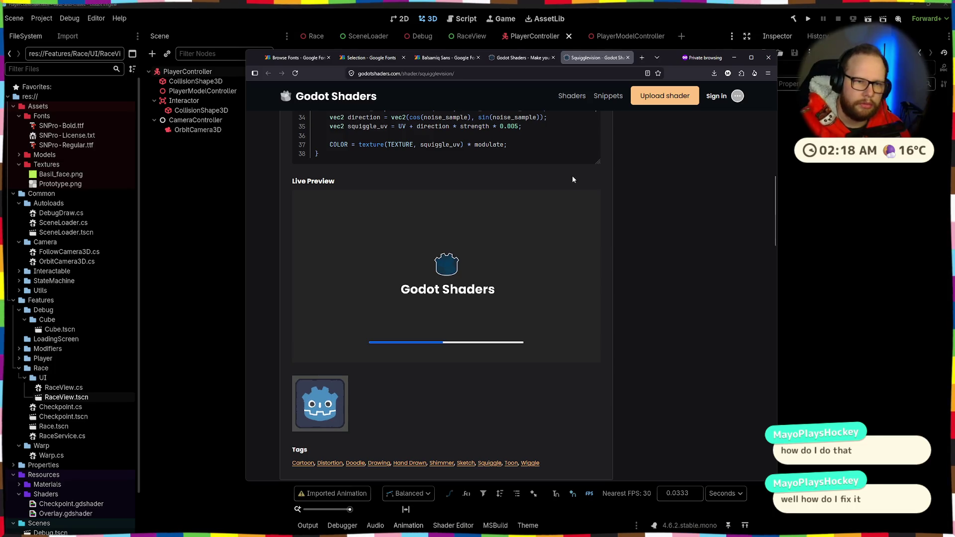
scroll(459, 205, up, 10)
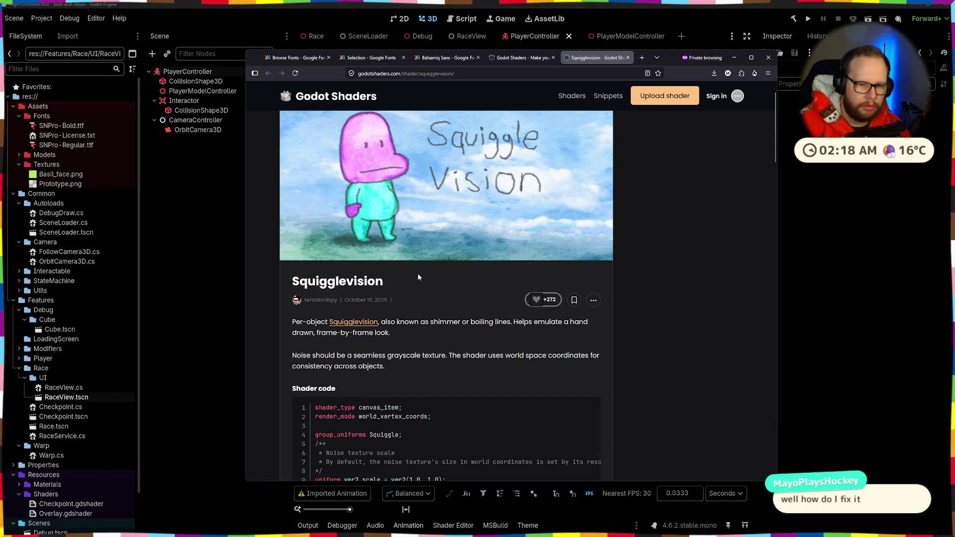
scroll(418, 277, down, 6)
scroll(416, 275, down, 5)
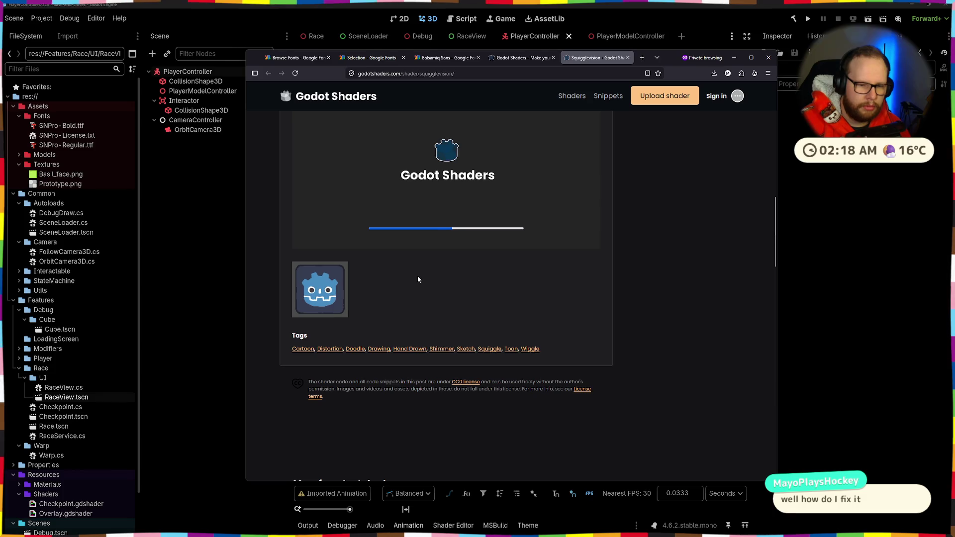
scroll(417, 275, up, 11)
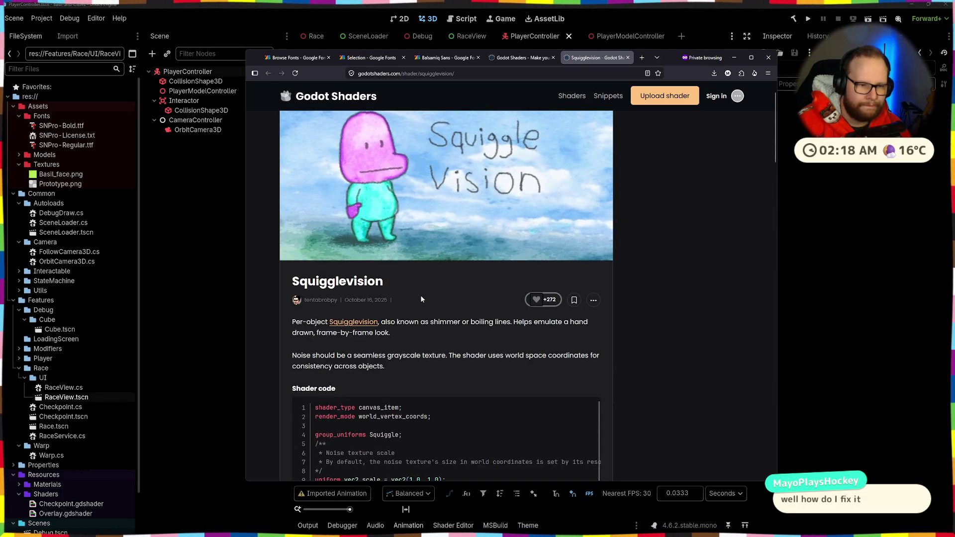
scroll(421, 298, up, 1)
- Return to the Godot Shaders home page, open the full shader listing, and show the Shader type filter options
click(518, 57)
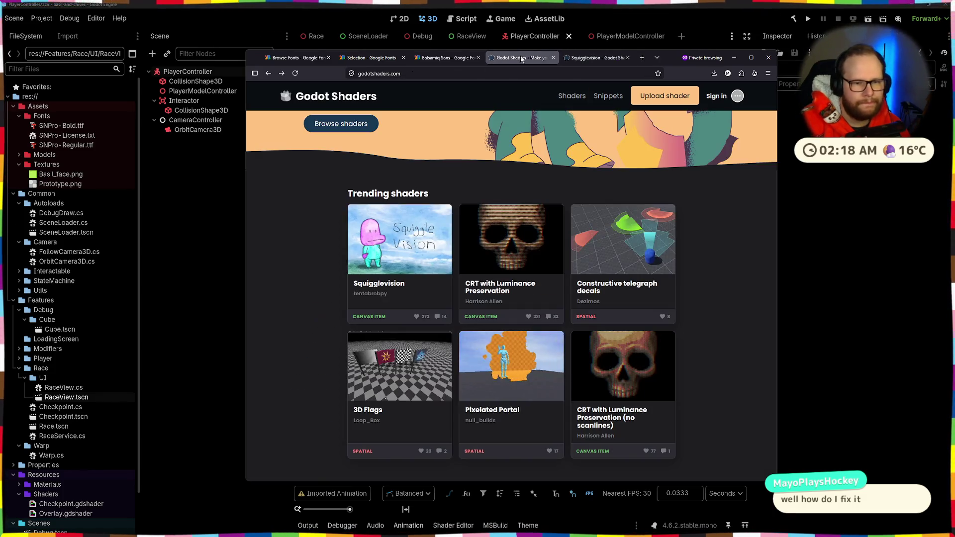
scroll(299, 227, down, 5)
scroll(300, 228, up, 6)
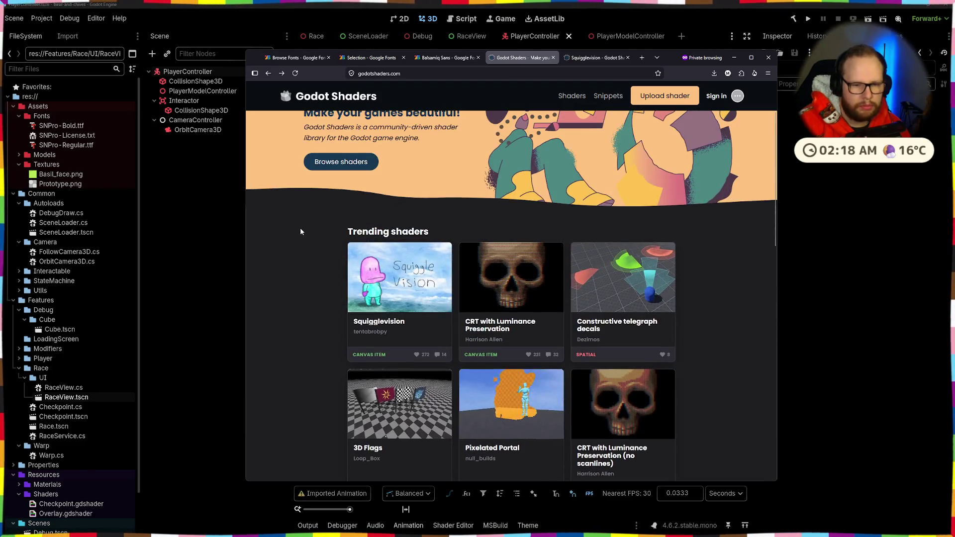
click(354, 169)
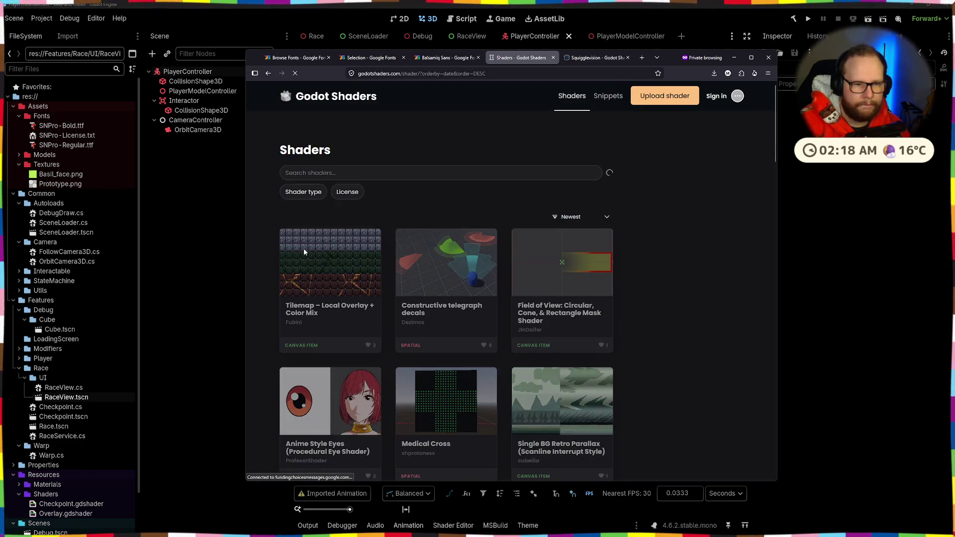
click(303, 192)
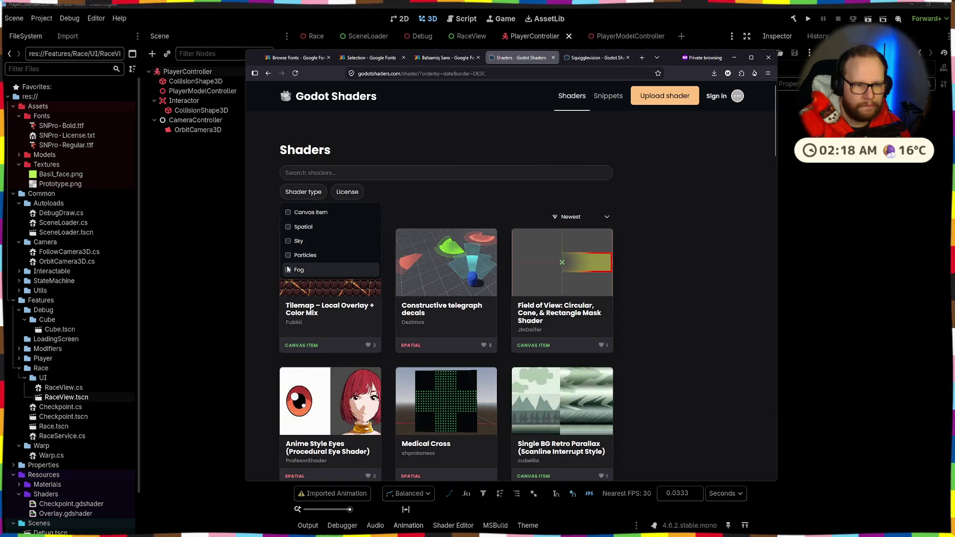
scroll(294, 266, down, 3)
- Filter the shader listing to Spatial shaders
scroll(294, 265, up, 3)
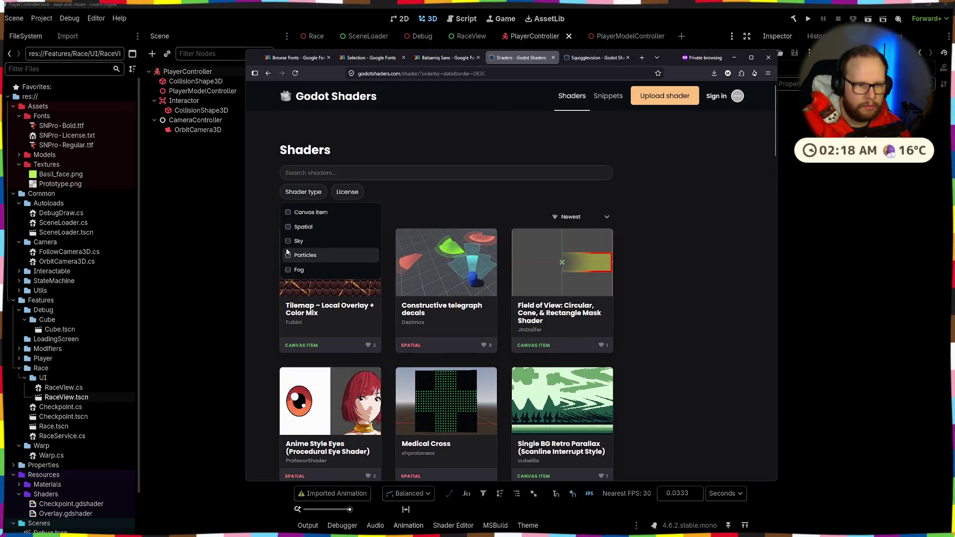
click(292, 228)
click(608, 210)
scroll(430, 242, down, 4)
scroll(429, 243, down, 5)
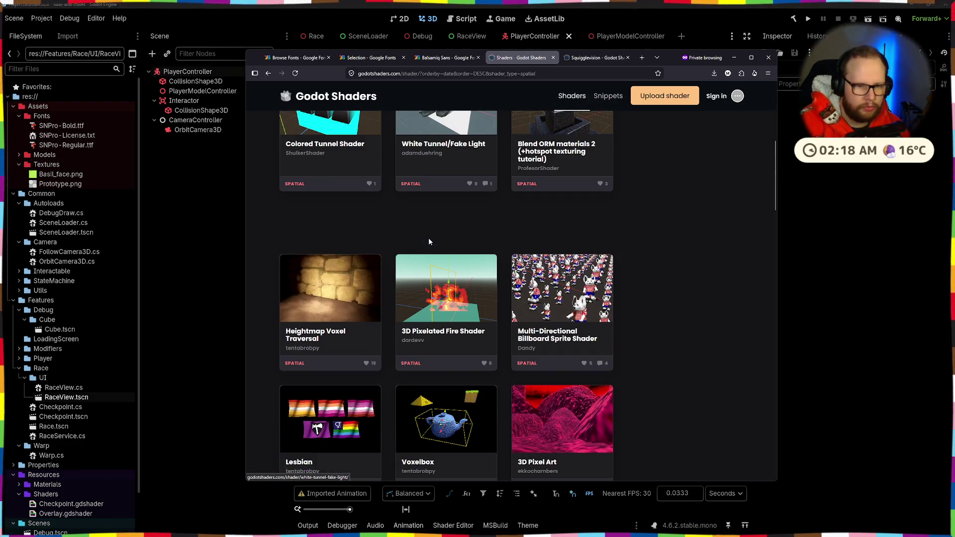
scroll(429, 242, down, 4)
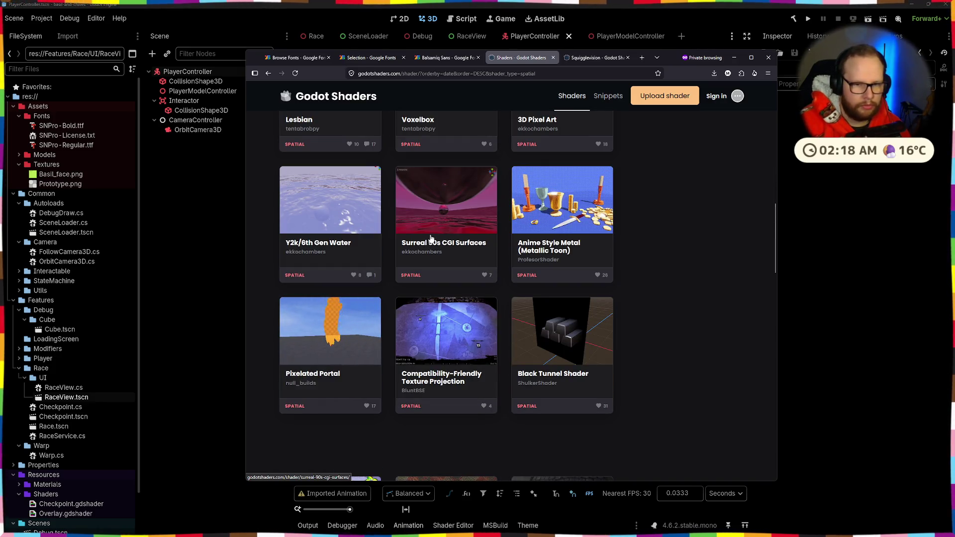
- Open the Anime Style Metal shader in a new tab, skim it, and close it
middle_click(552, 173)
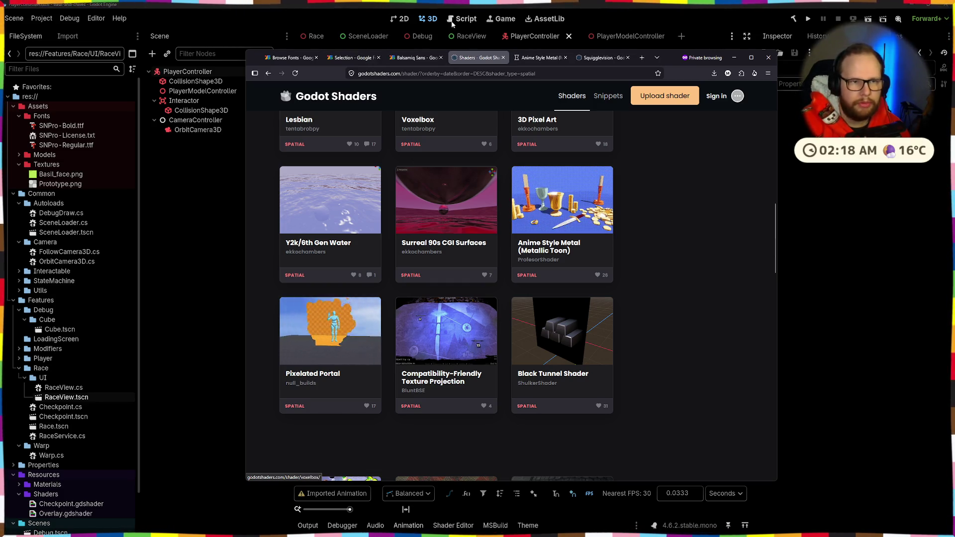
click(524, 58)
scroll(423, 198, down, 8)
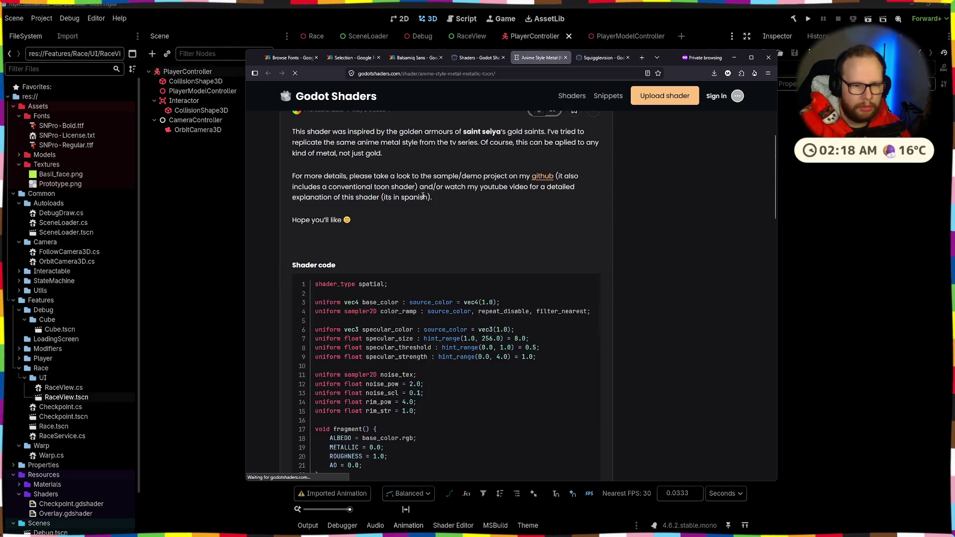
scroll(423, 197, up, 5)
scroll(536, 253, down, 15)
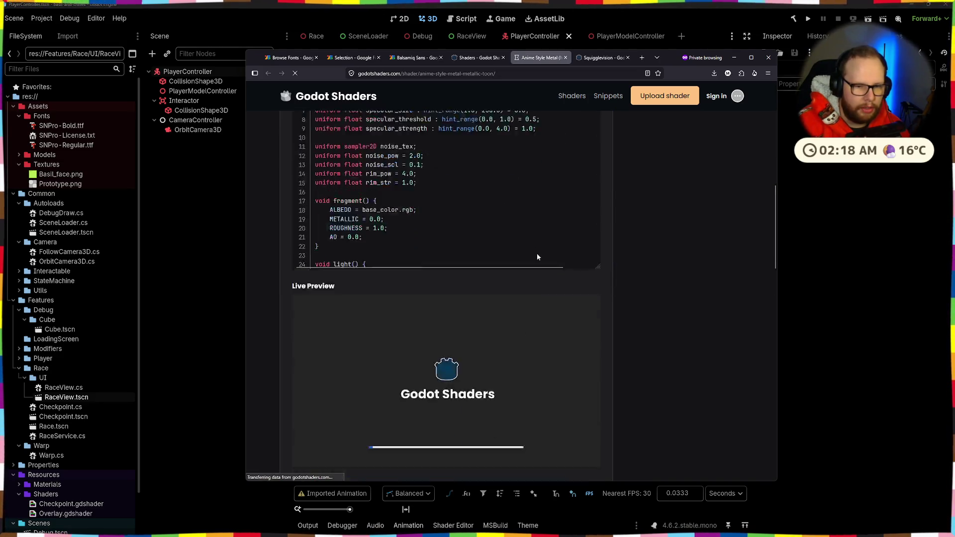
scroll(536, 255, down, 5)
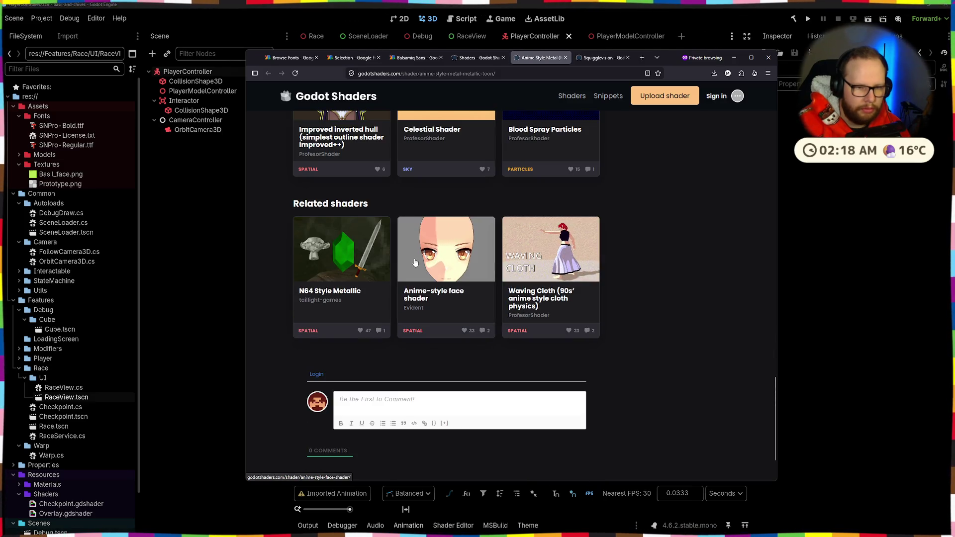
scroll(429, 229, up, 3)
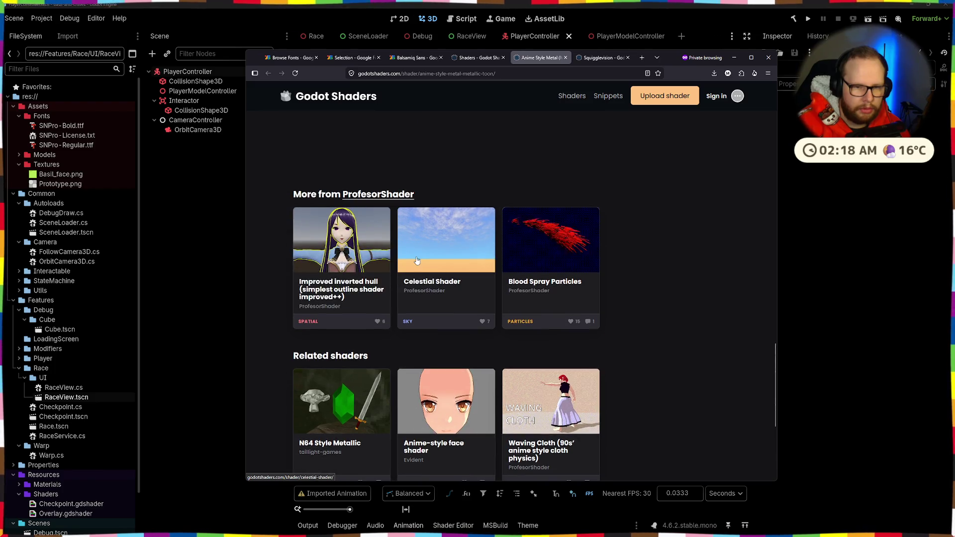
click(565, 57)
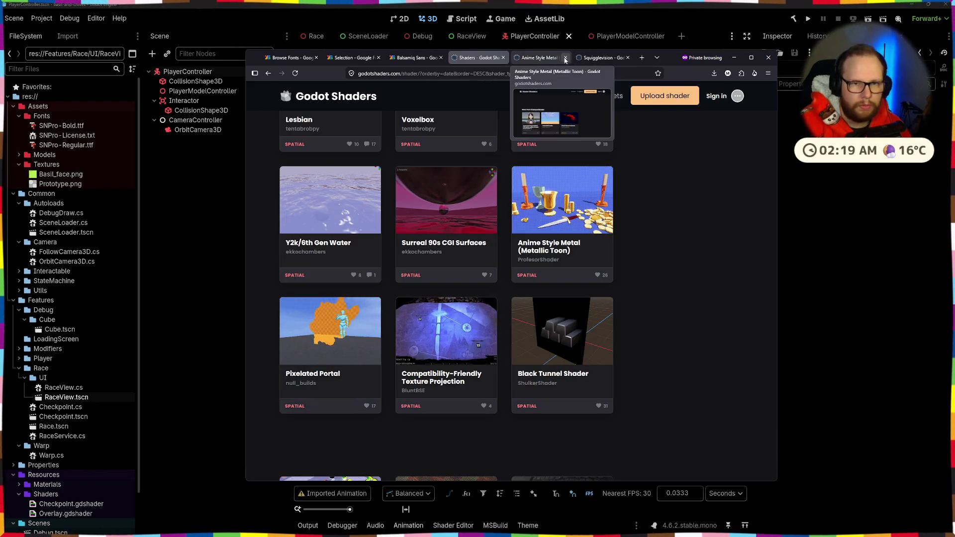
- Scroll through the first page of spatial shaders and move to page 2
scroll(427, 267, down, 3)
scroll(445, 244, down, 4)
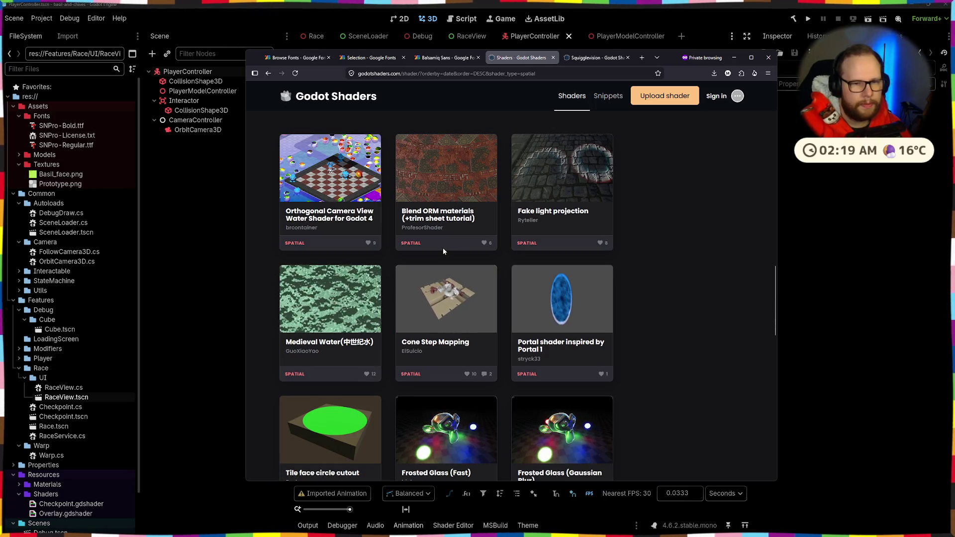
scroll(442, 256, down, 6)
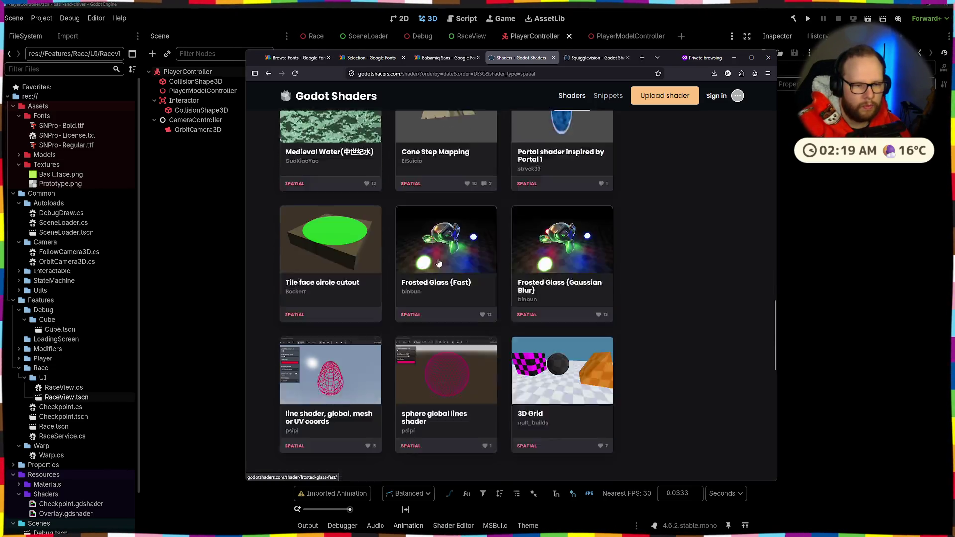
scroll(439, 263, down, 2)
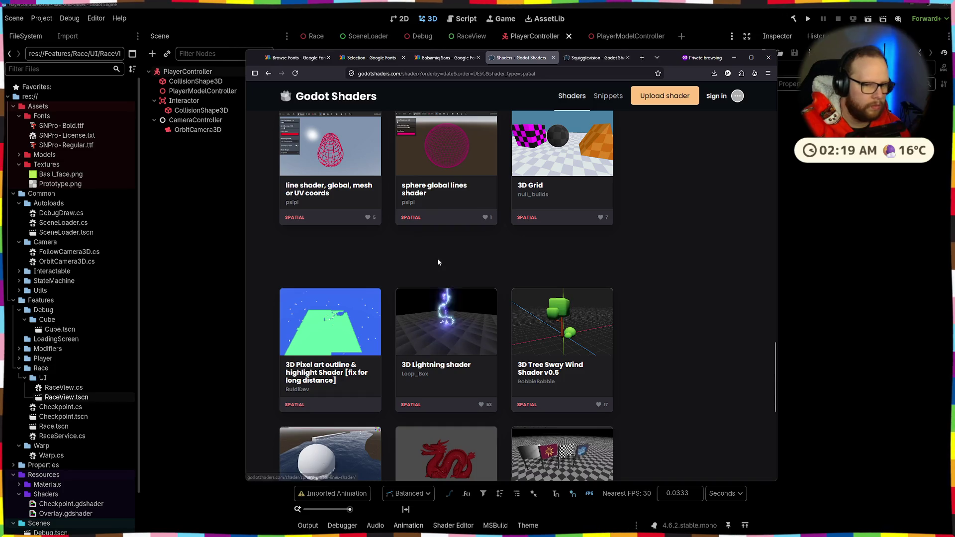
scroll(438, 262, down, 4)
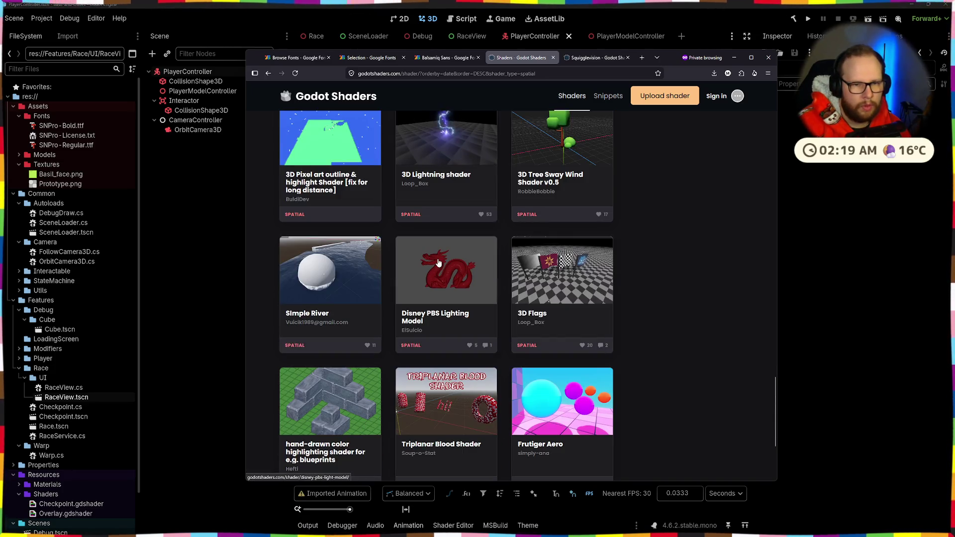
scroll(438, 264, down, 3)
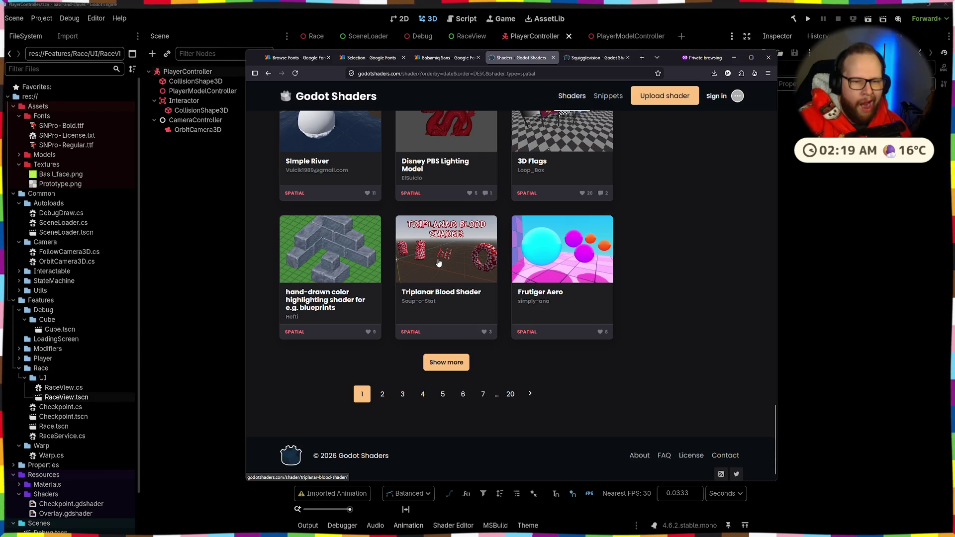
click(382, 394)
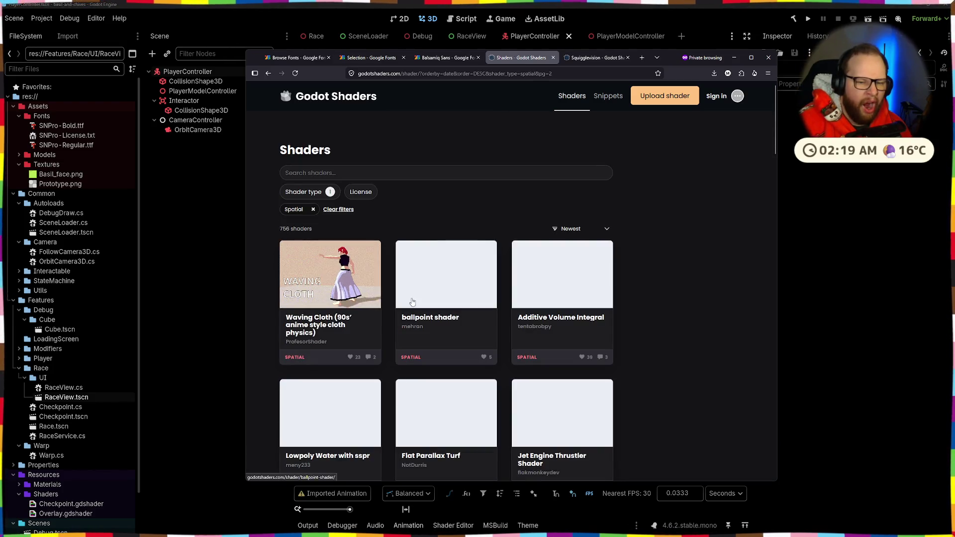
- Browse page 2 of the spatial shader listing
scroll(412, 302, down, 2)
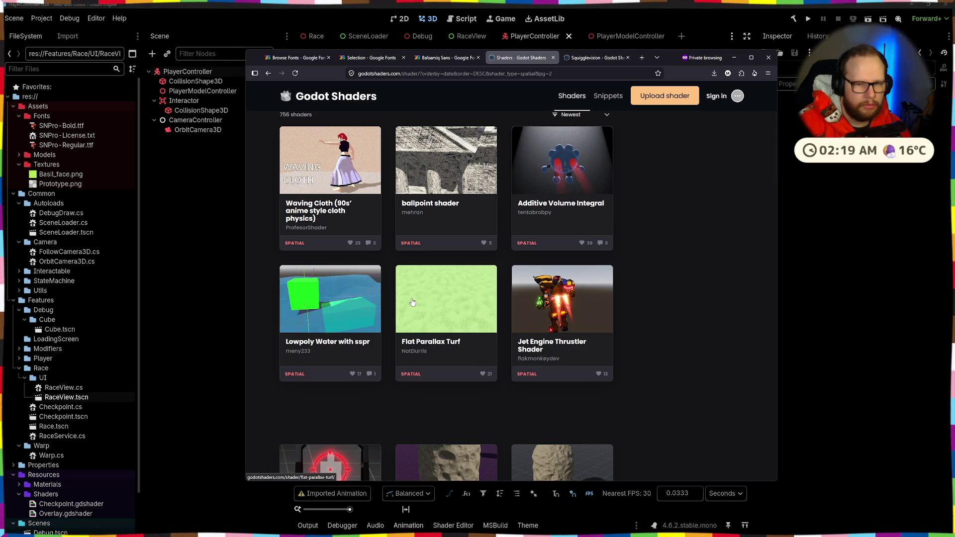
scroll(412, 302, down, 7)
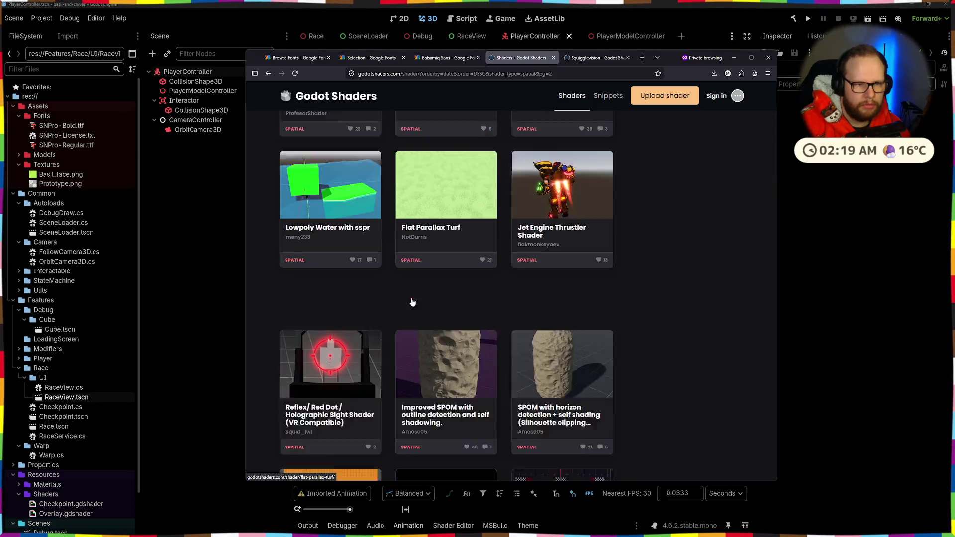
scroll(412, 302, down, 3)
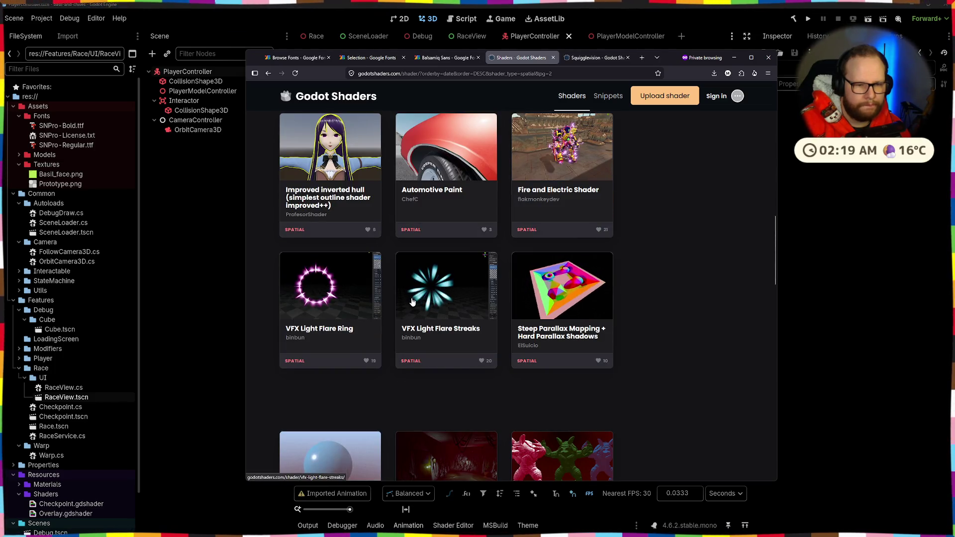
scroll(412, 302, down, 4)
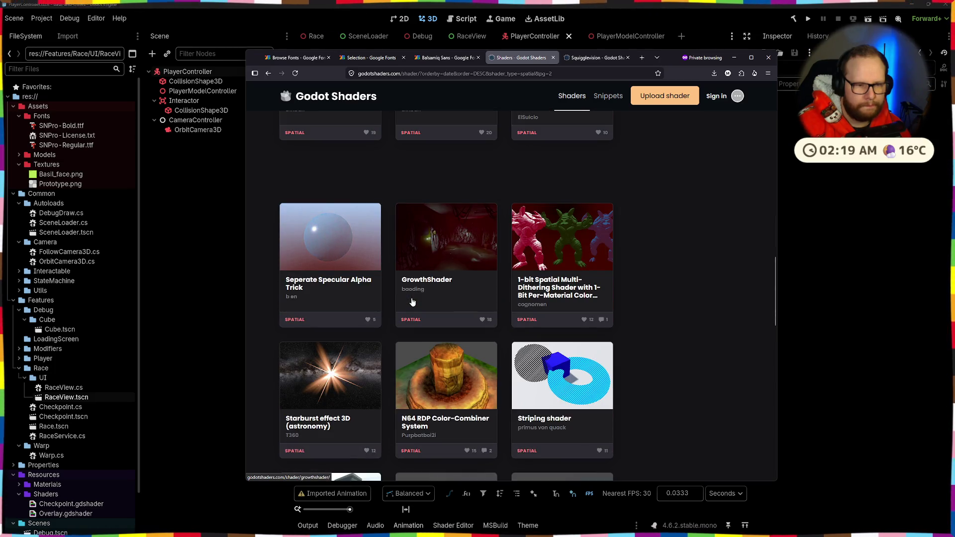
scroll(412, 302, down, 4)
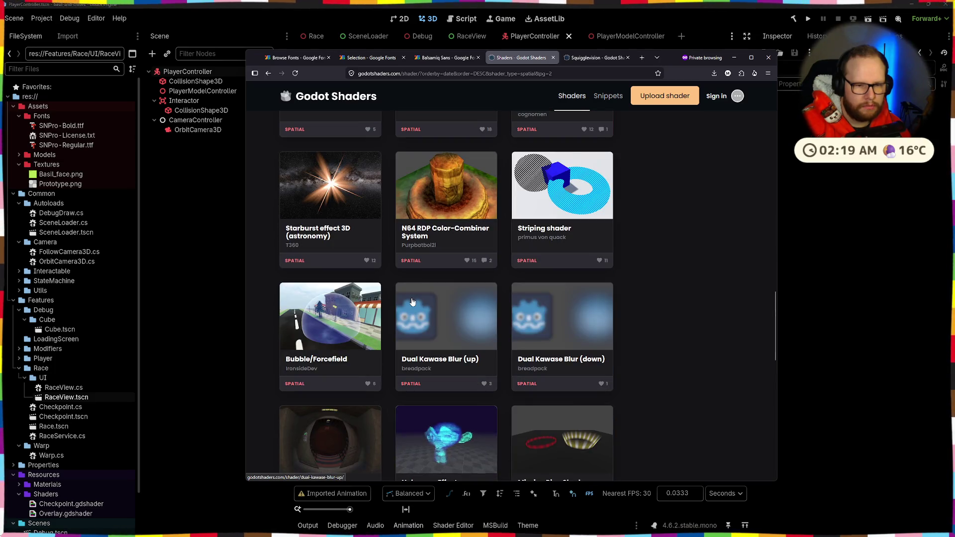
scroll(411, 302, down, 4)
scroll(412, 302, down, 4)
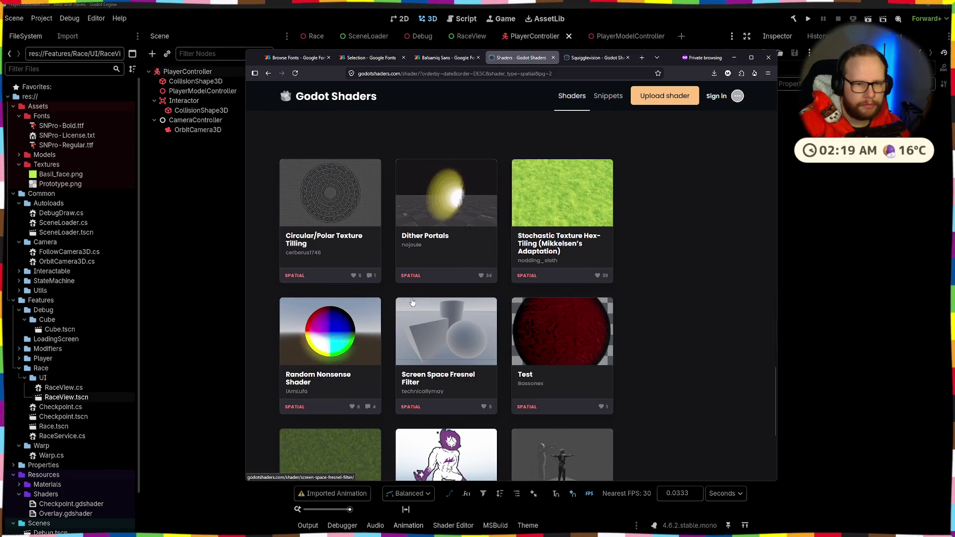
scroll(412, 302, down, 3)
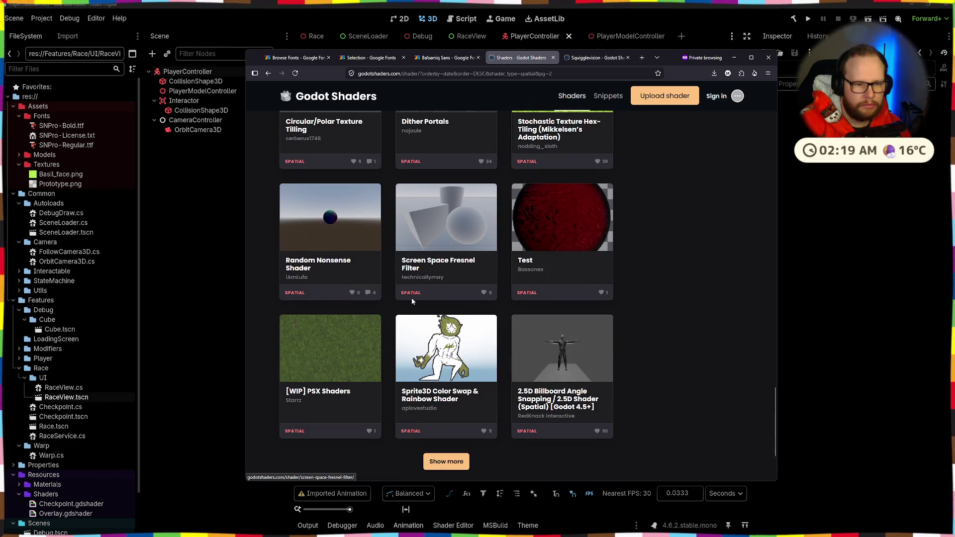
scroll(412, 300, down, 3)
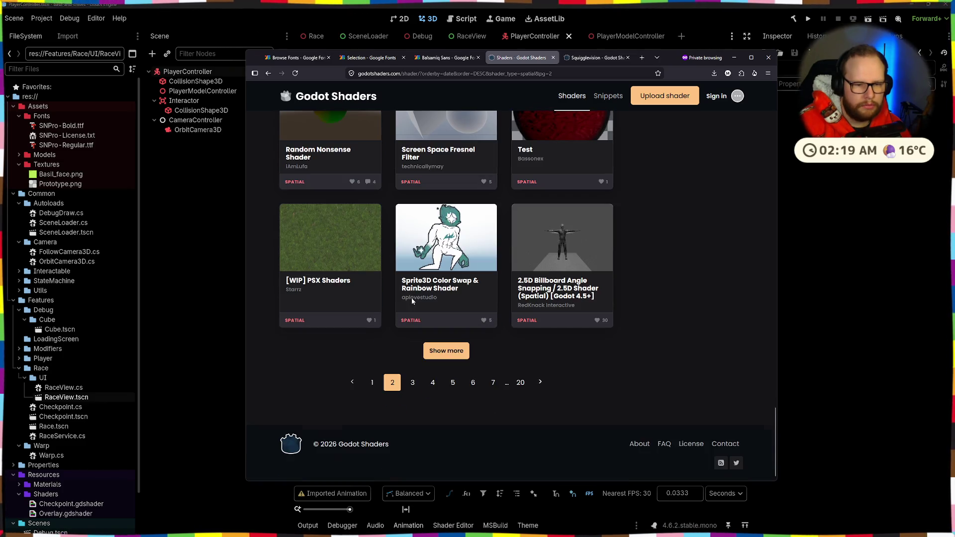
- Move to page 3 of the spatial shader listing and scroll through it
click(413, 382)
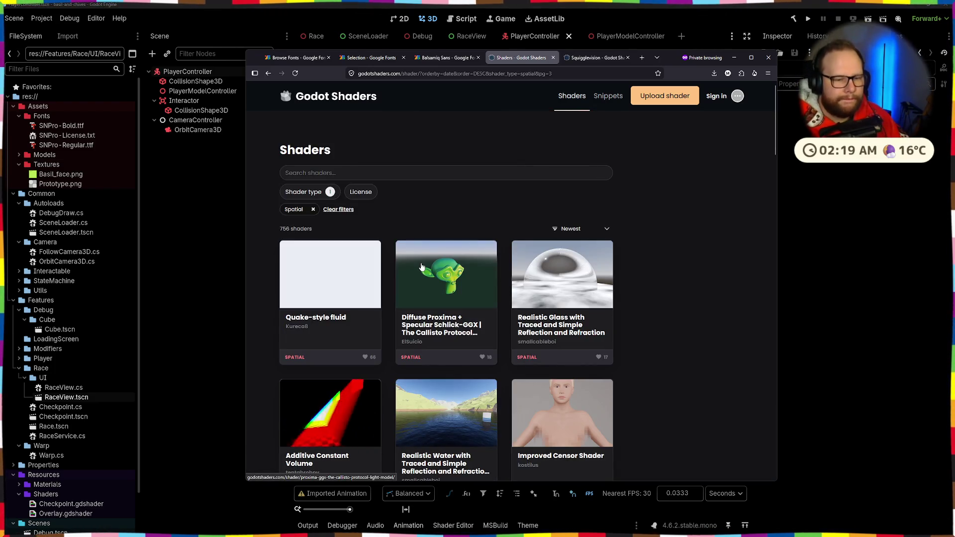
scroll(404, 279, down, 1)
scroll(404, 279, down, 5)
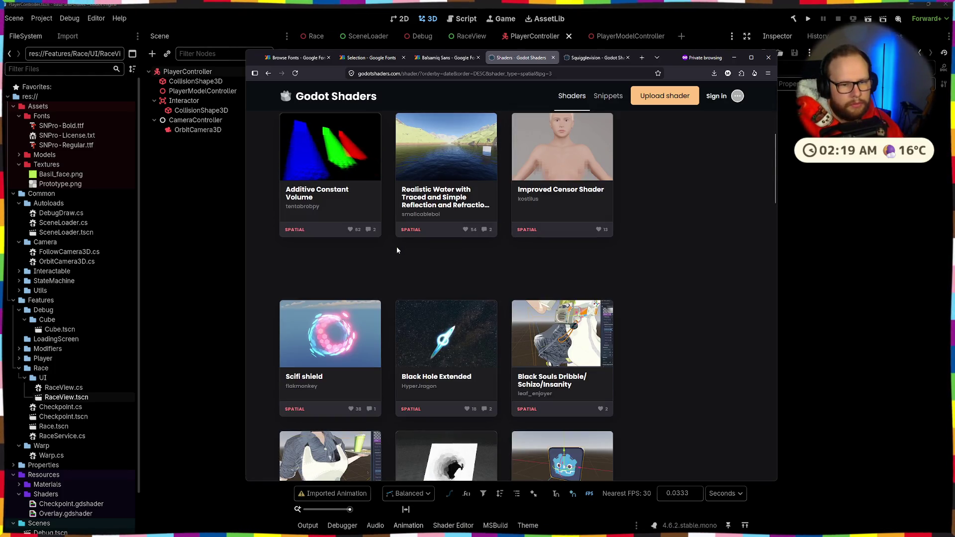
scroll(396, 250, down, 3)
scroll(396, 251, down, 1)
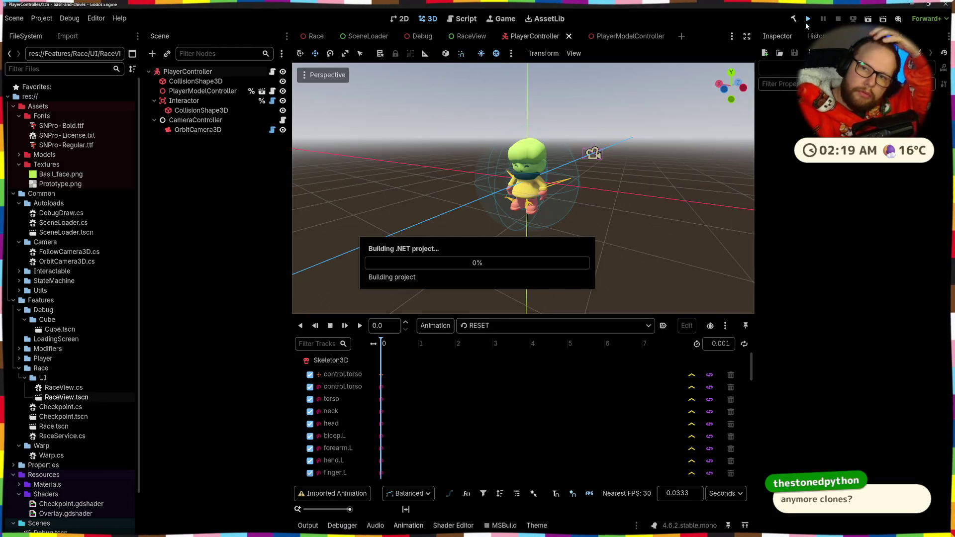
- Run the project, walk the player forward past the start pad, and jump onto the red block
click(808, 19)
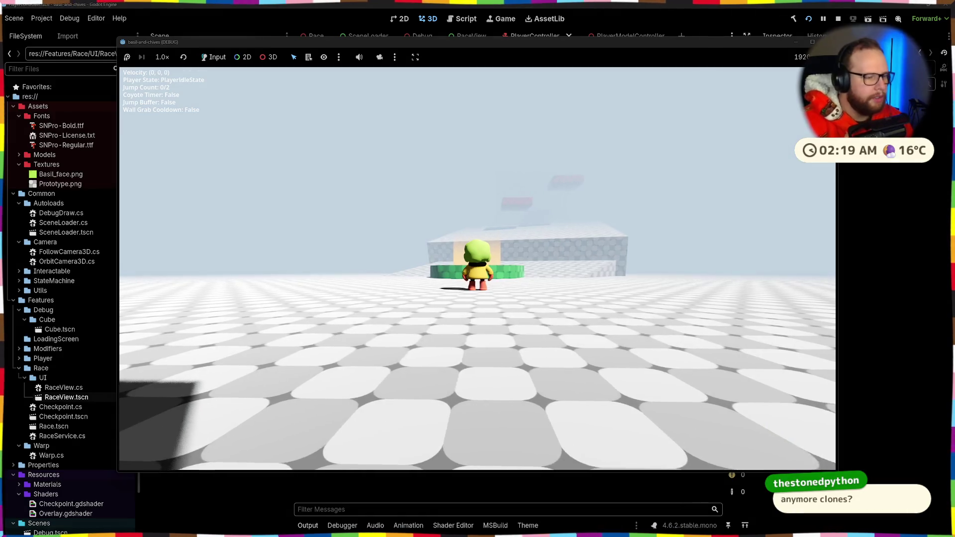
key(w)
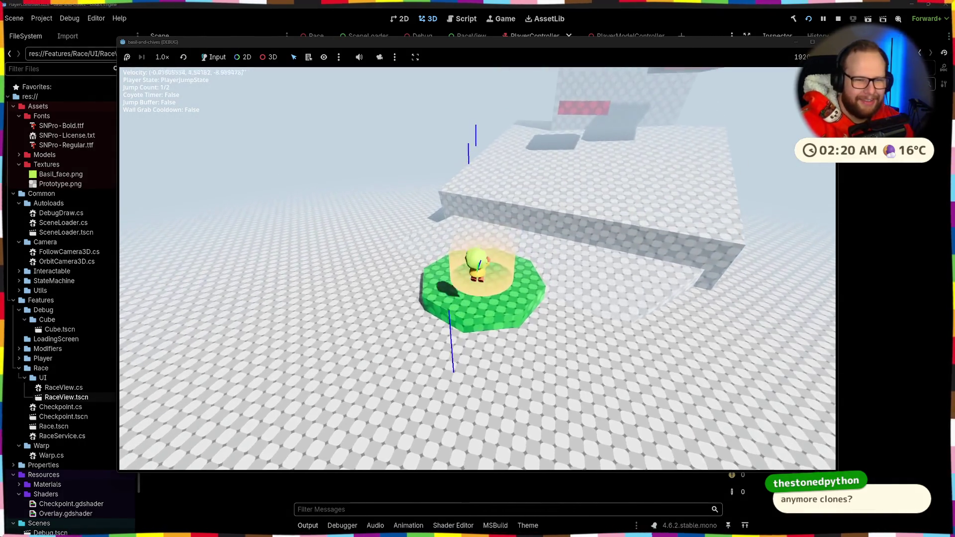
key(space)
key(space)
key(space)
key(space)
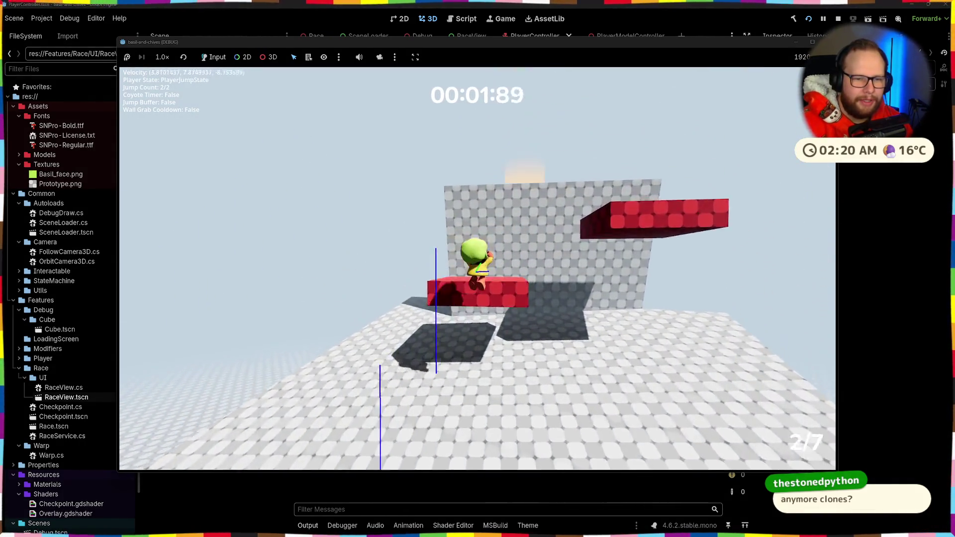
key(w)
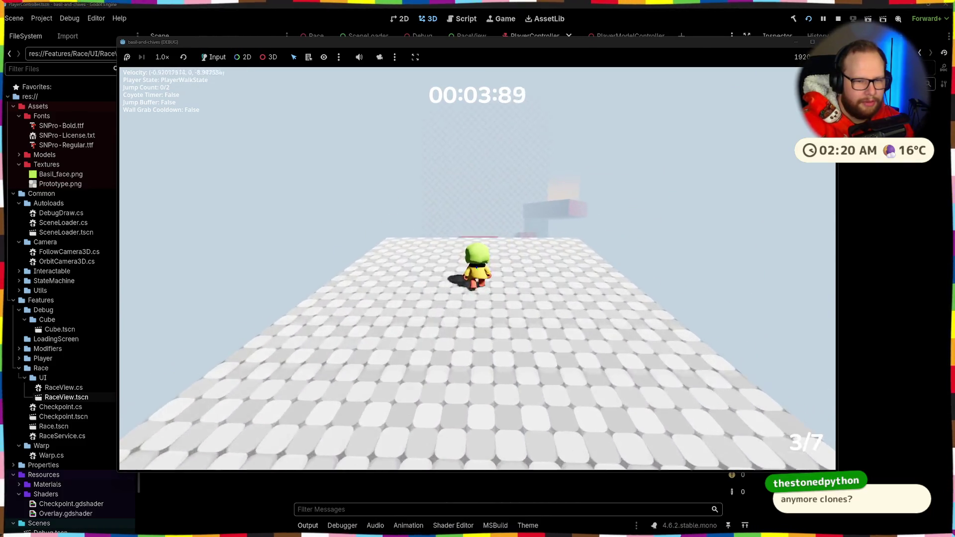
key(space)
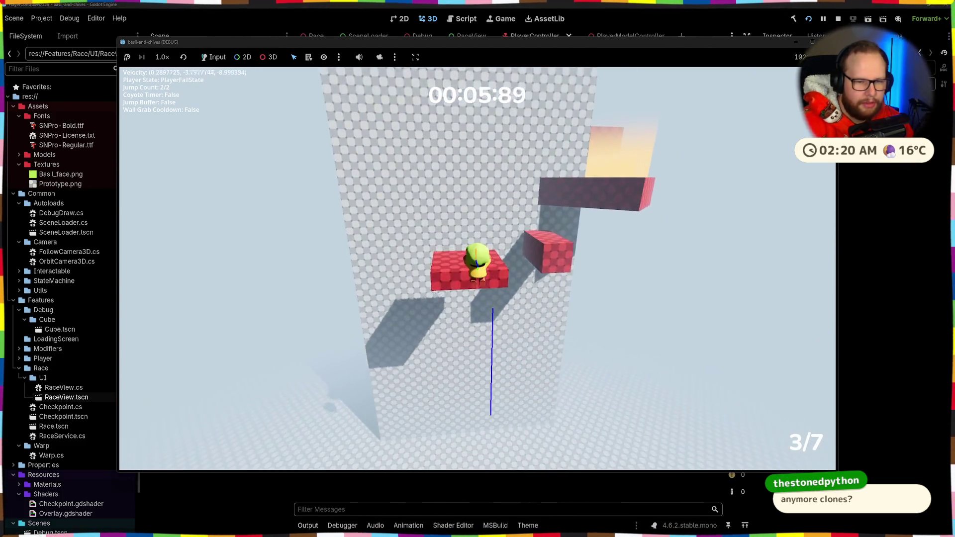
- Double-jump across the red platforms, wall-jump off the wall, then stop the game with F8
key(space)
key(space)
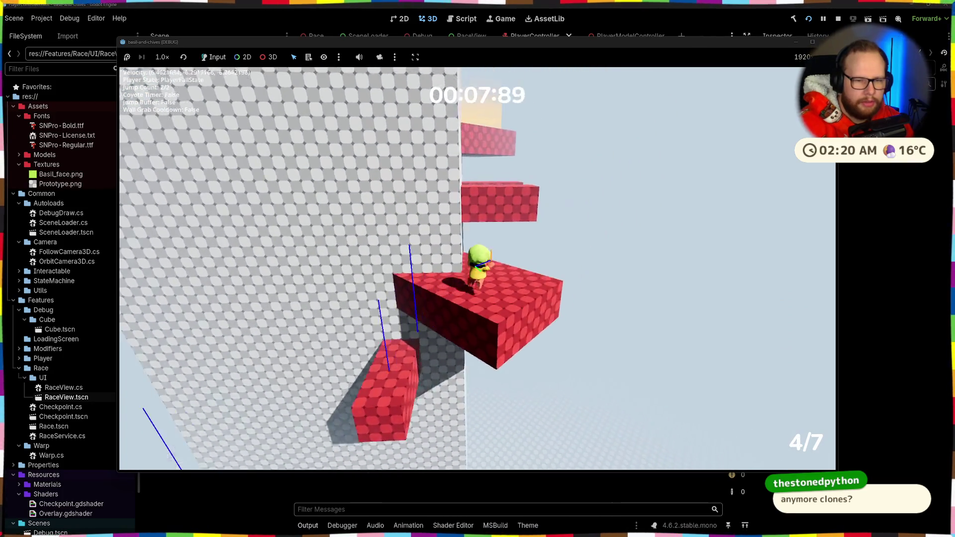
key(space)
key(space)
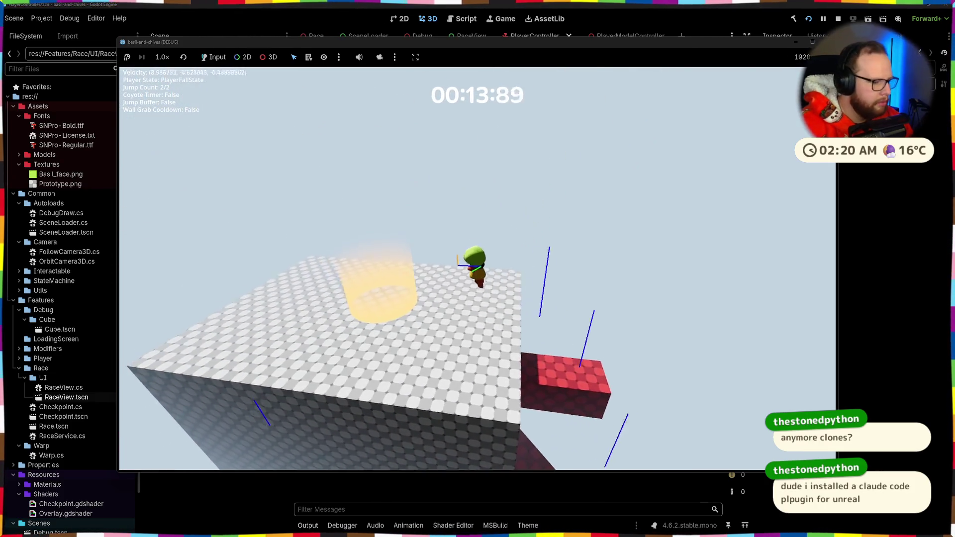
key(space)
key(space)
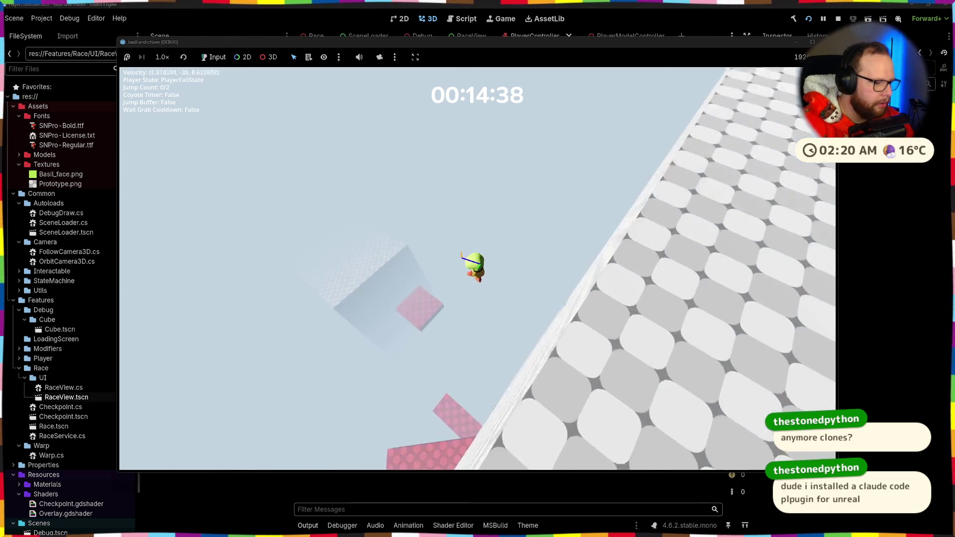
key(space)
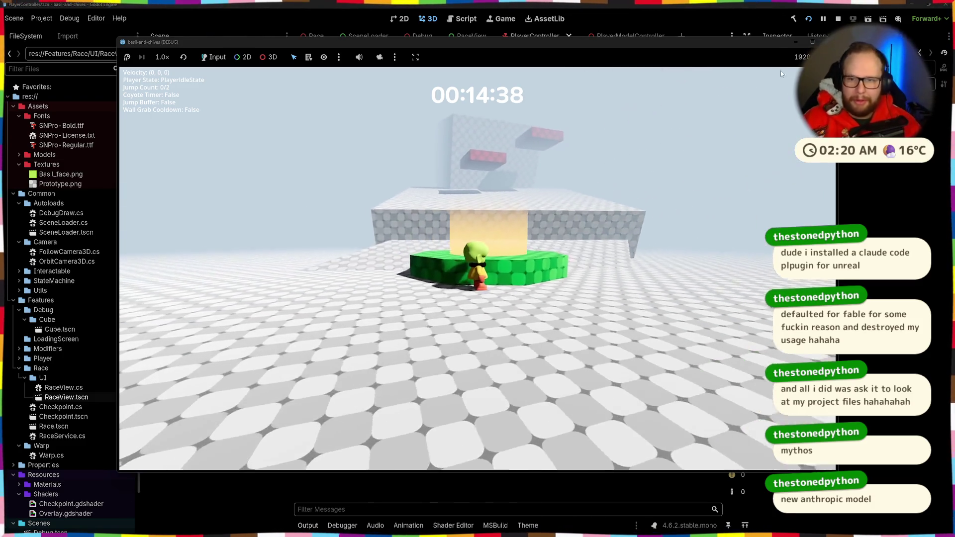
key(F8)
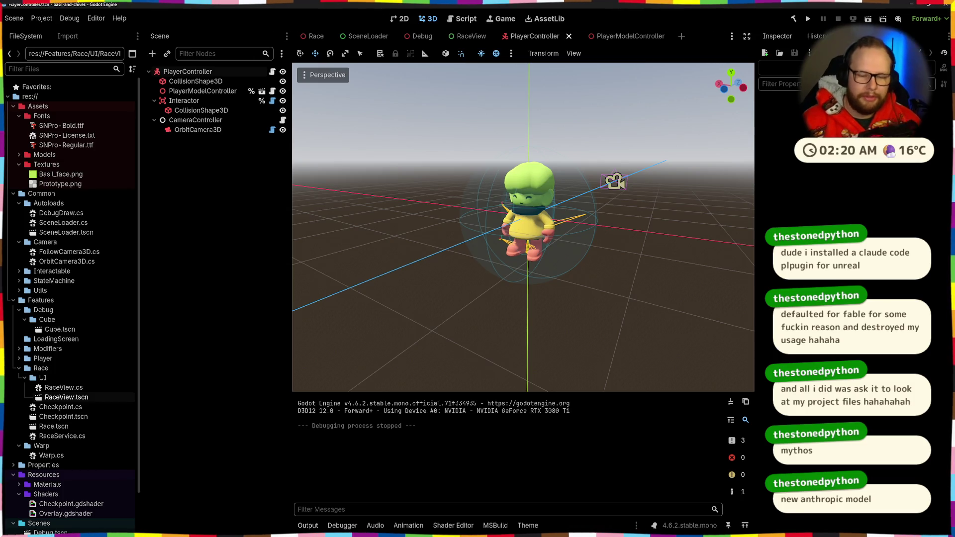
- Switch between virtual desktops and bring the Godot Shaders browser window forward
key(ctrl+super+Right)
key(ctrl+super+Left)
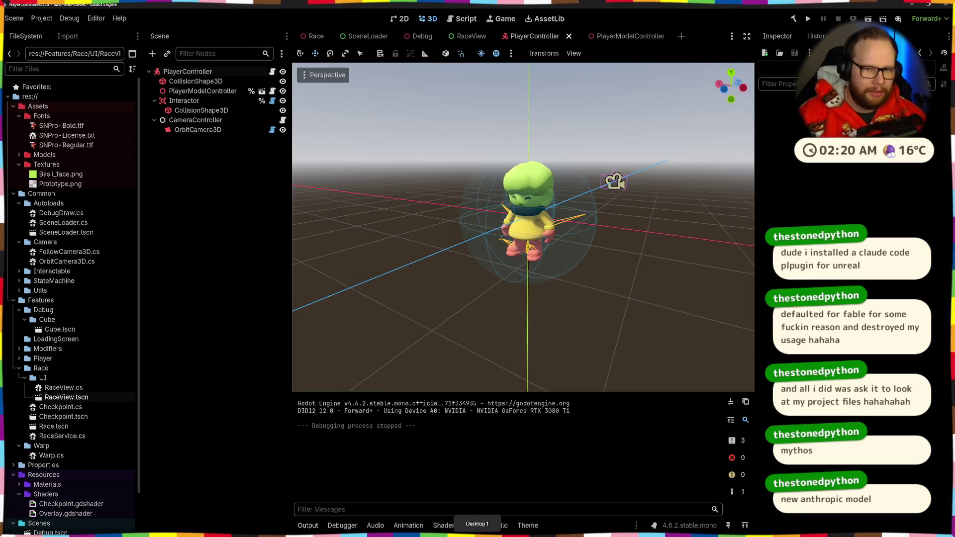
key(ctrl+super+Right)
key(ctrl+super+Right)
key(ctrl+super+Left)
key(ctrl+super+Left)
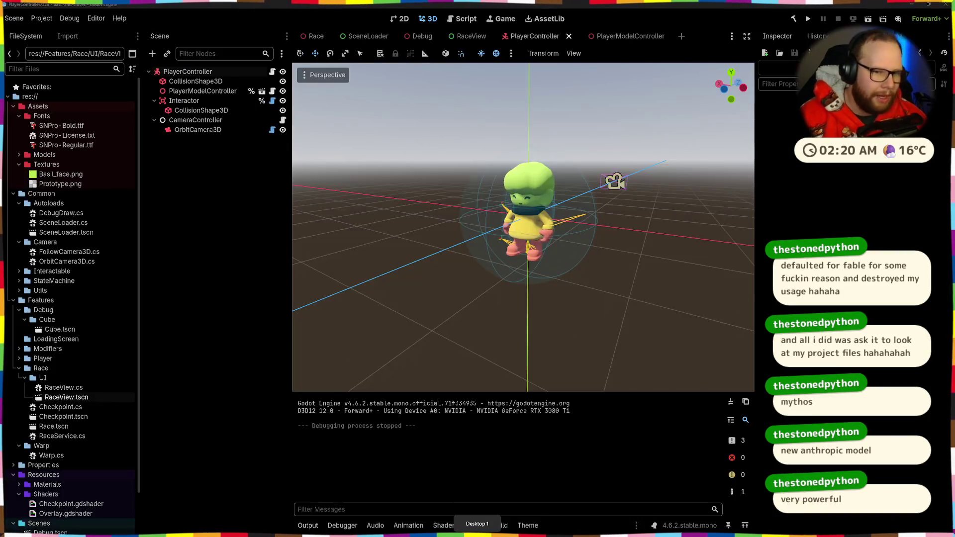
key(super)
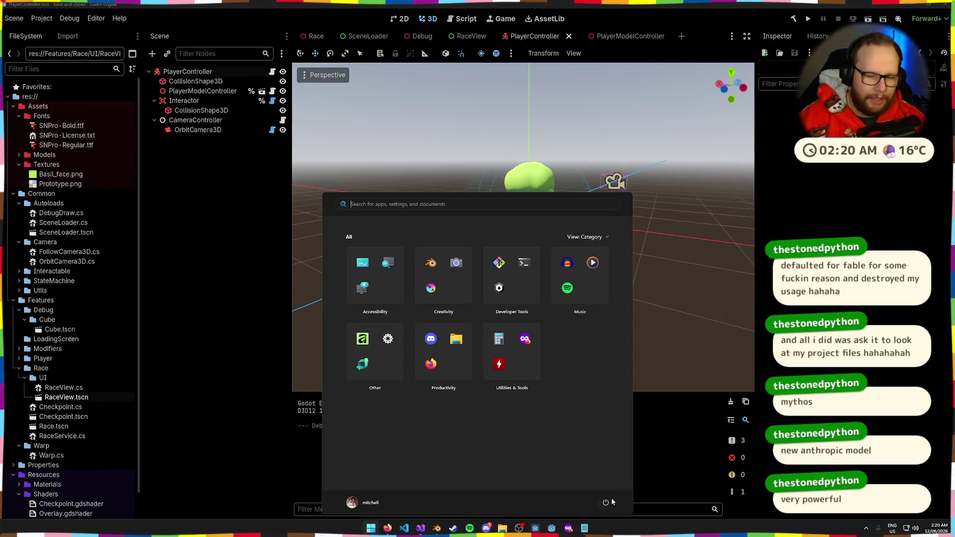
click(568, 529)
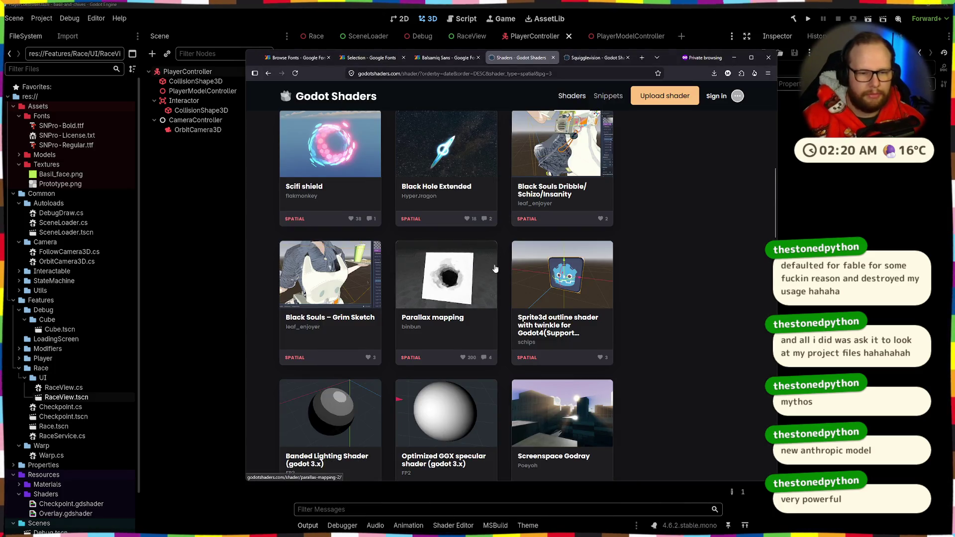
- Scroll through page 3 of the spatial shaders and move to page 4
scroll(494, 269, down, 1)
scroll(495, 268, down, 4)
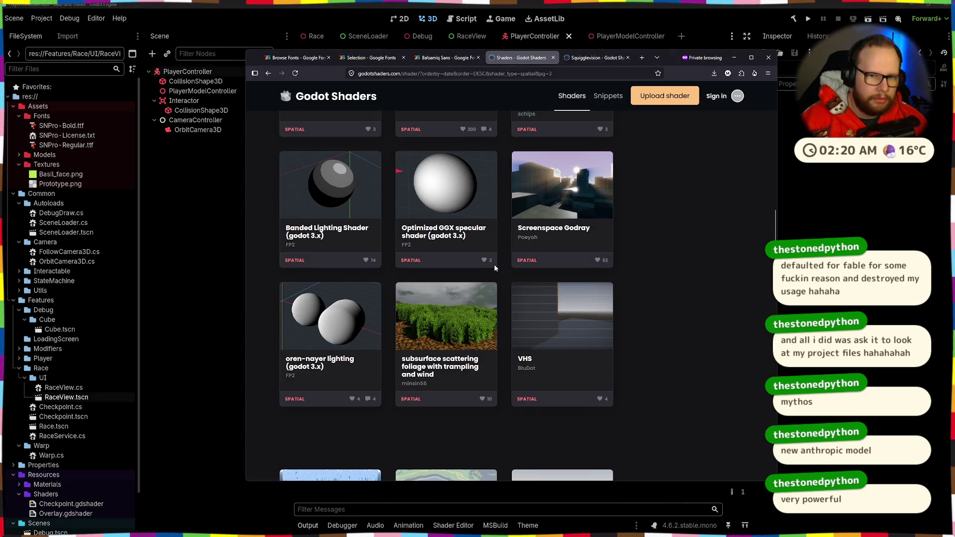
scroll(495, 268, down, 5)
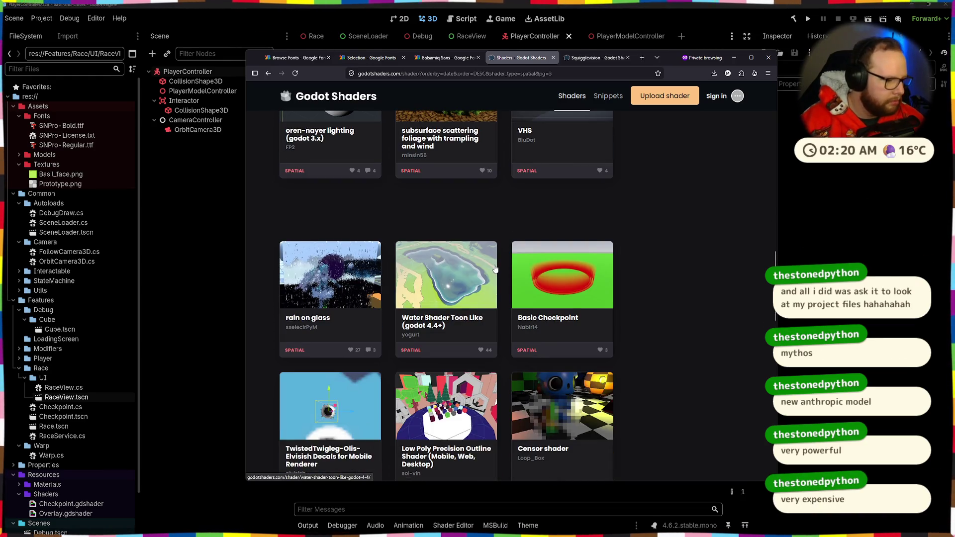
scroll(495, 268, down, 4)
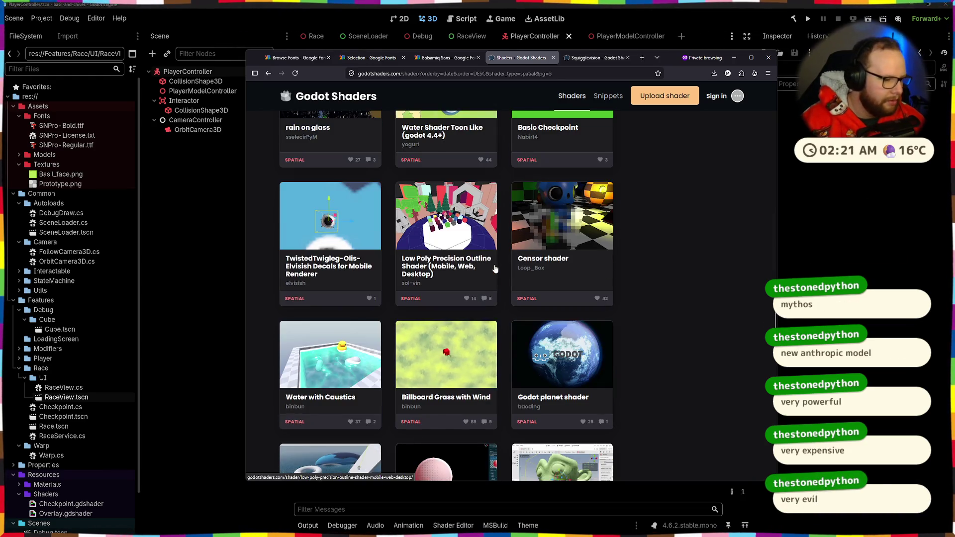
scroll(495, 269, down, 2)
scroll(493, 269, down, 3)
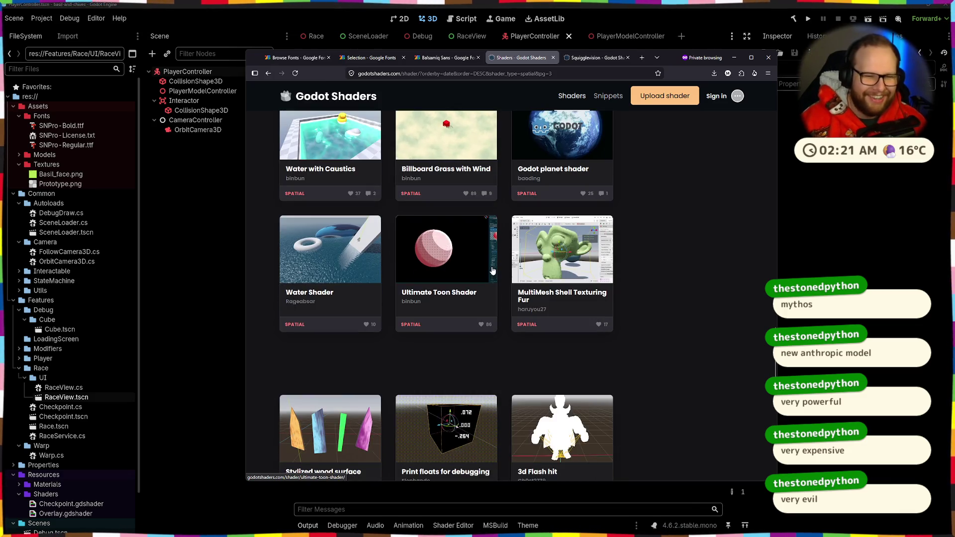
scroll(492, 270, up, 2)
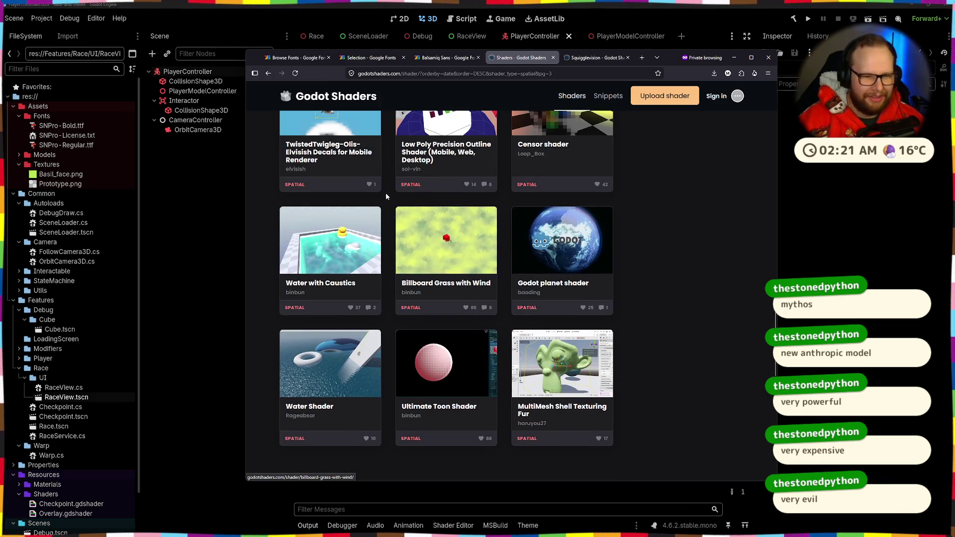
scroll(373, 204, up, 4)
scroll(371, 213, down, 2)
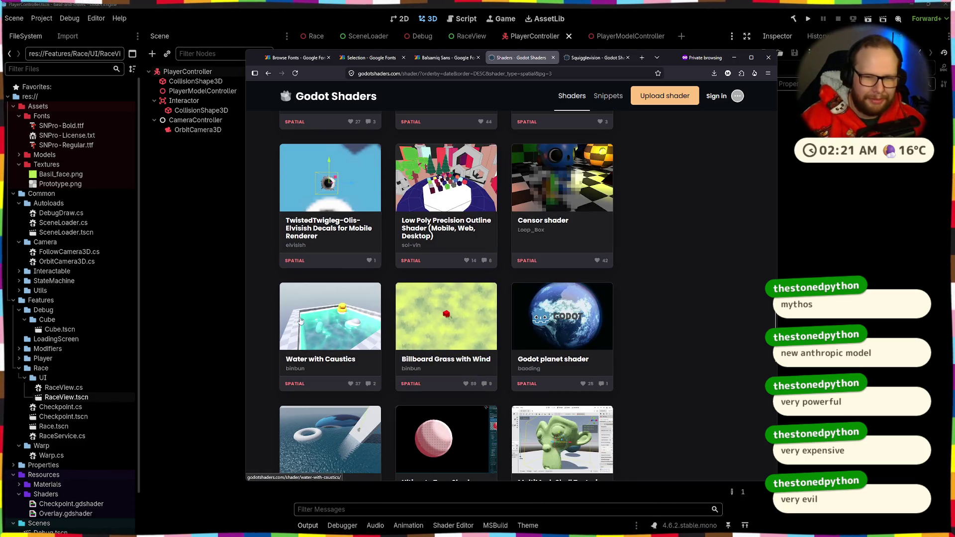
scroll(371, 294, up, 2)
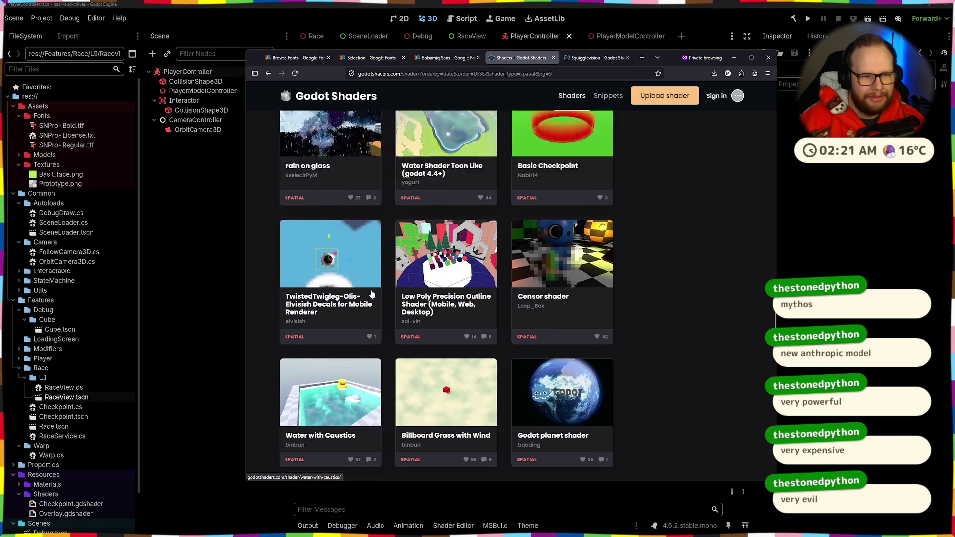
scroll(376, 293, down, 10)
scroll(377, 292, down, 3)
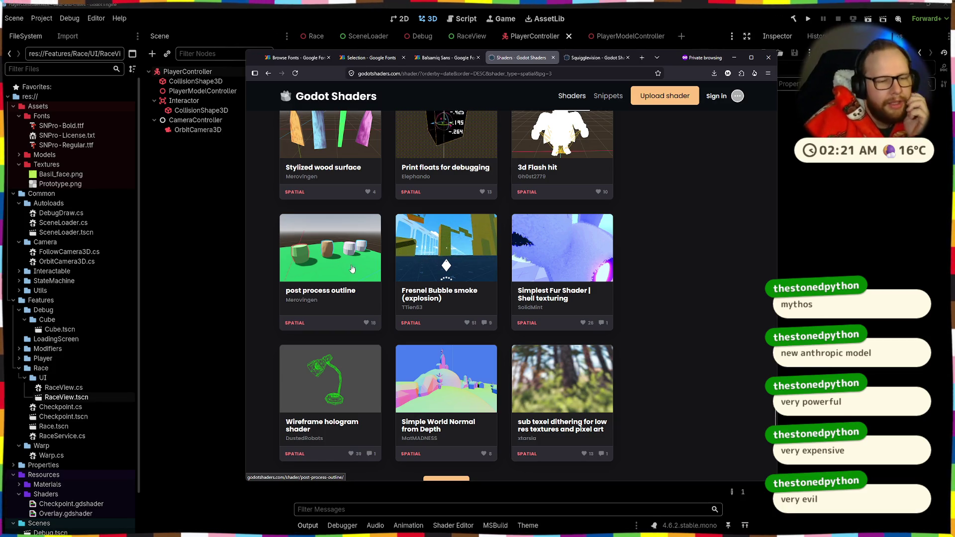
scroll(352, 269, down, 3)
click(440, 388)
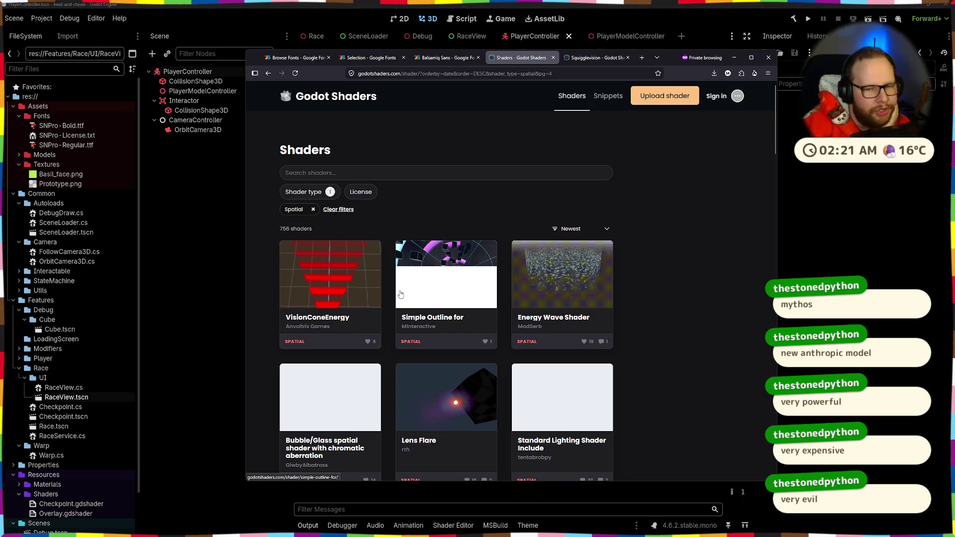
- Scroll page 4 and open 'Pixel perfect outlines with full control' in a background tab
scroll(353, 249, down, 5)
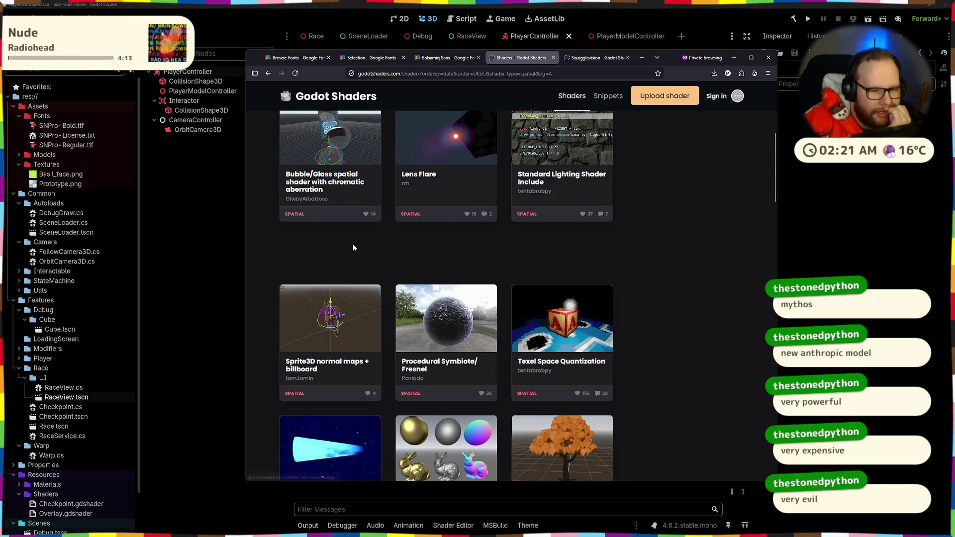
scroll(353, 247, down, 3)
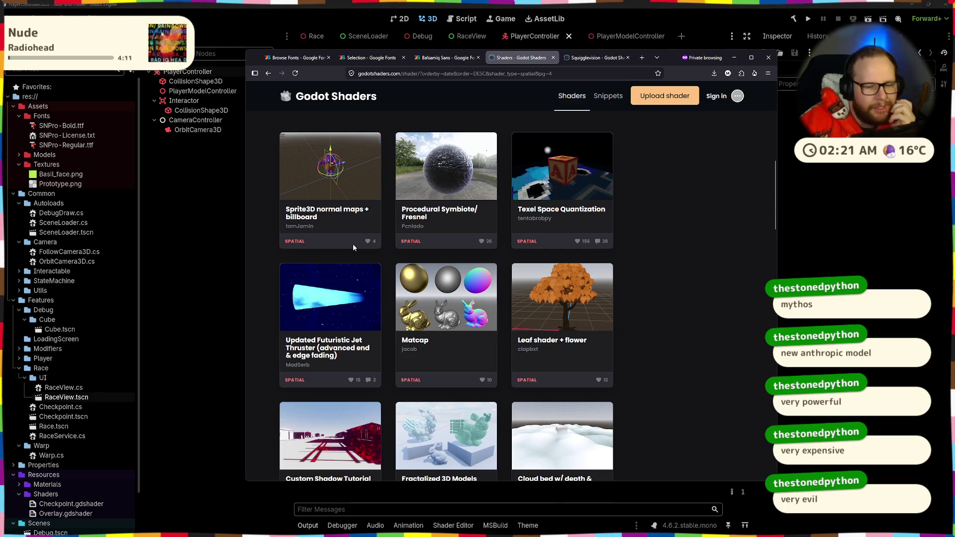
scroll(353, 248, down, 1)
scroll(353, 247, down, 2)
scroll(353, 247, down, 2)
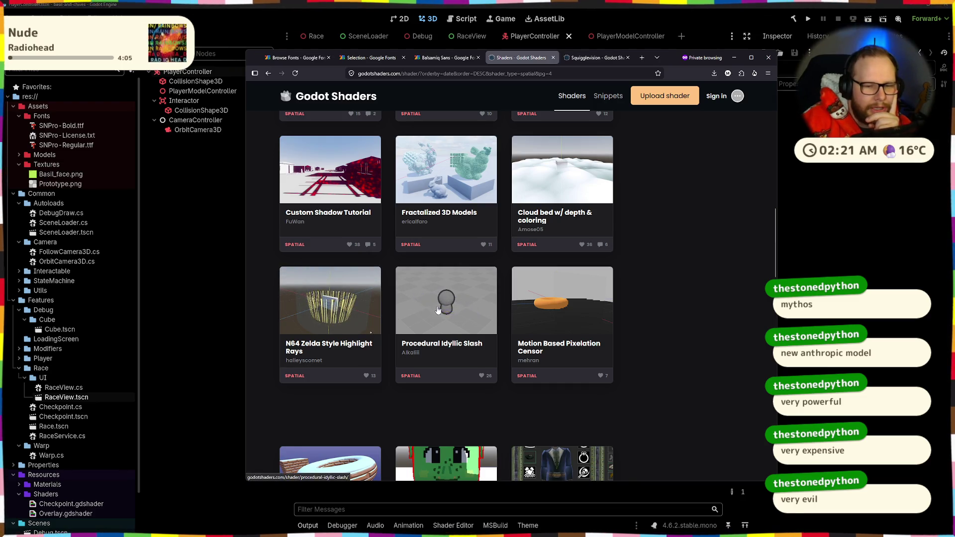
scroll(444, 321, down, 6)
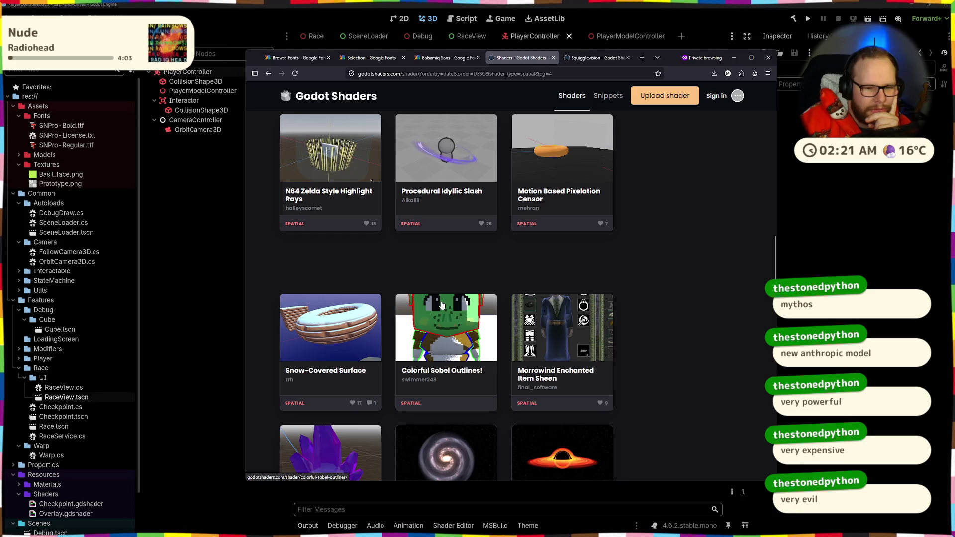
scroll(441, 305, down, 3)
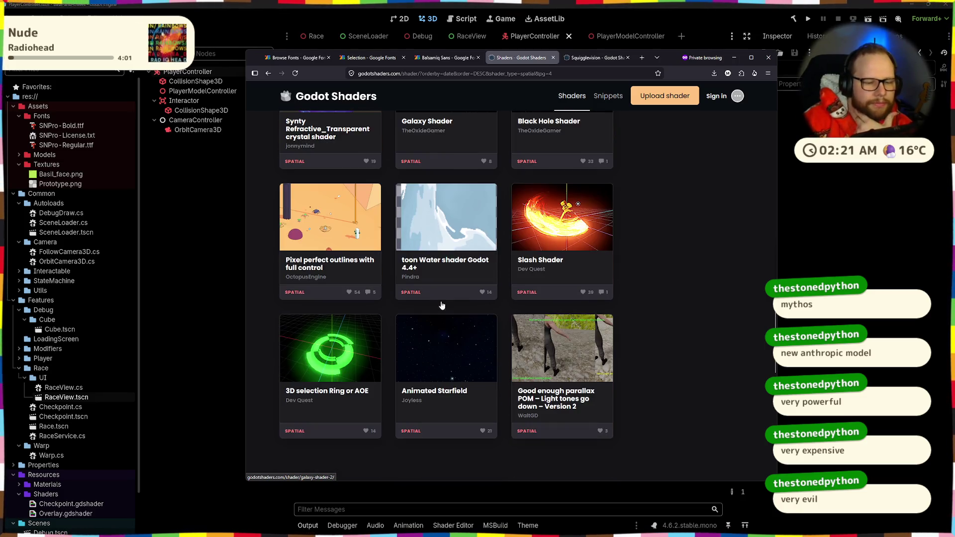
middle_click(354, 222)
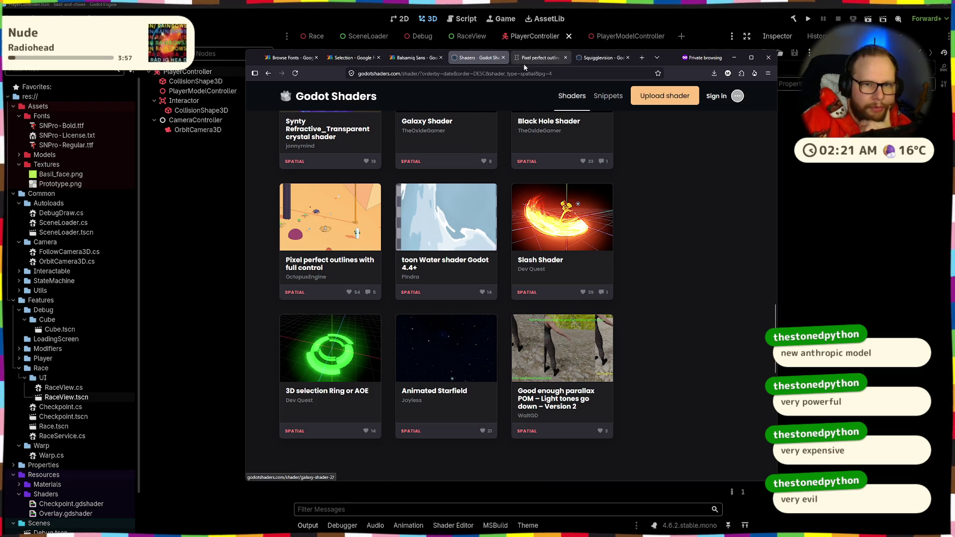
- Switch to the Pixel perfect outlines page, skim its code, and start the showcase video
click(525, 58)
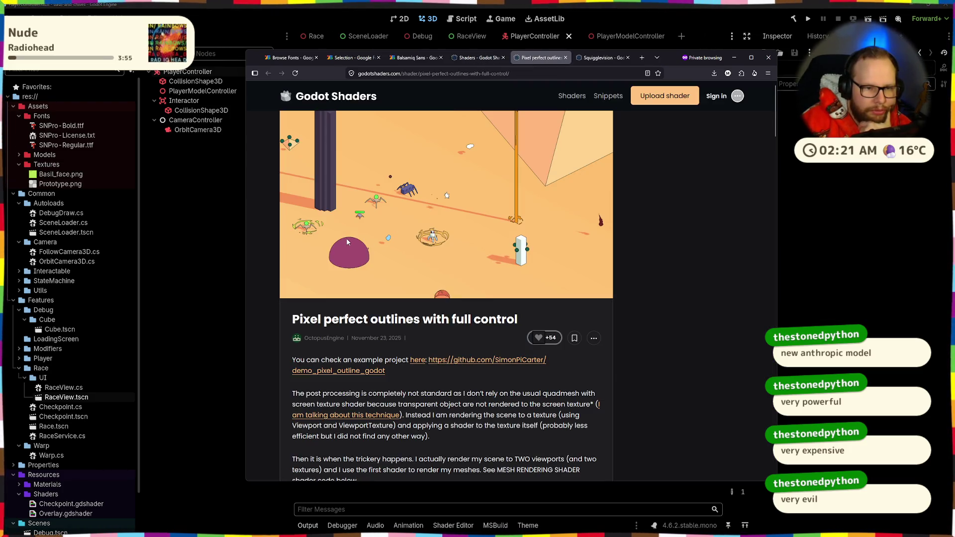
scroll(347, 242, down, 10)
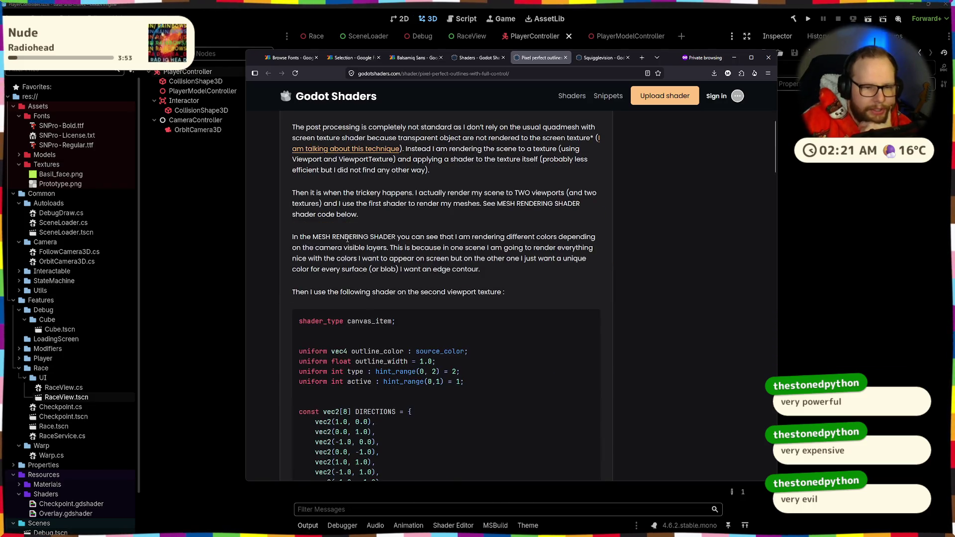
scroll(347, 240, up, 5)
scroll(347, 239, down, 10)
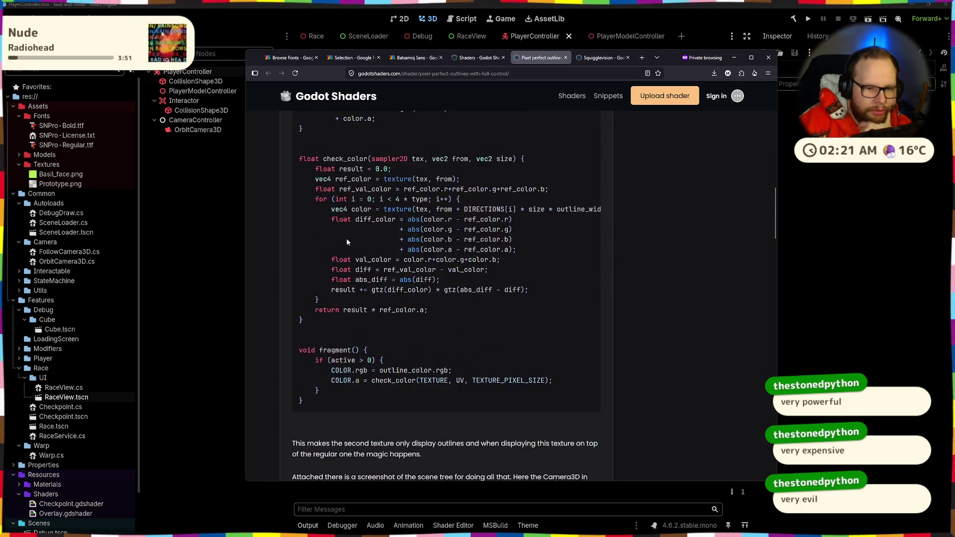
scroll(347, 239, up, 20)
scroll(347, 242, down, 3)
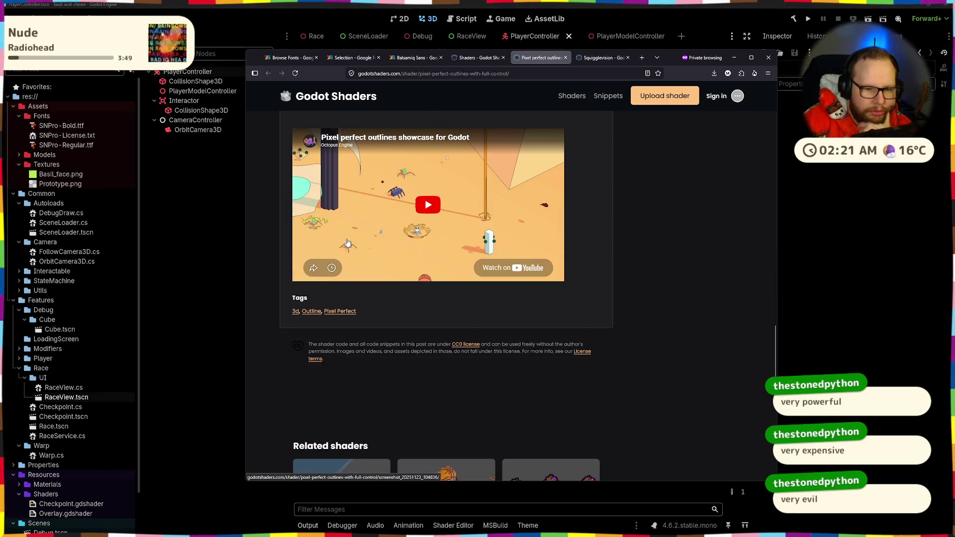
scroll(398, 278, up, 2)
scroll(439, 314, down, 1)
click(439, 314)
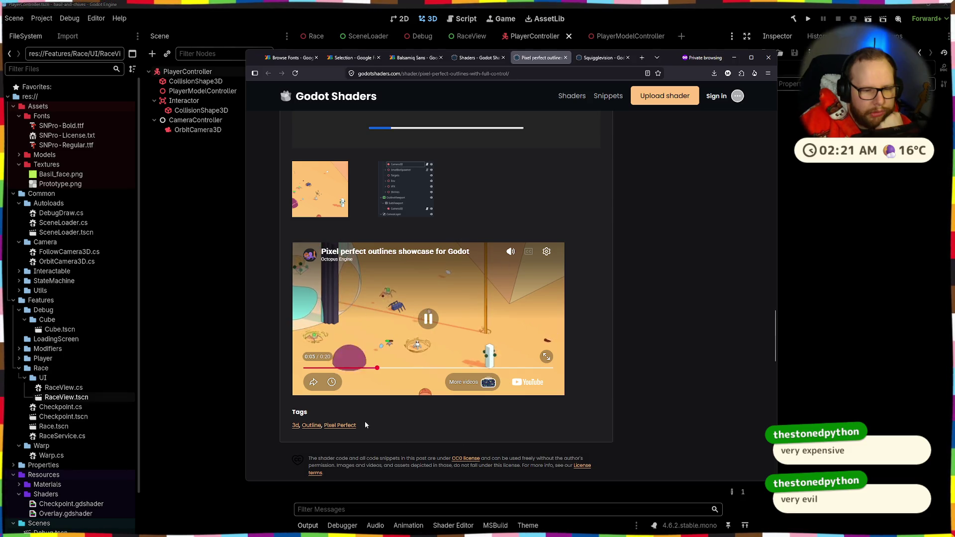
- Enlarge the scene tree screenshot to view it, then close it
scroll(543, 377, up, 4)
scroll(542, 373, up, 15)
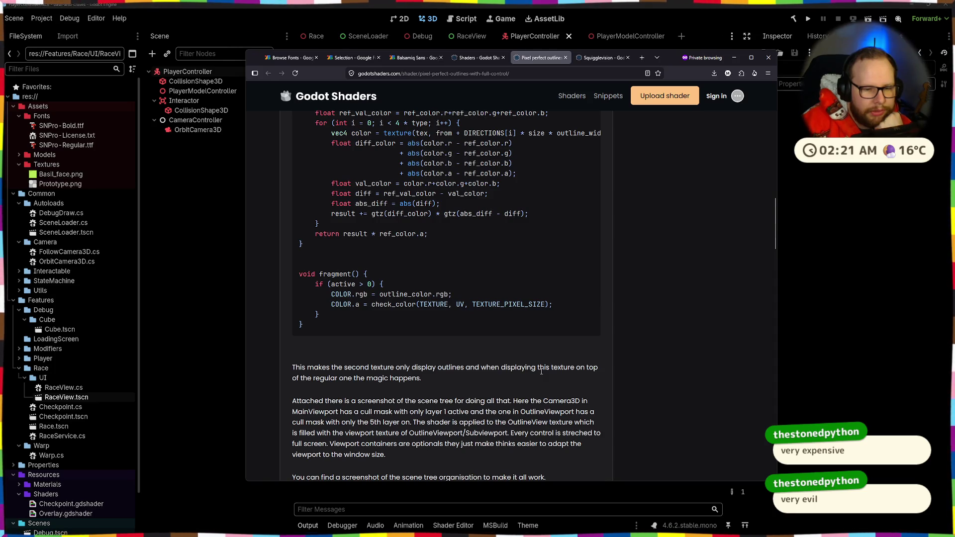
scroll(541, 371, down, 10)
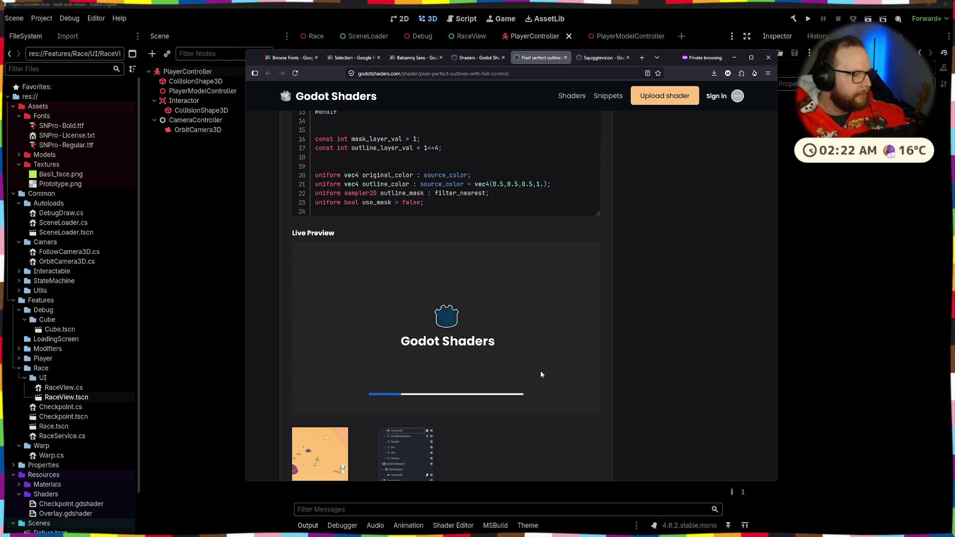
scroll(452, 321, down, 4)
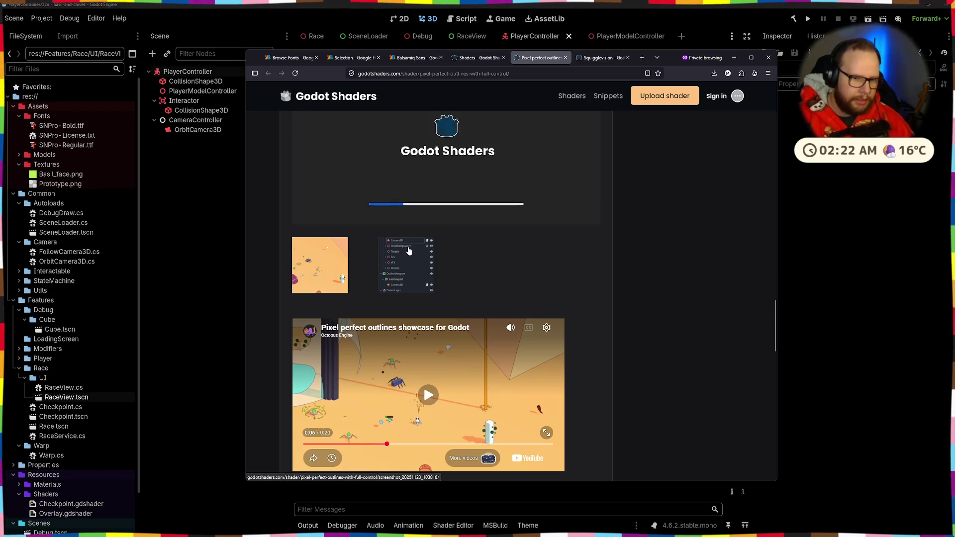
click(407, 247)
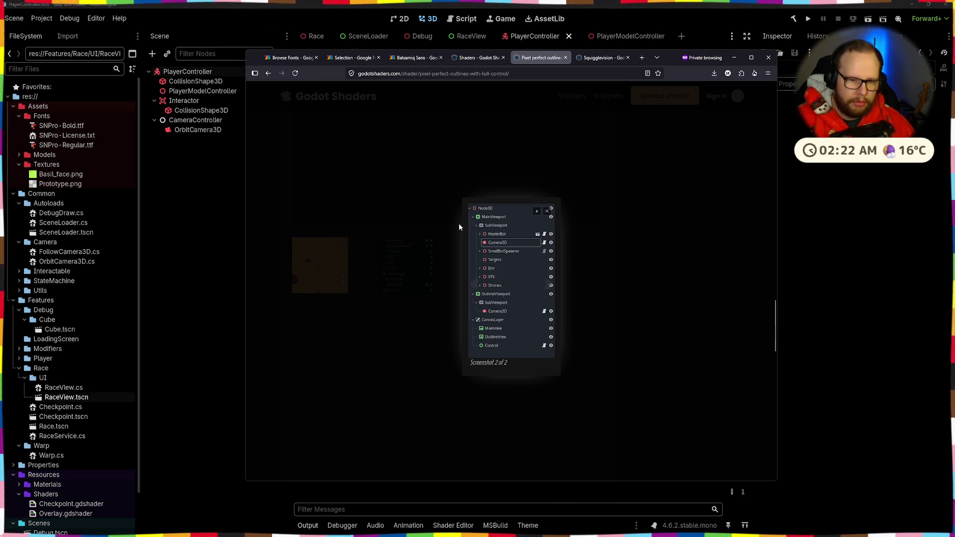
click(653, 256)
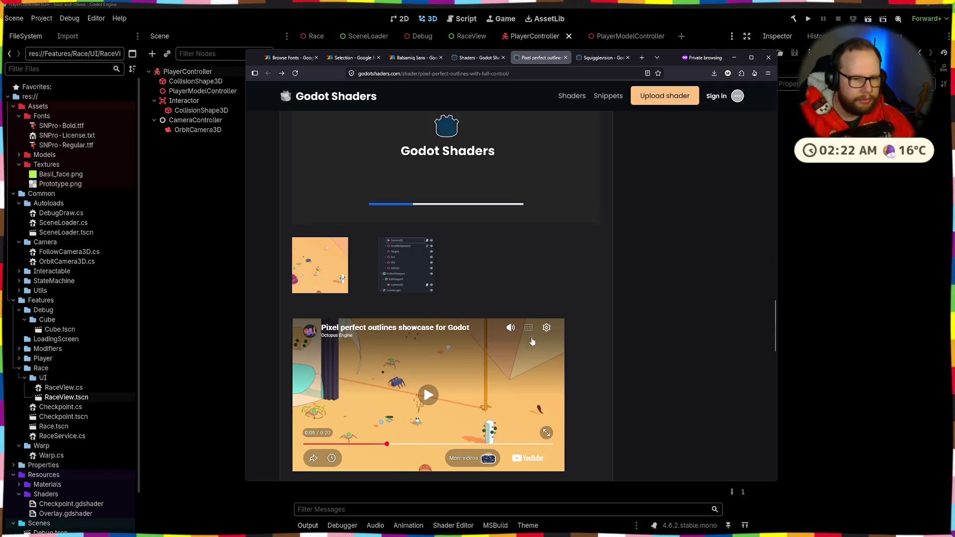
- Skip the showcase video to 0:15, then open the example project's GitHub page in a background tab
scroll(570, 320, down, 3)
click(490, 287)
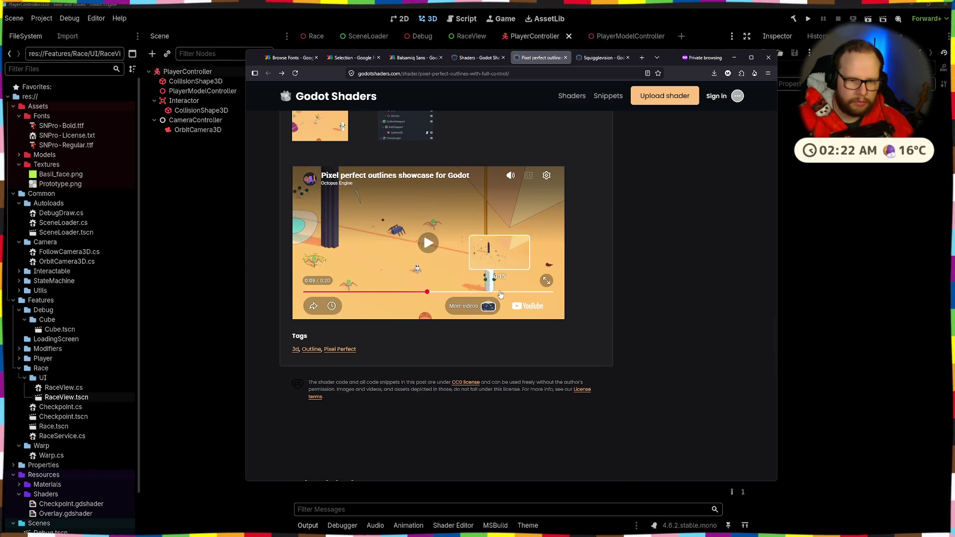
click(499, 292)
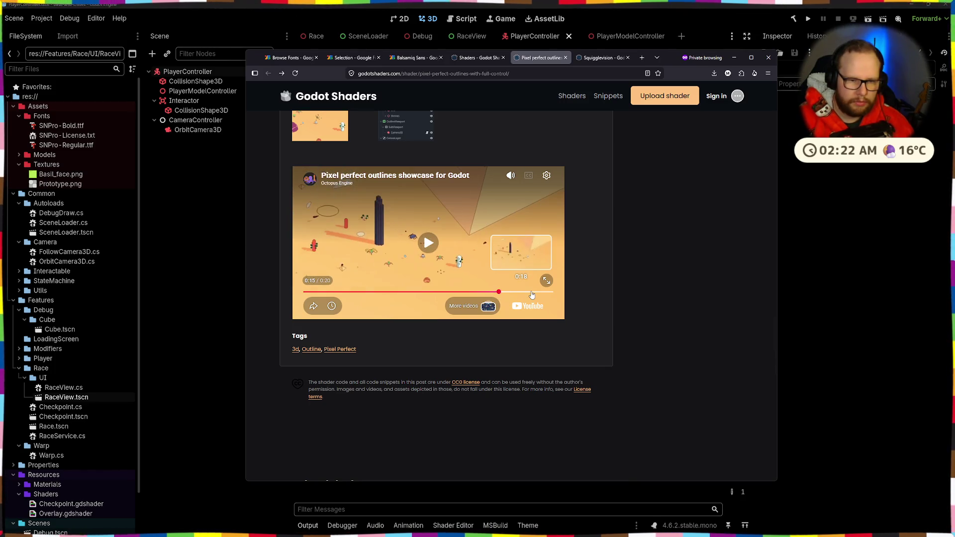
scroll(622, 338, up, 15)
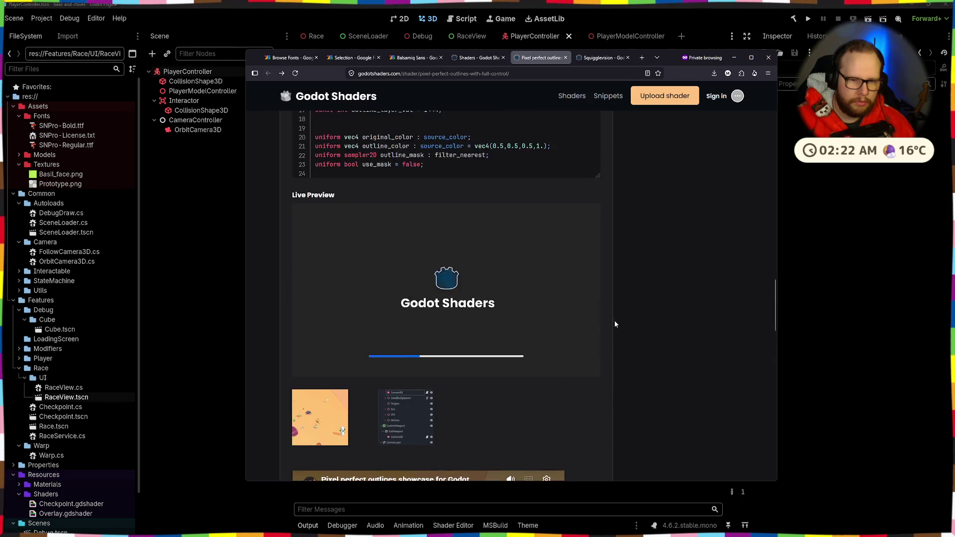
scroll(624, 348, up, 1)
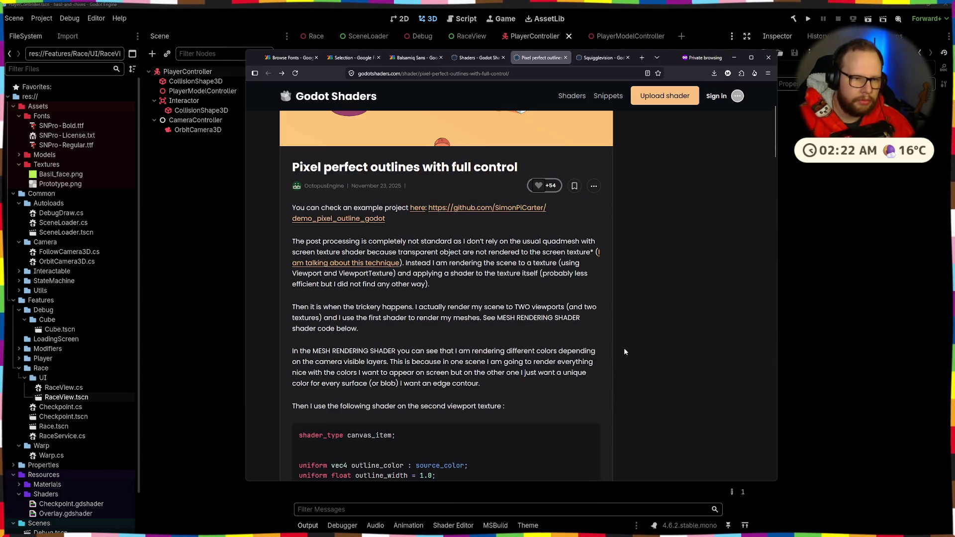
drag(287, 205, 452, 220)
middle_click(464, 223)
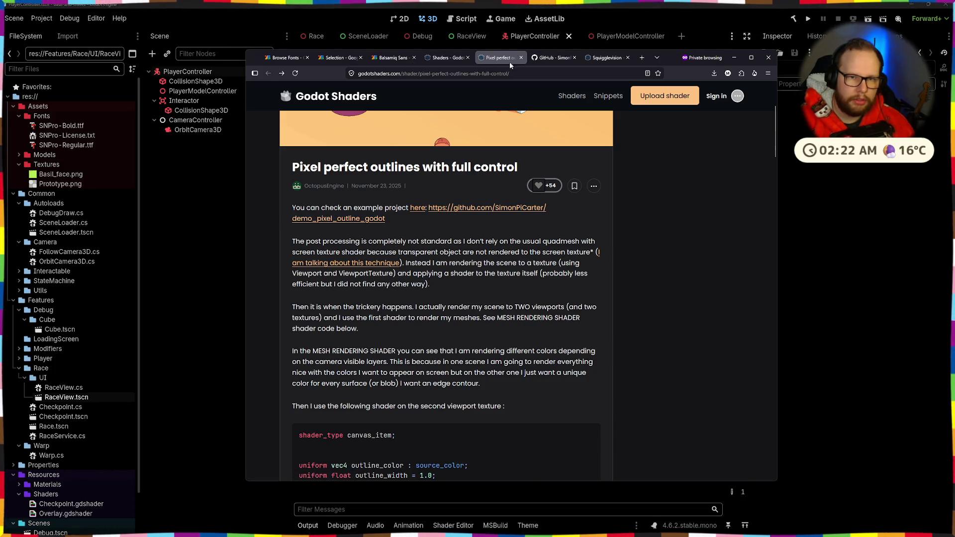
- Look over the demo_pixel_outline_godot GitHub repository, then return to the Pixel perfect outlines page
click(552, 58)
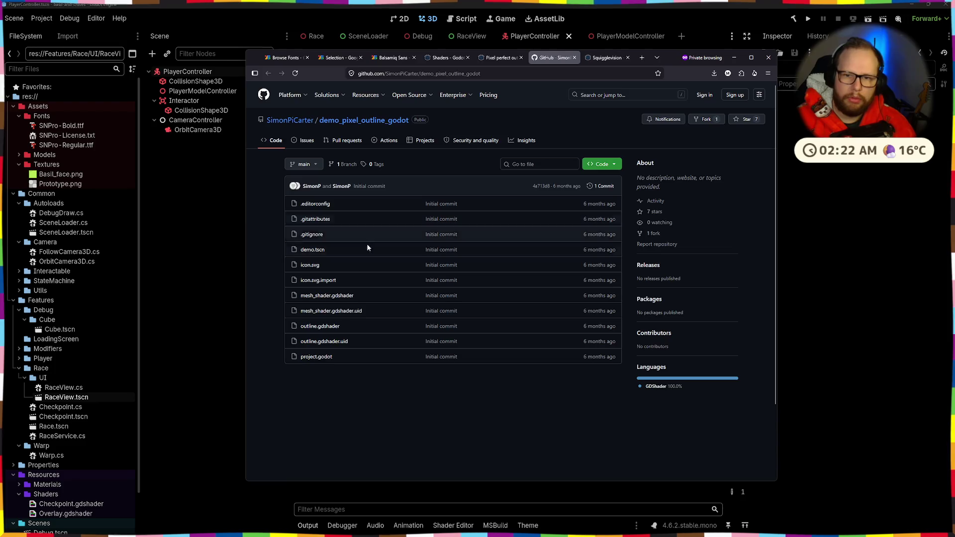
scroll(373, 249, down, 3)
scroll(371, 308, up, 3)
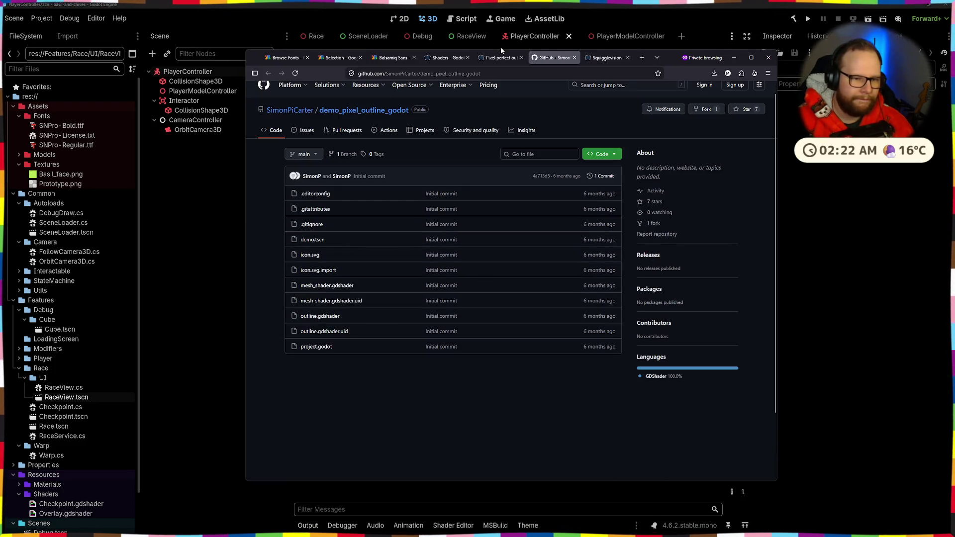
click(499, 58)
- Read the shader's description of post-processing and rendering to a texture, highlighting sentences along the way
mouse_move(275, 244)
mouse_down()
mouse_move(572, 242)
mouse_move(319, 240)
mouse_up()
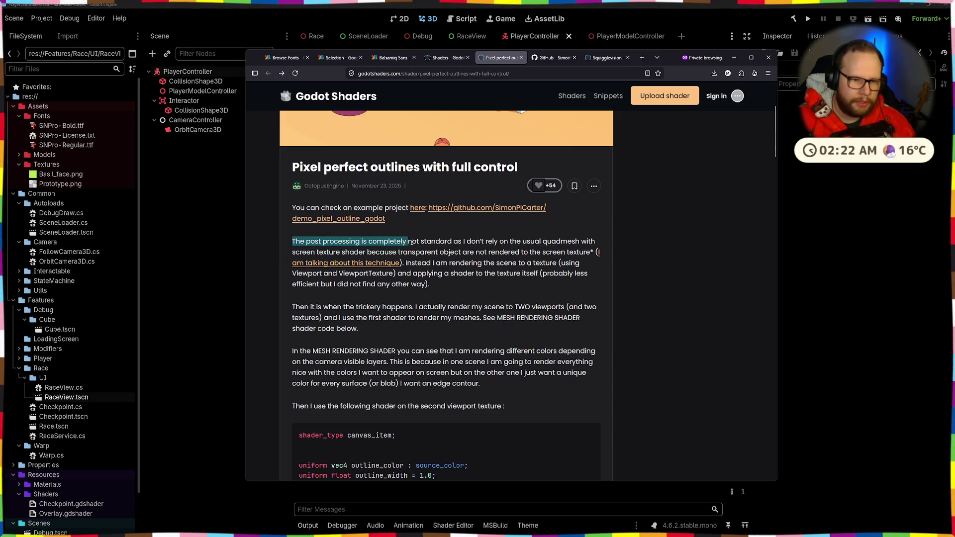
mouse_move(463, 243)
mouse_down()
mouse_move(572, 252)
mouse_move(500, 243)
mouse_move(512, 252)
mouse_move(583, 244)
mouse_move(509, 252)
mouse_move(599, 253)
mouse_move(431, 254)
mouse_up()
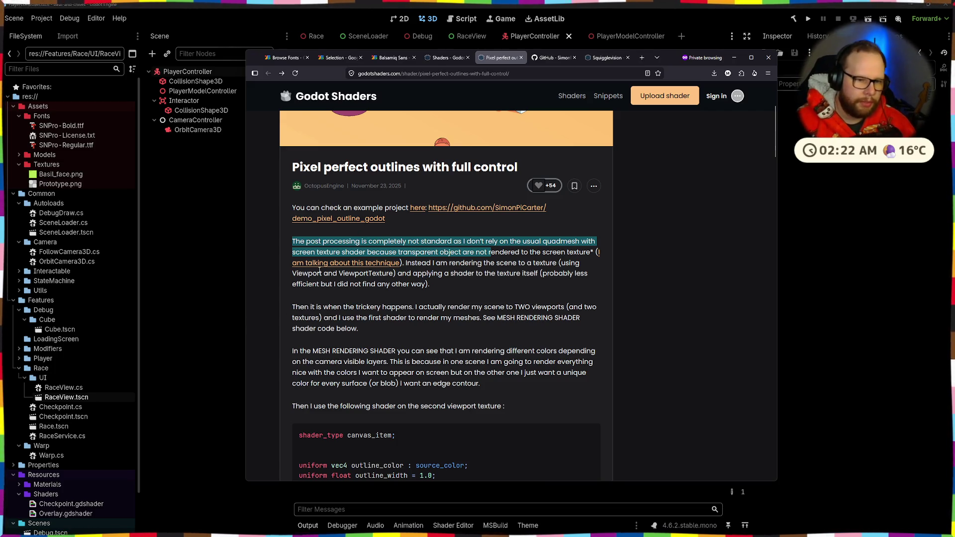
mouse_move(412, 263)
mouse_down()
mouse_move(558, 274)
mouse_move(582, 263)
mouse_move(306, 284)
mouse_move(472, 279)
mouse_up()
click(398, 274)
click(474, 278)
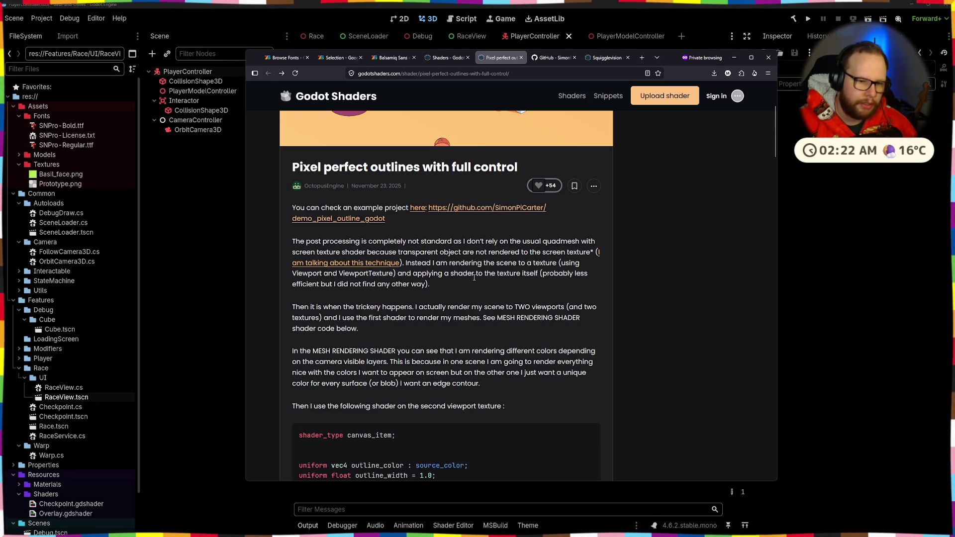
scroll(473, 278, down, 15)
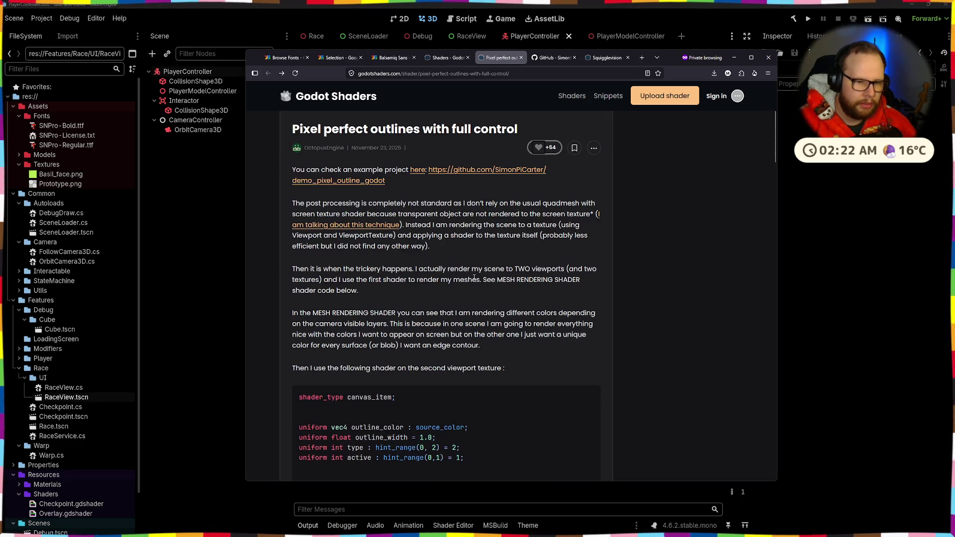
scroll(473, 276, down, 5)
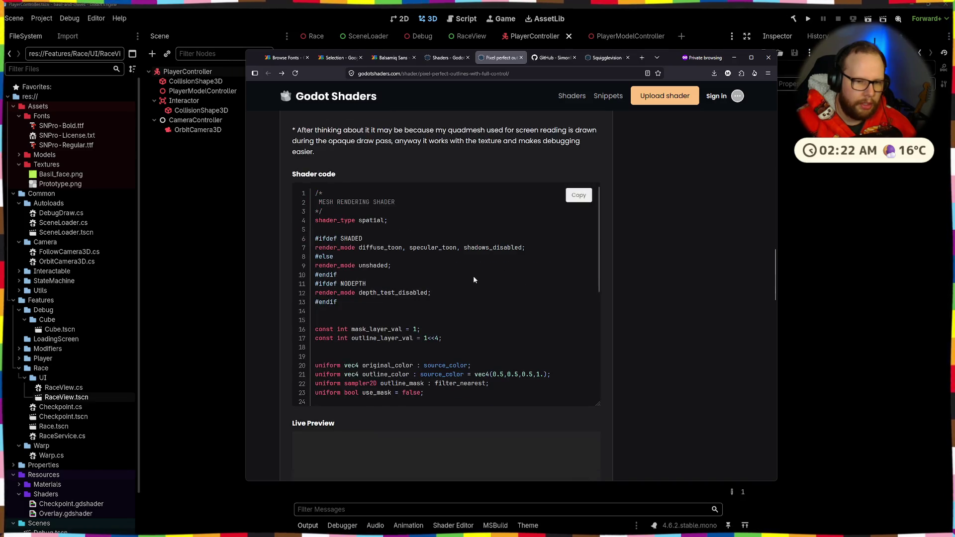
scroll(473, 275, up, 5)
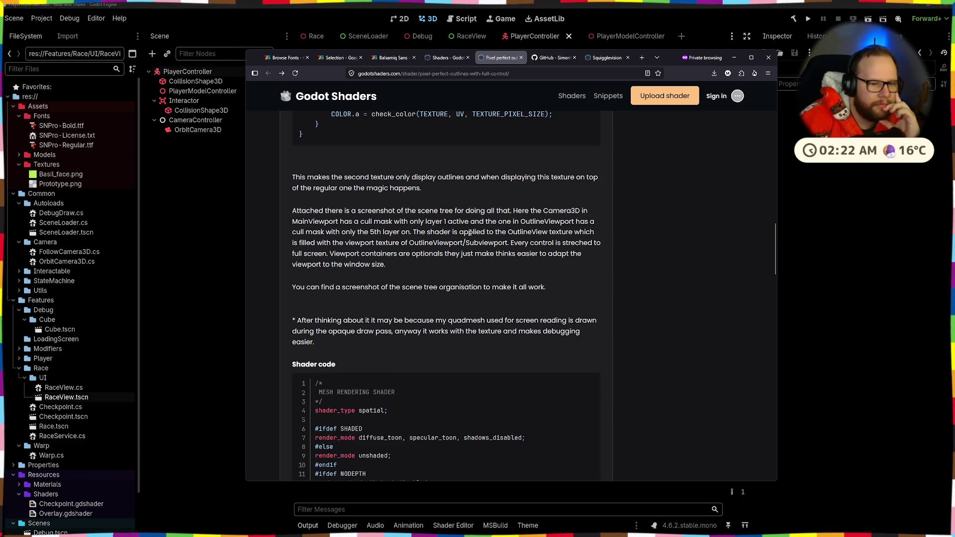
scroll(469, 232, down, 5)
scroll(470, 232, down, 6)
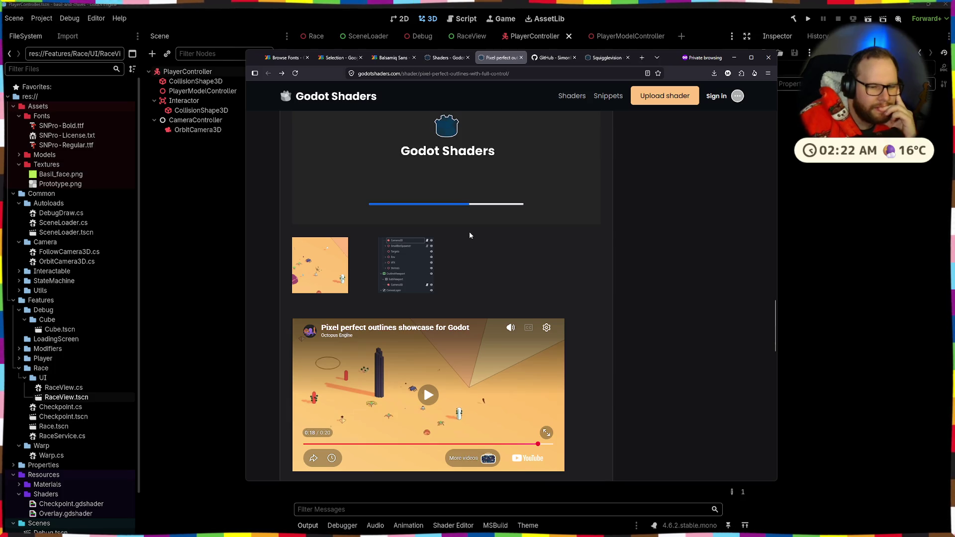
- Enlarge the scene-tree screenshot, then switch between the shader listing and the Pixel perfect outlines page
click(397, 254)
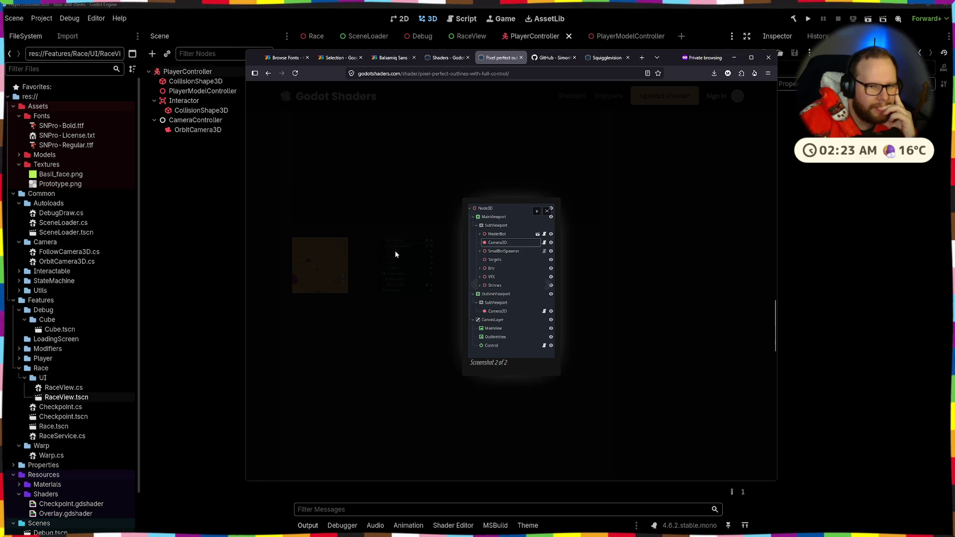
click(501, 141)
click(446, 56)
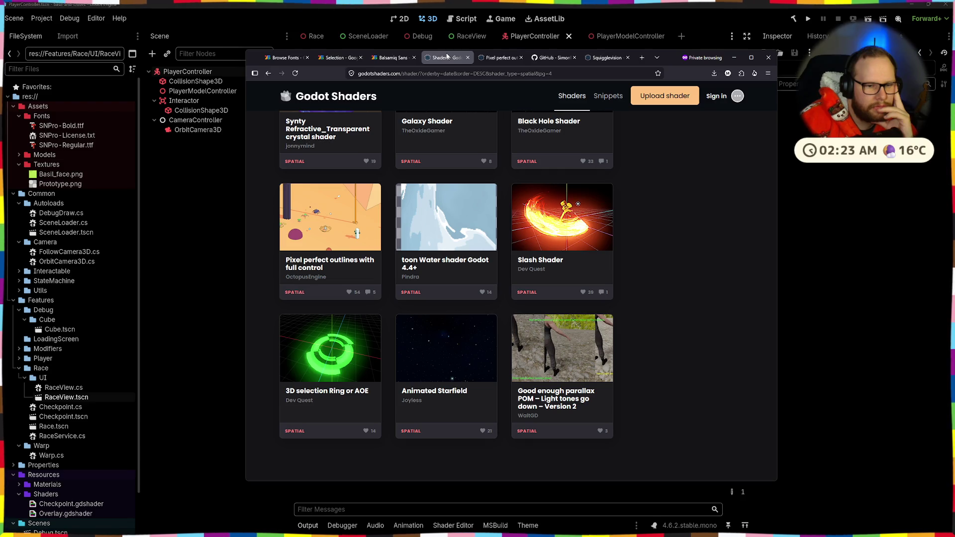
click(502, 59)
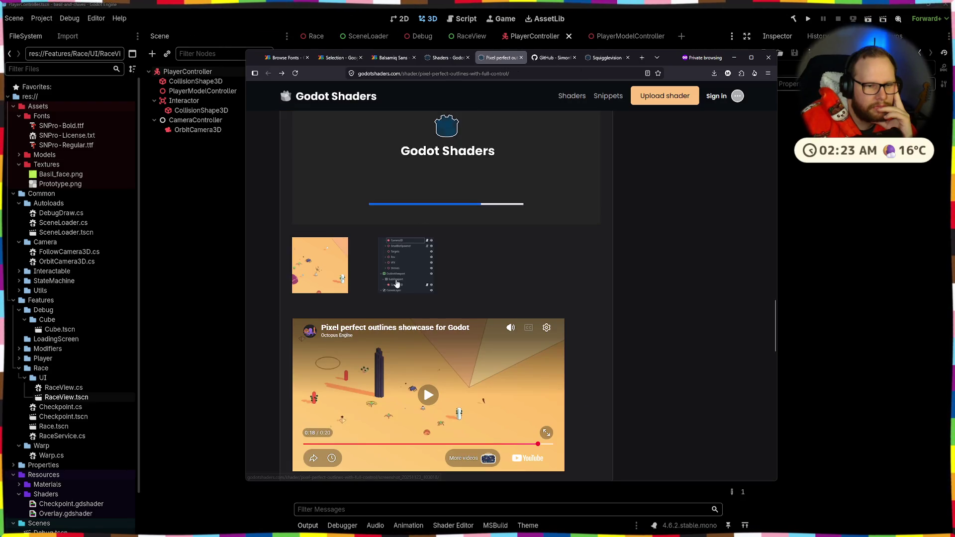
click(551, 58)
click(507, 58)
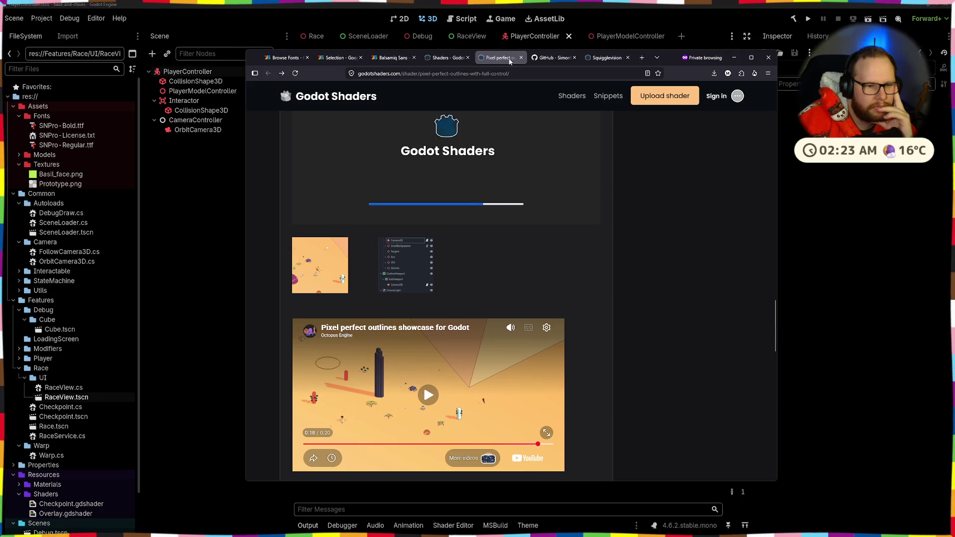
- Re-examine the enlarged scene-tree screenshot and the GitHub repository, ending on Spatial listing page 4
click(393, 279)
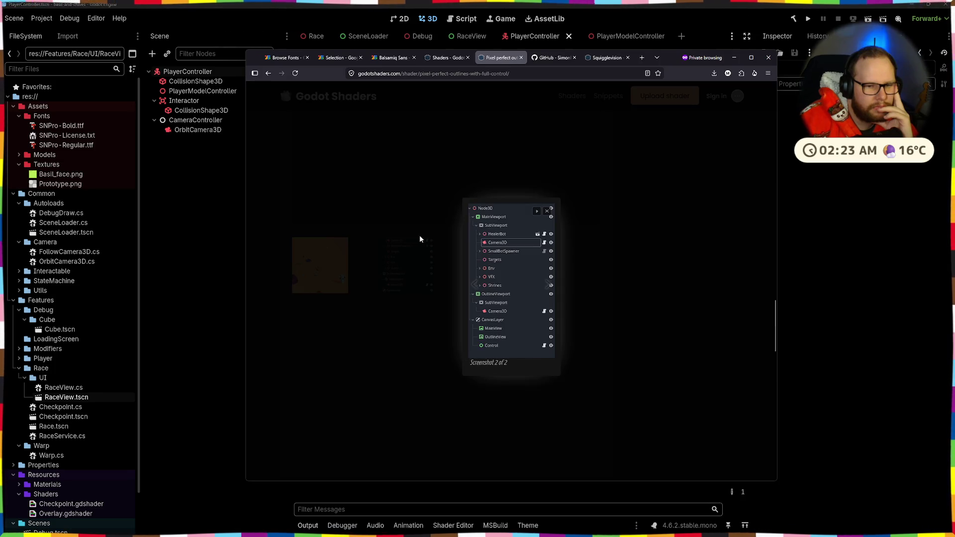
click(446, 195)
click(555, 58)
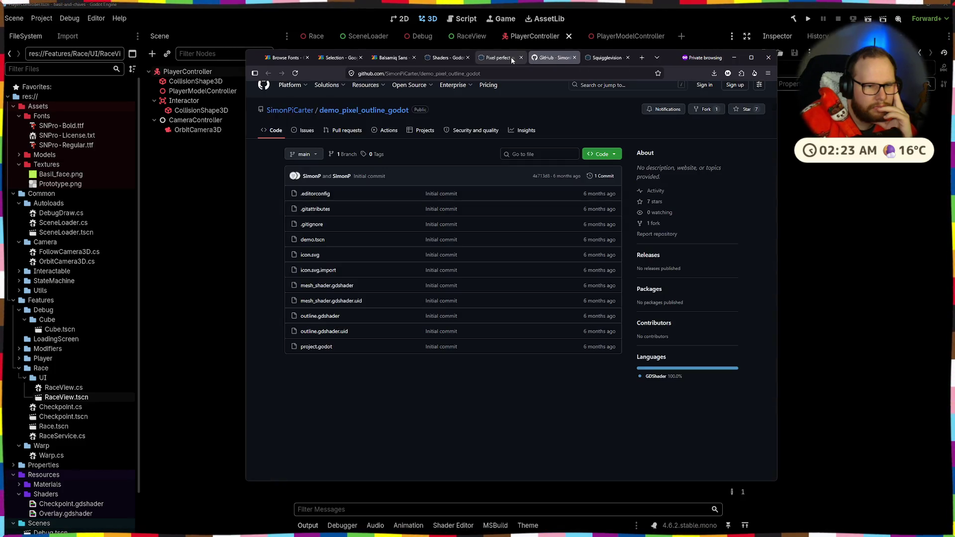
click(512, 58)
click(446, 58)
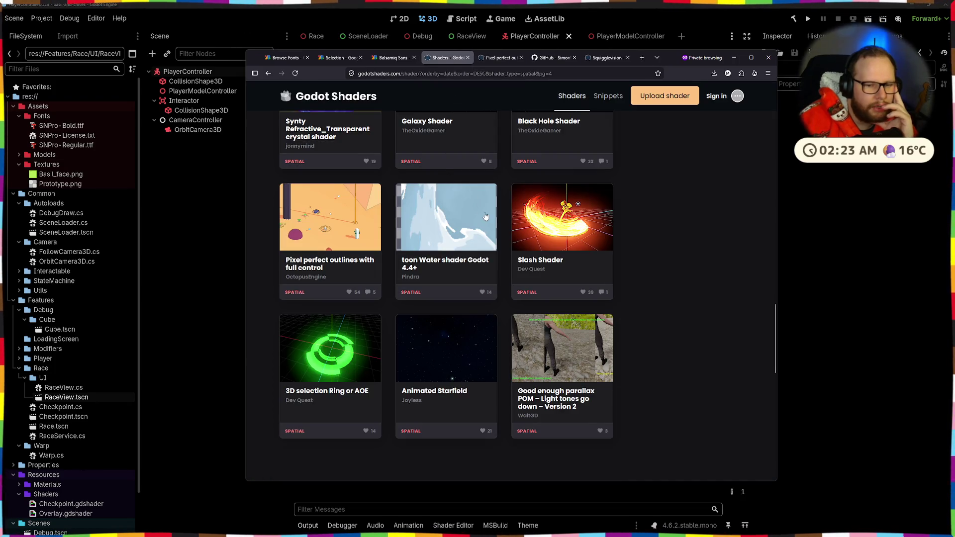
- Advance the Spatial shader listing to page 5
scroll(486, 216, down, 7)
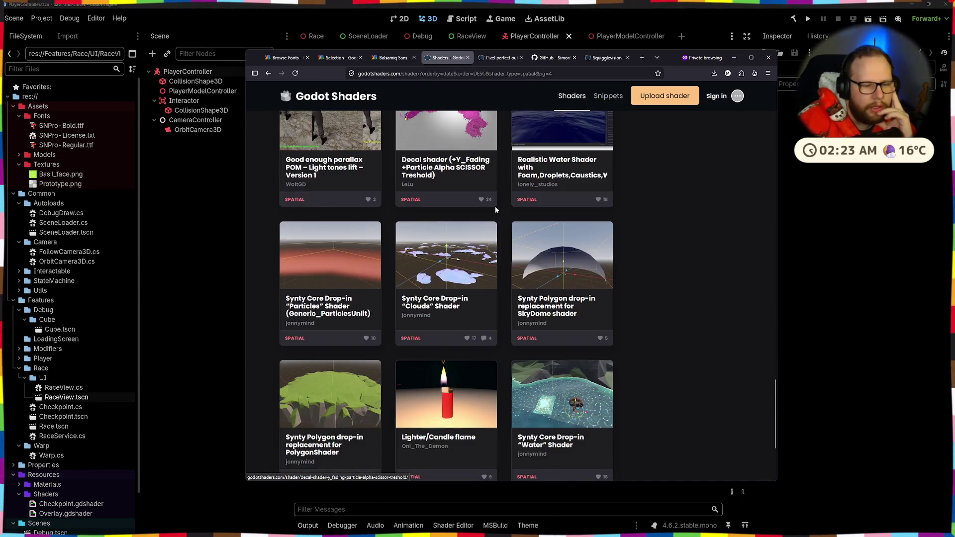
scroll(494, 207, down, 3)
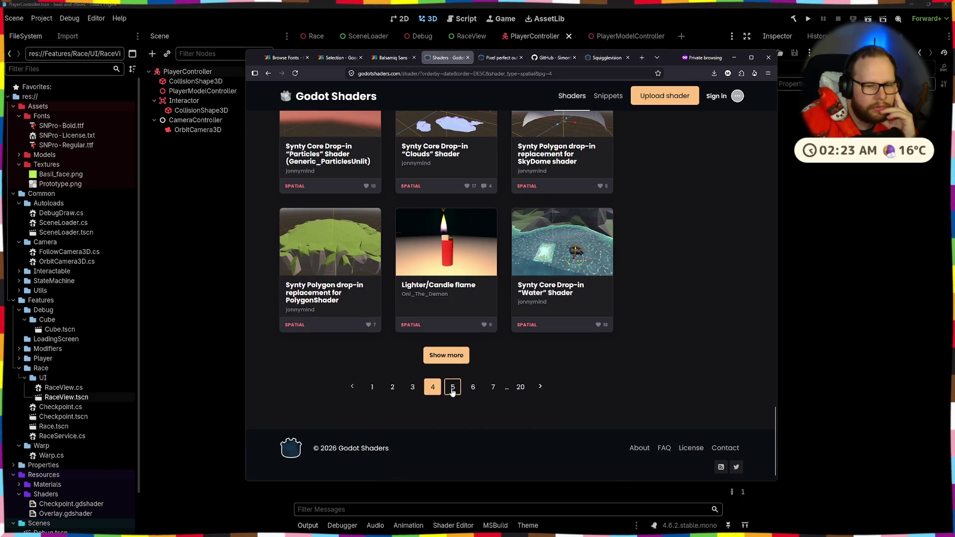
click(452, 391)
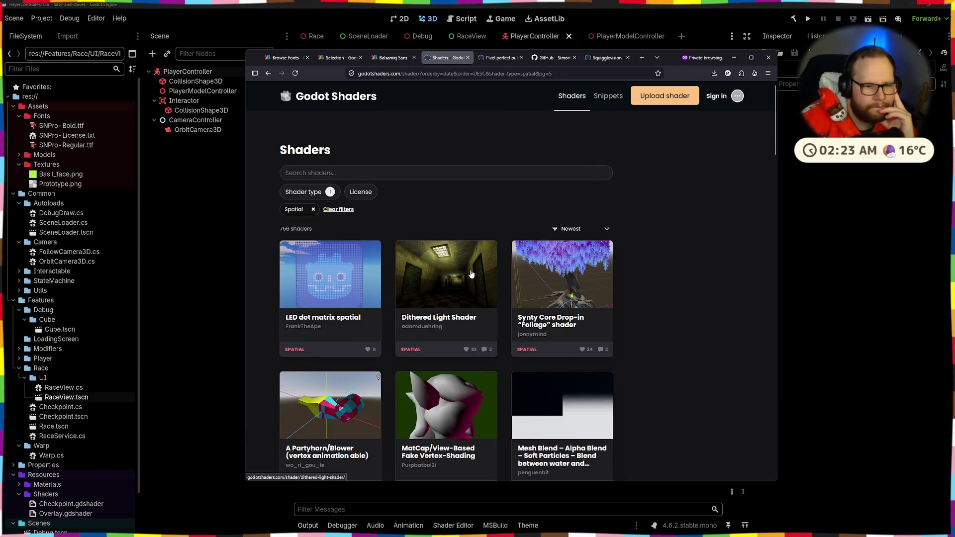
- Browse page 5, move on to page 6, and open Comic / Cell / Toon in a background tab
scroll(471, 274, down, 2)
scroll(471, 274, down, 2)
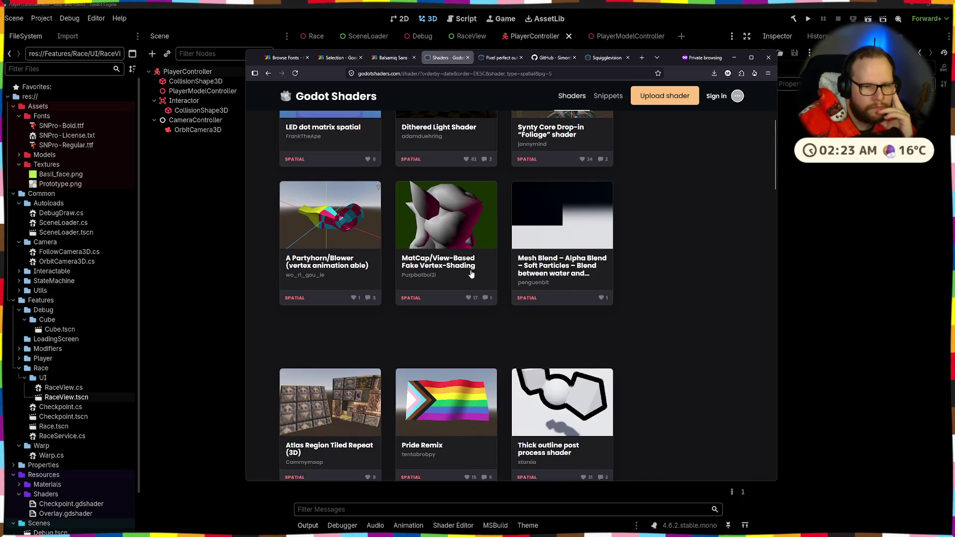
scroll(471, 274, down, 5)
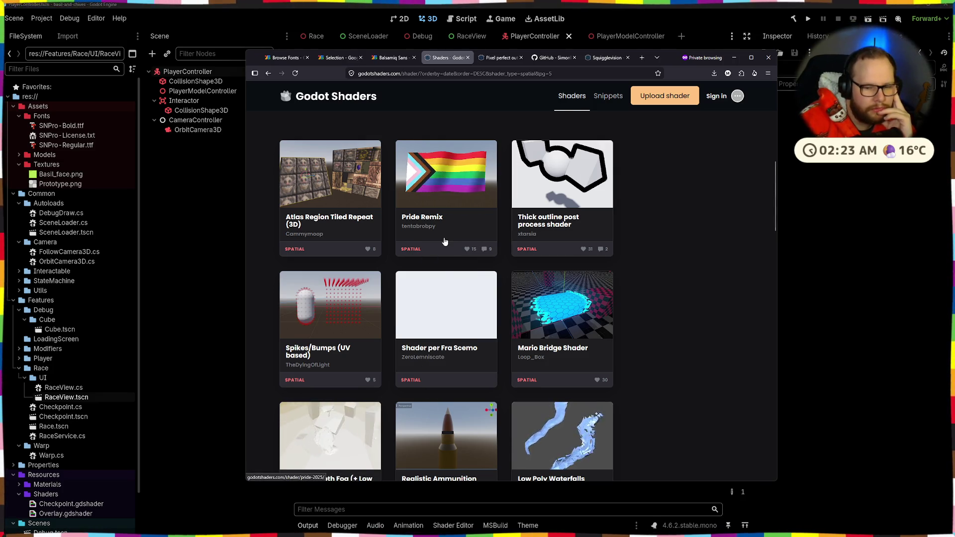
scroll(445, 241, down, 1)
scroll(560, 166, up, 1)
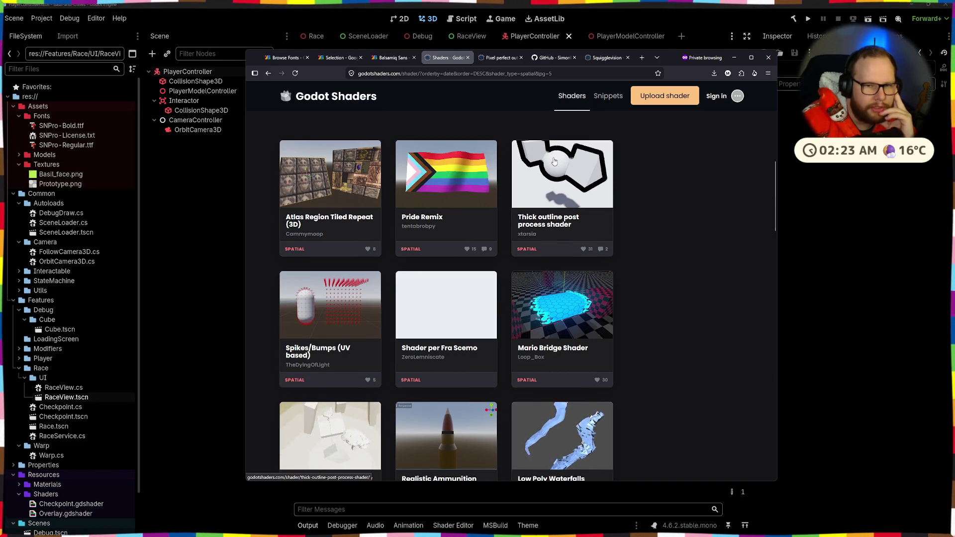
scroll(552, 160, down, 4)
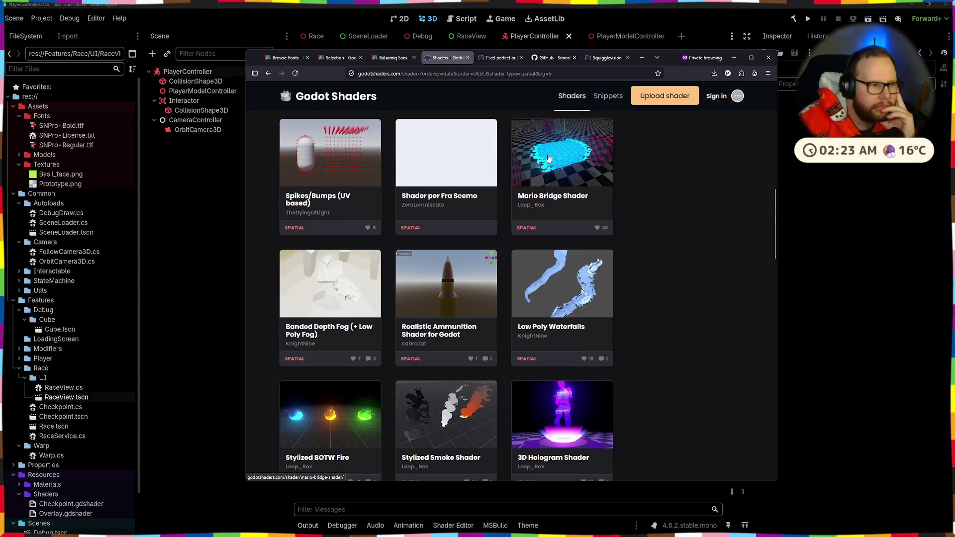
scroll(549, 158, down, 2)
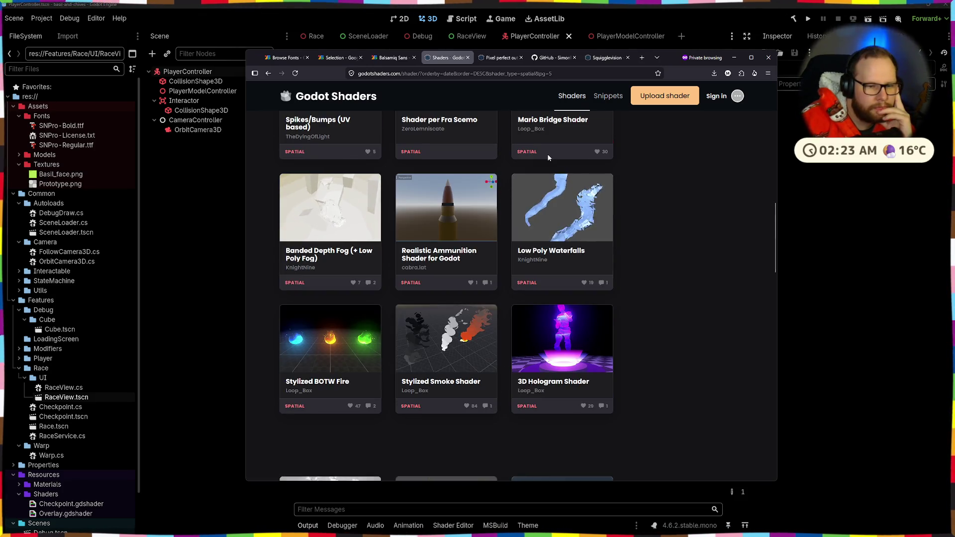
scroll(548, 158, down, 7)
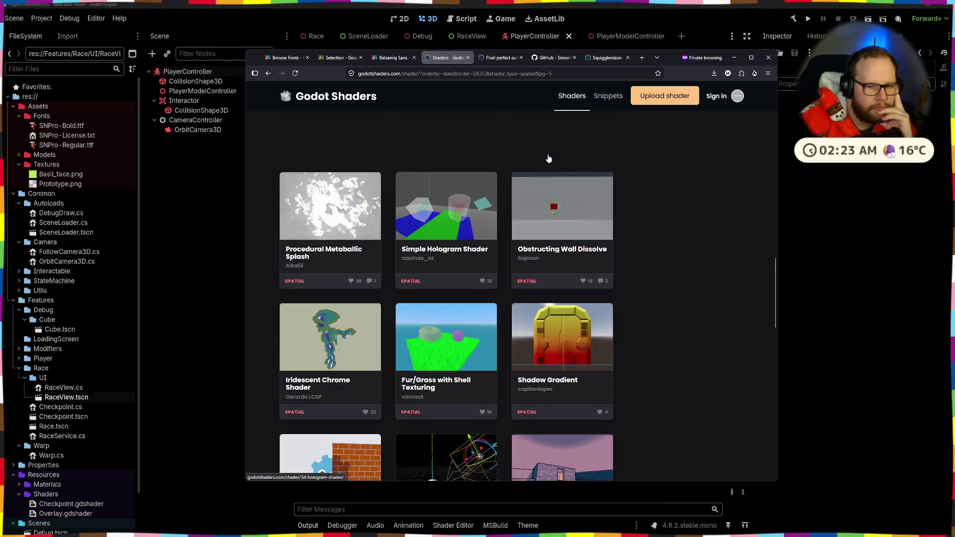
scroll(547, 155, down, 5)
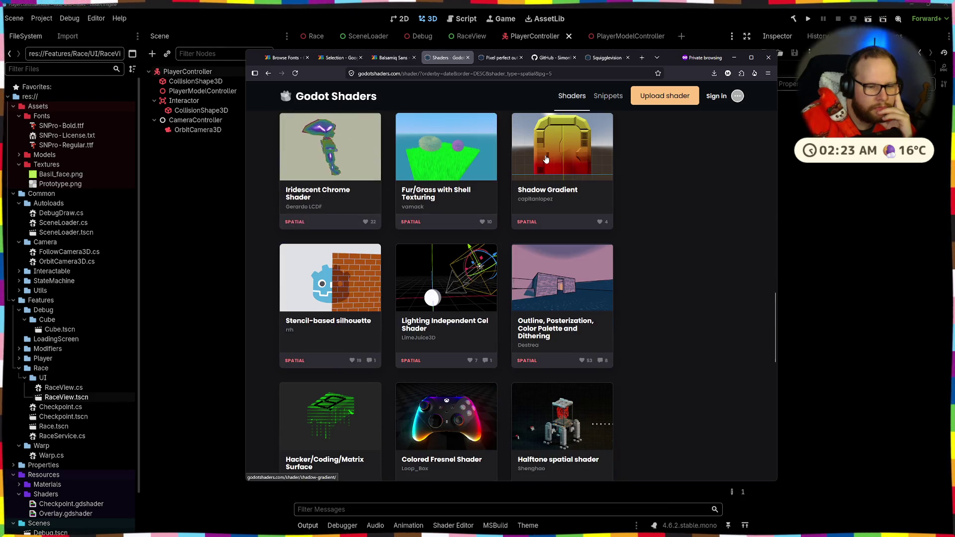
scroll(544, 159, down, 4)
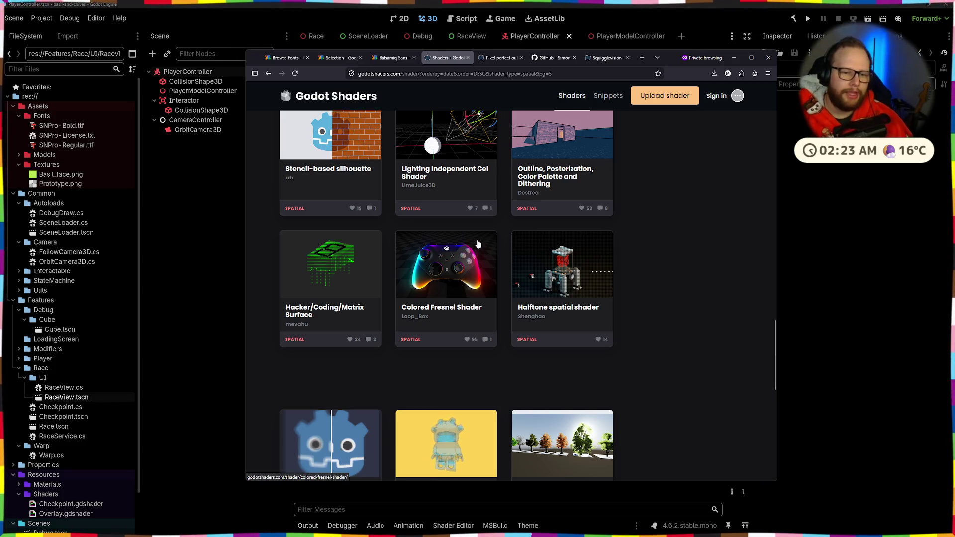
scroll(425, 265, up, 2)
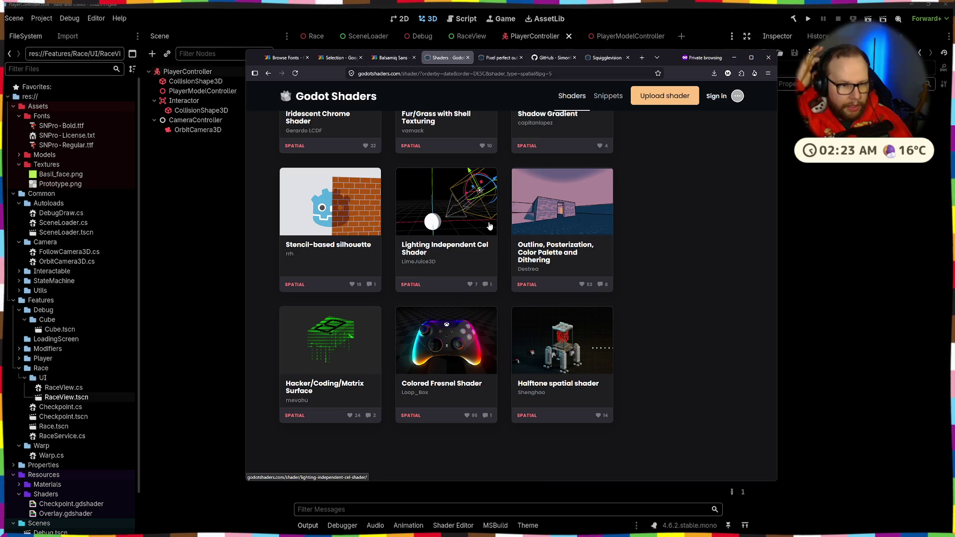
scroll(490, 226, down, 10)
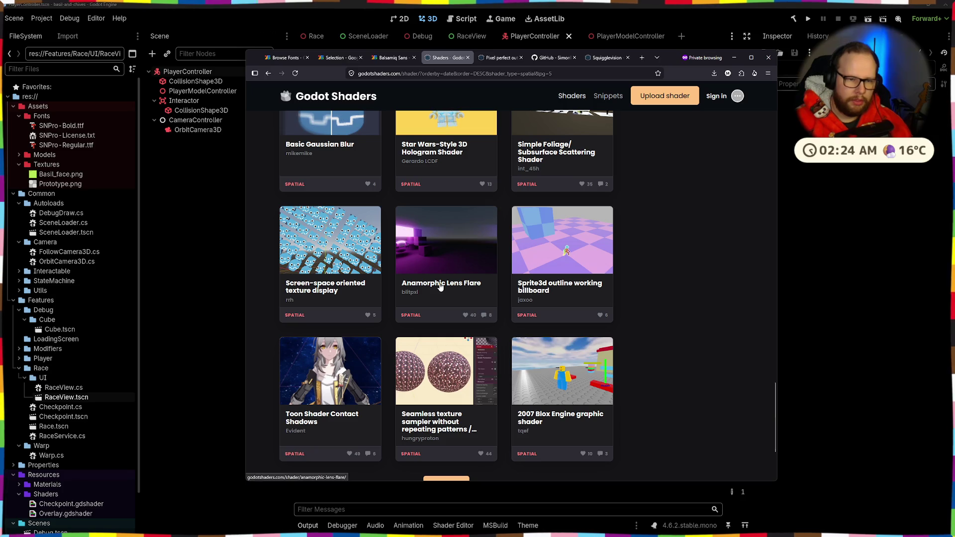
scroll(440, 287, down, 3)
click(462, 382)
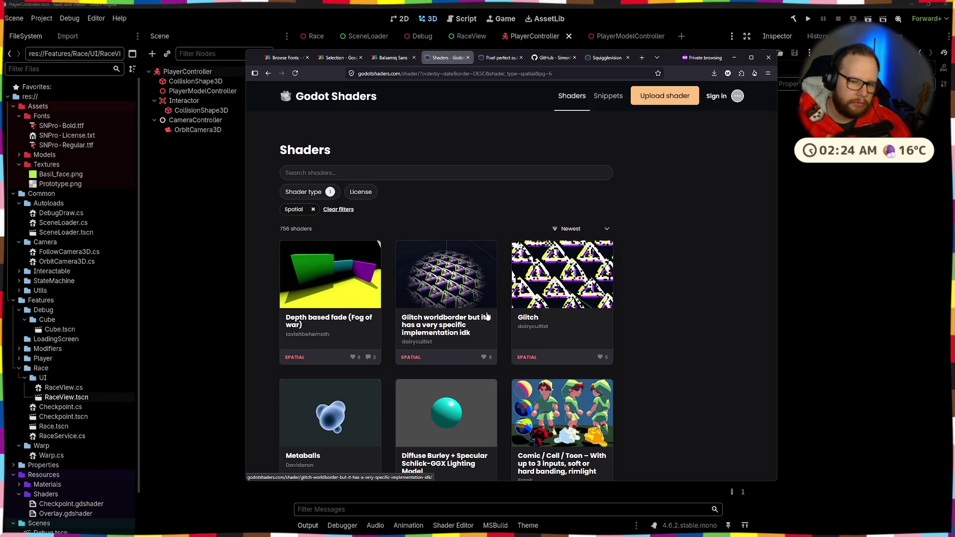
scroll(487, 316, down, 3)
middle_click(523, 264)
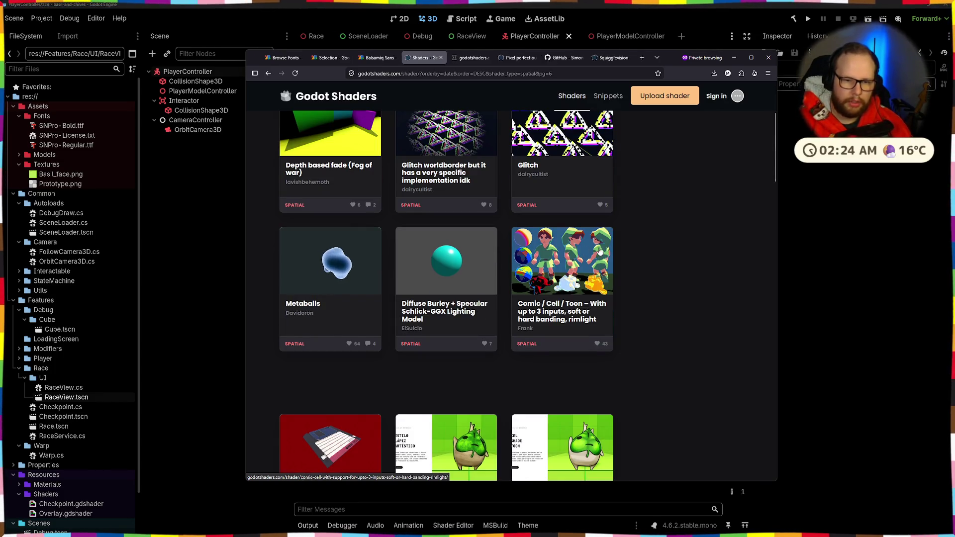